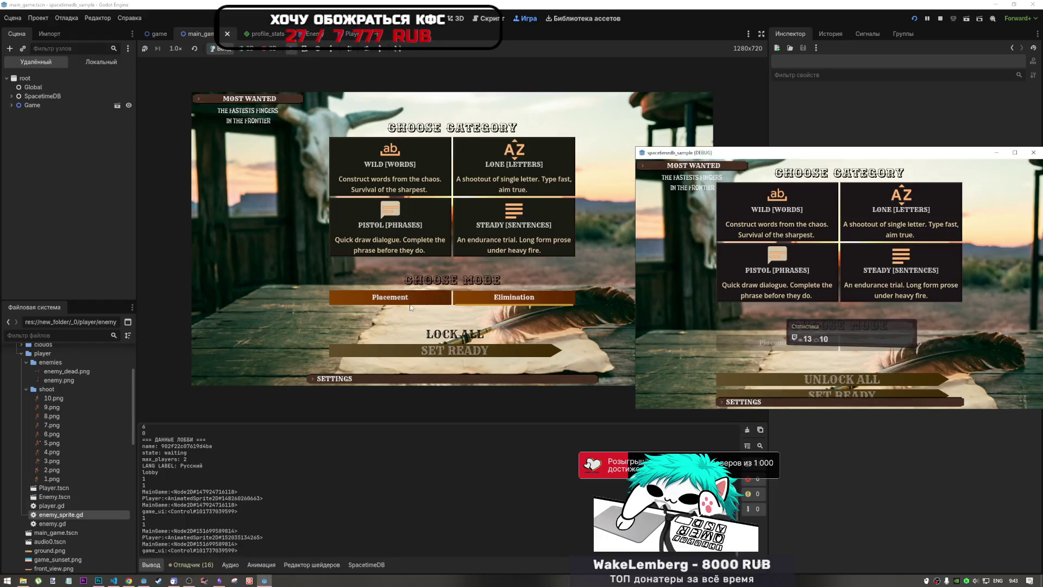
Lock the chosen category and mode, then set the player ready in the second instance to start the duel
left_click(485, 361)
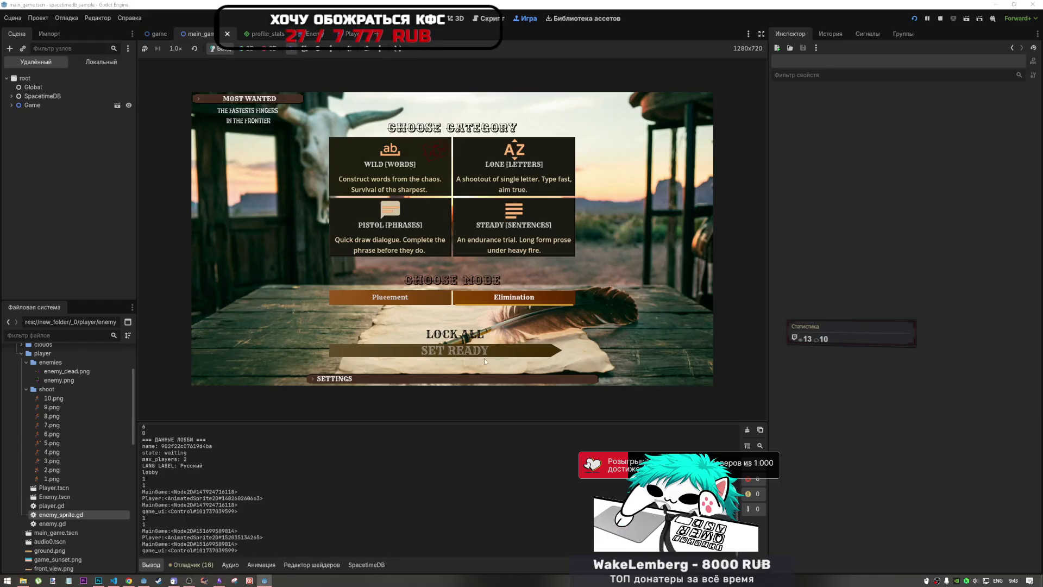
left_click(477, 333)
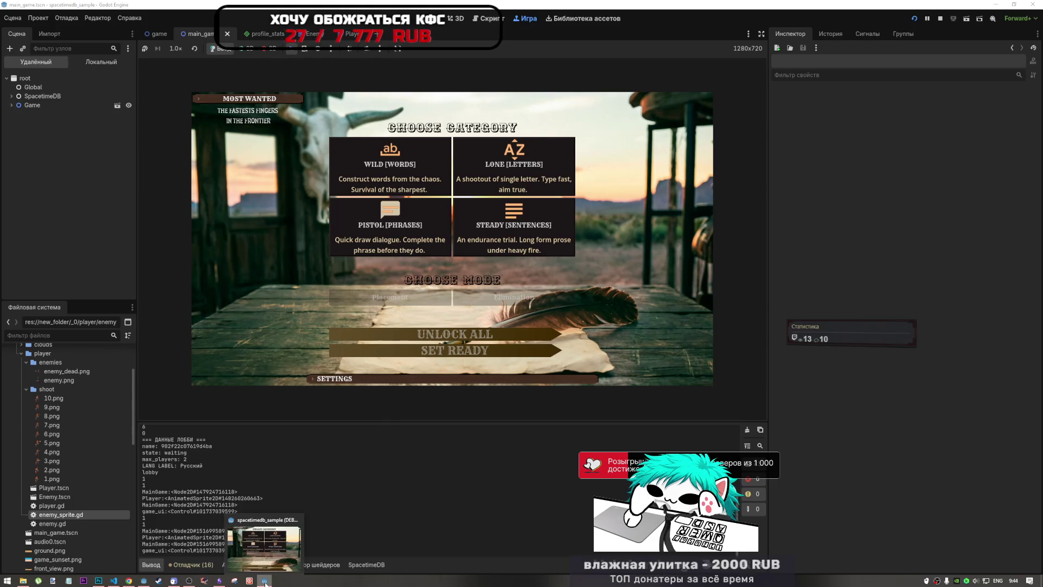
left_click(268, 575)
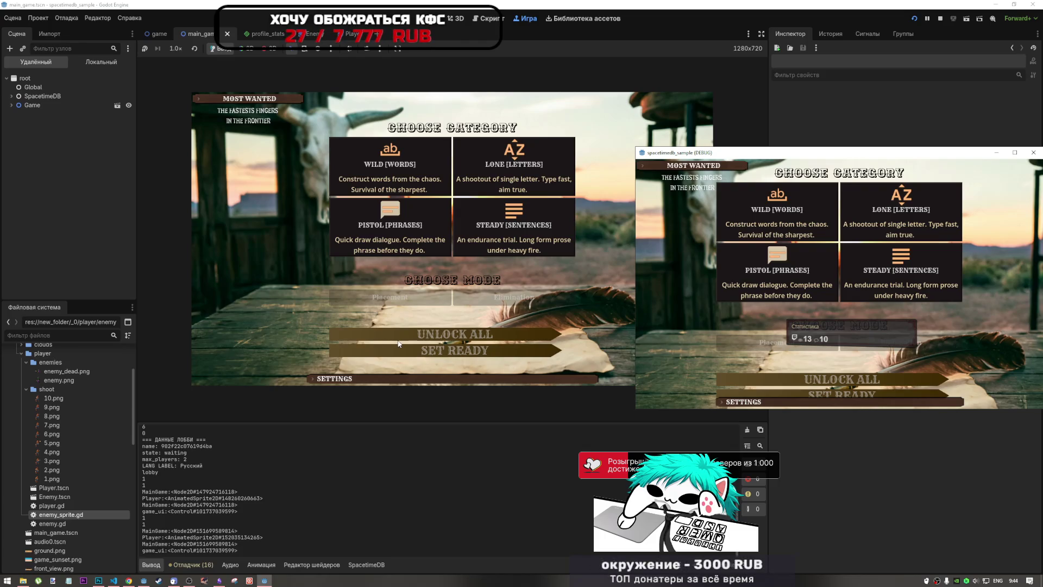
left_click(399, 343)
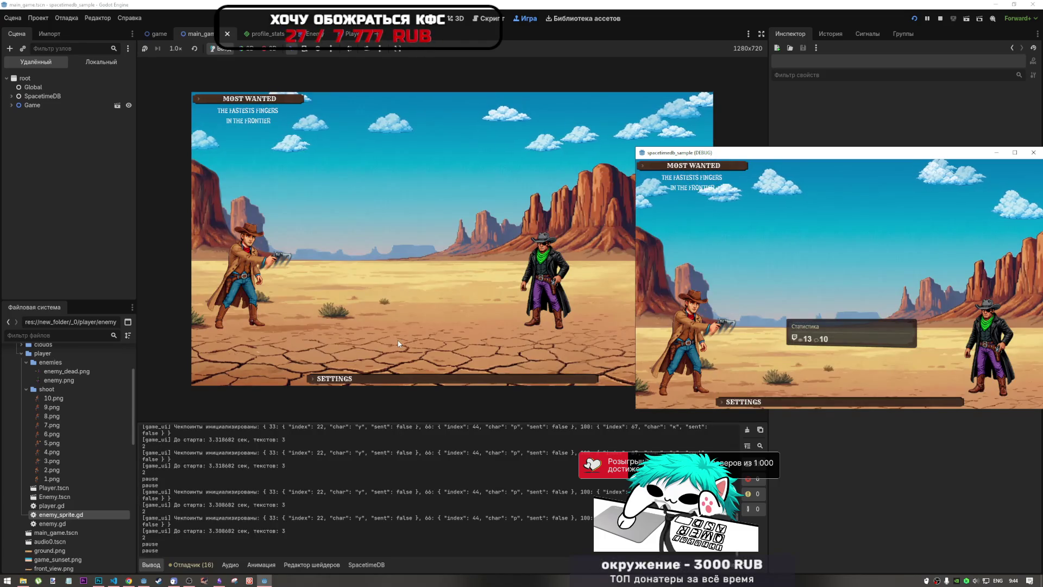
Type the displayed Russian duel phrases into the embedded game until it breaks in enemy.gd
left_click(364, 283)
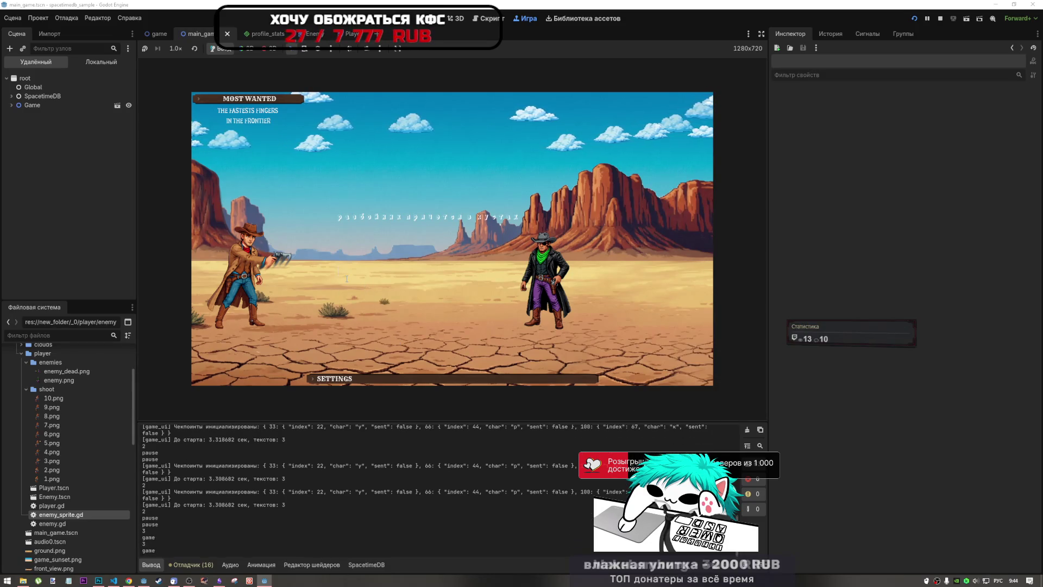
type("разбою")
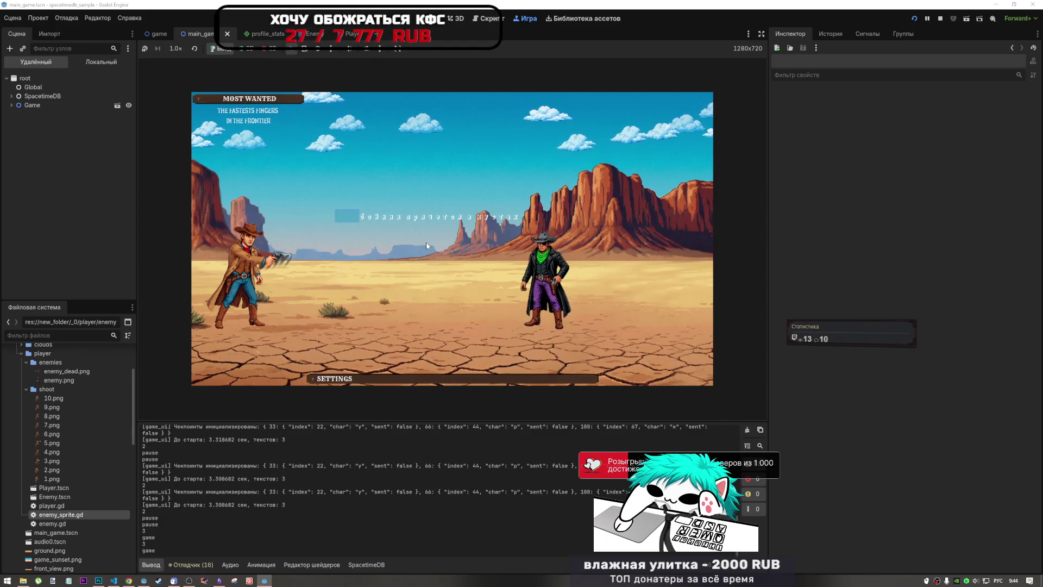
type("йник ")
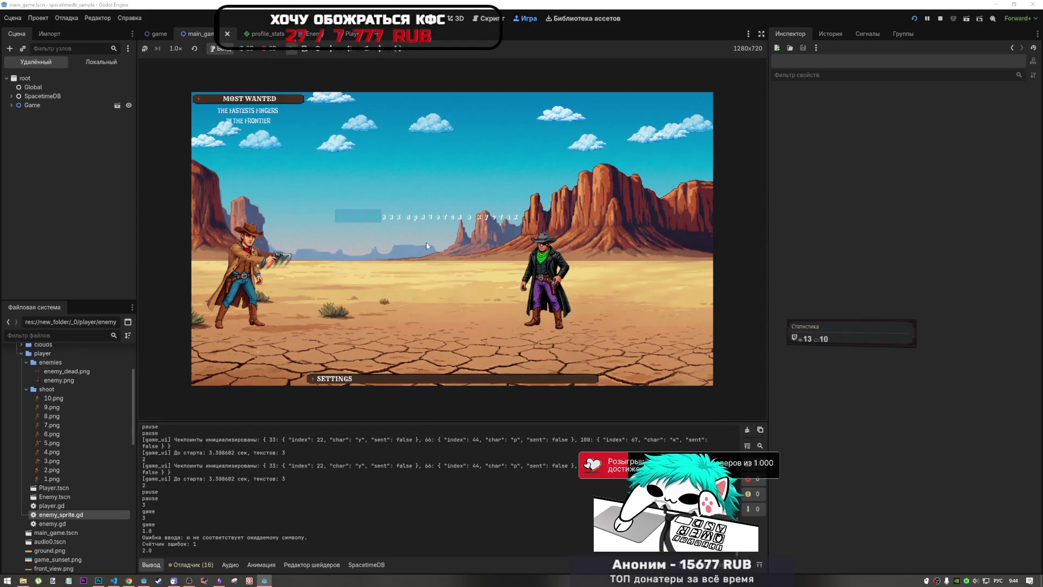
type("прячется в ")
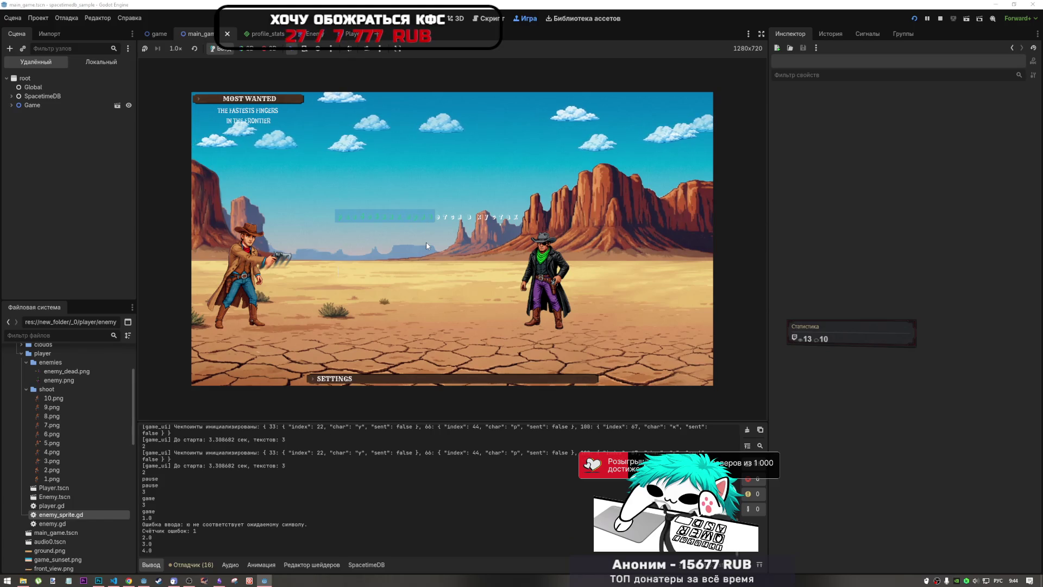
type("пу")
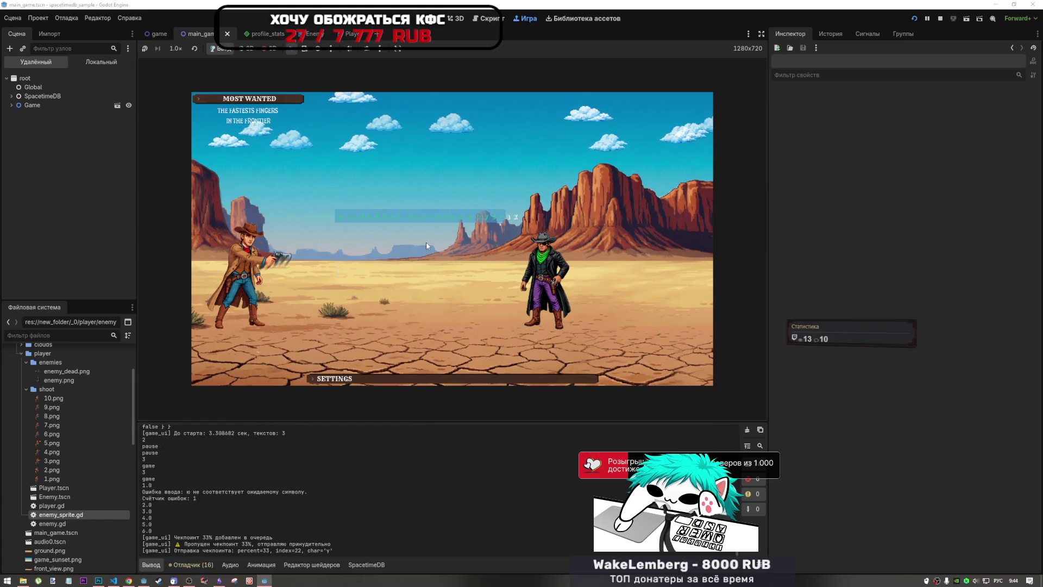
type("злой")
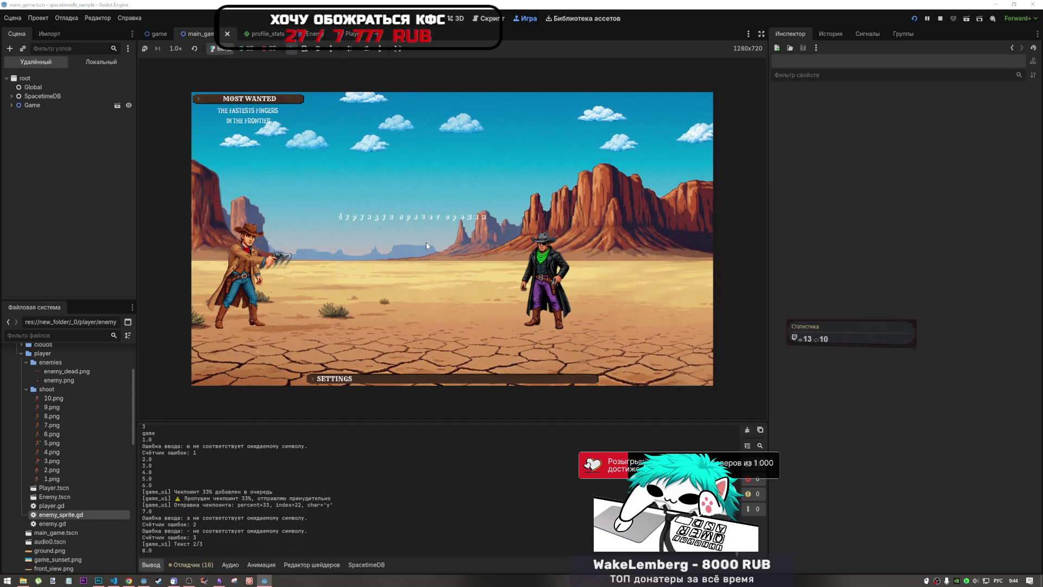
type("д дух")
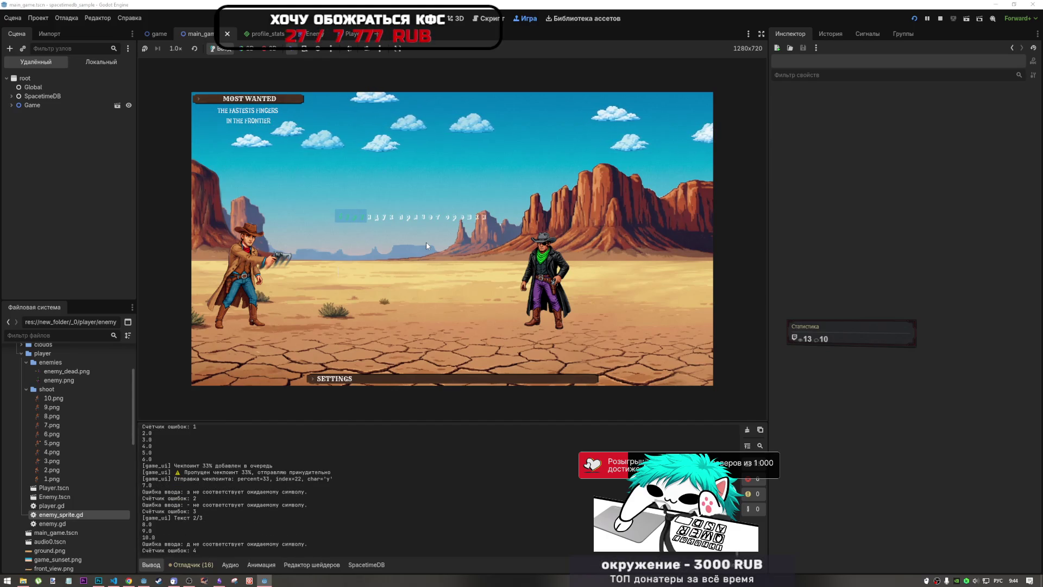
type("п")
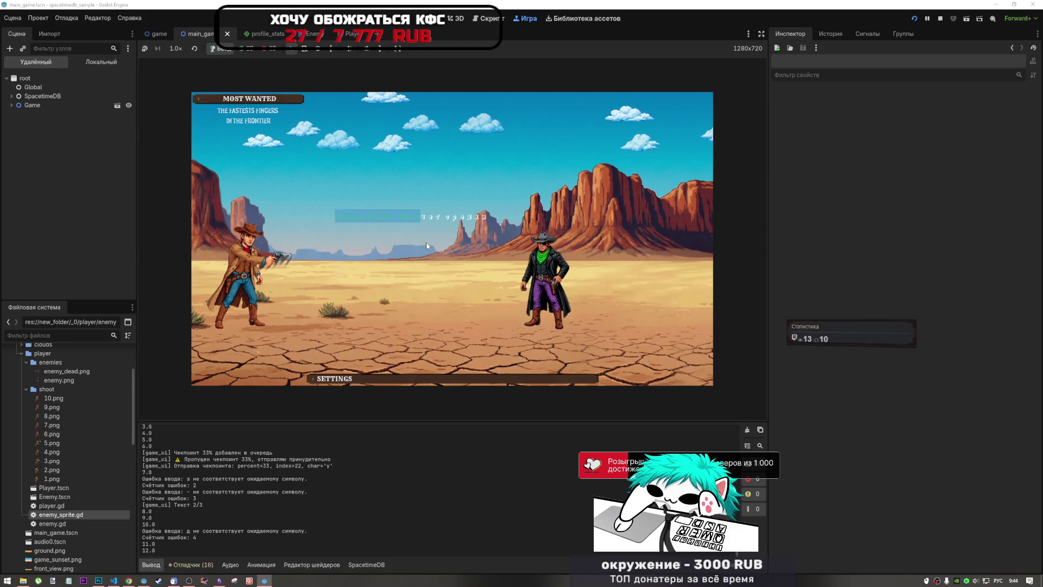
type("устыни ")
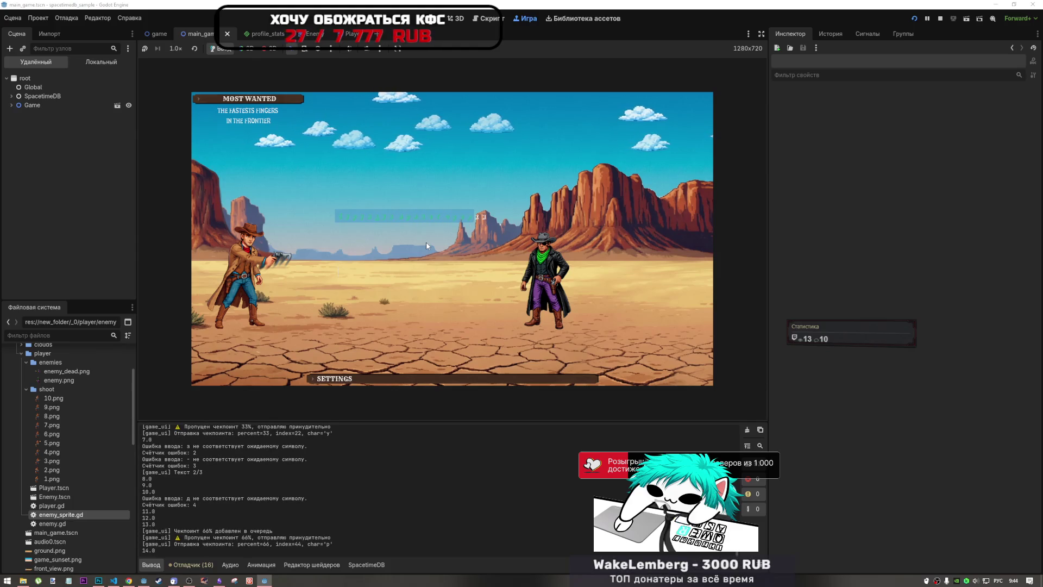
type("згончар ")
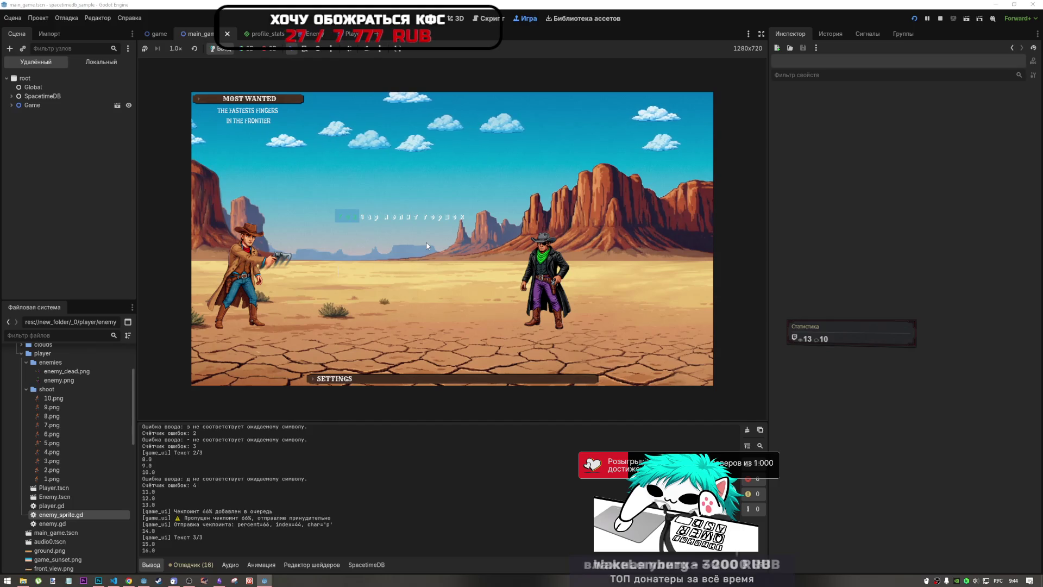
type("лепит ")
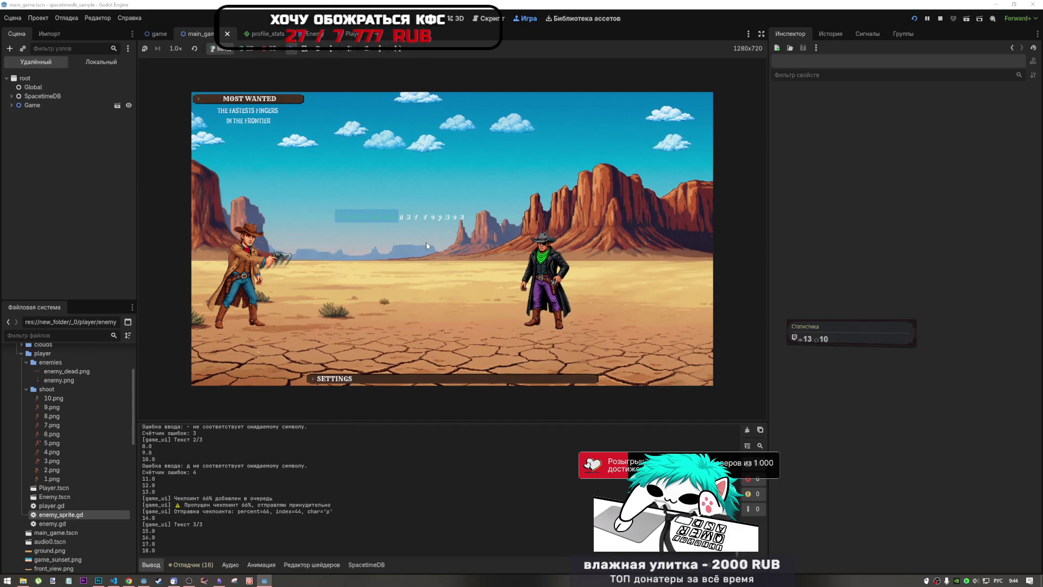
type("горшо")
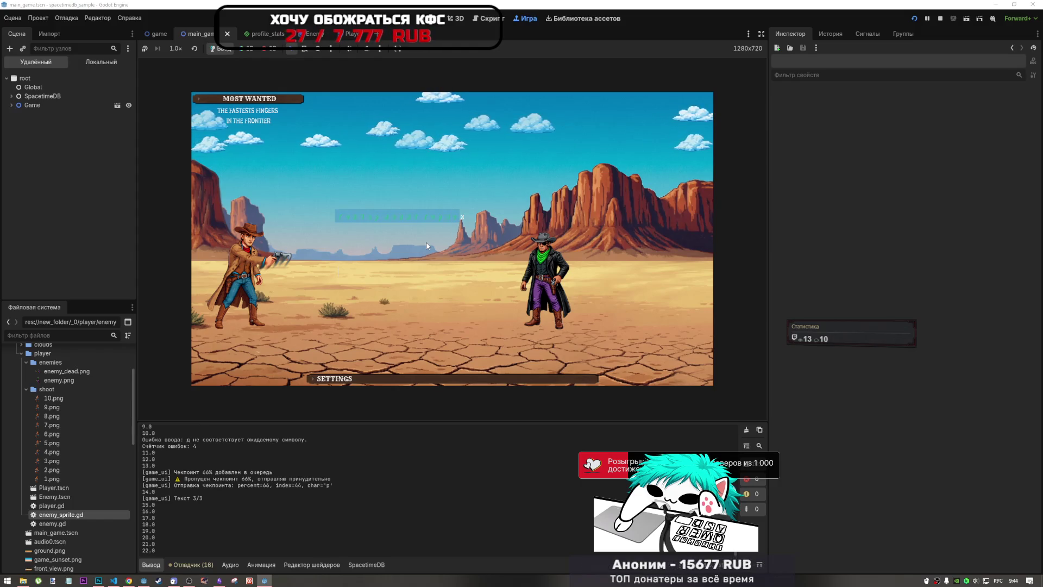
type("к")
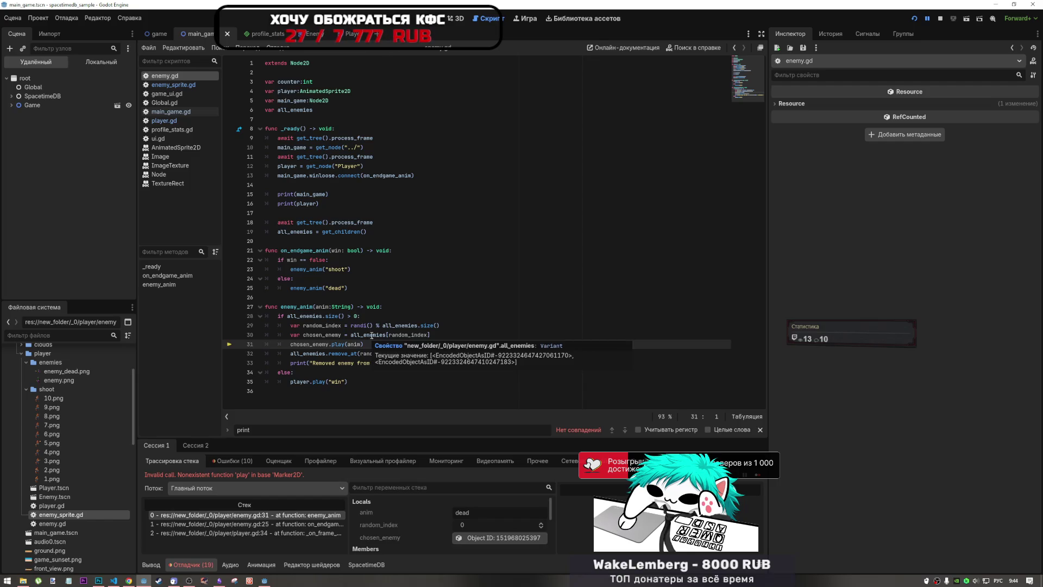
Check the all_enemies value on line 30 of enemy.gd and insert a blank line after it
mouse_move(381, 334)
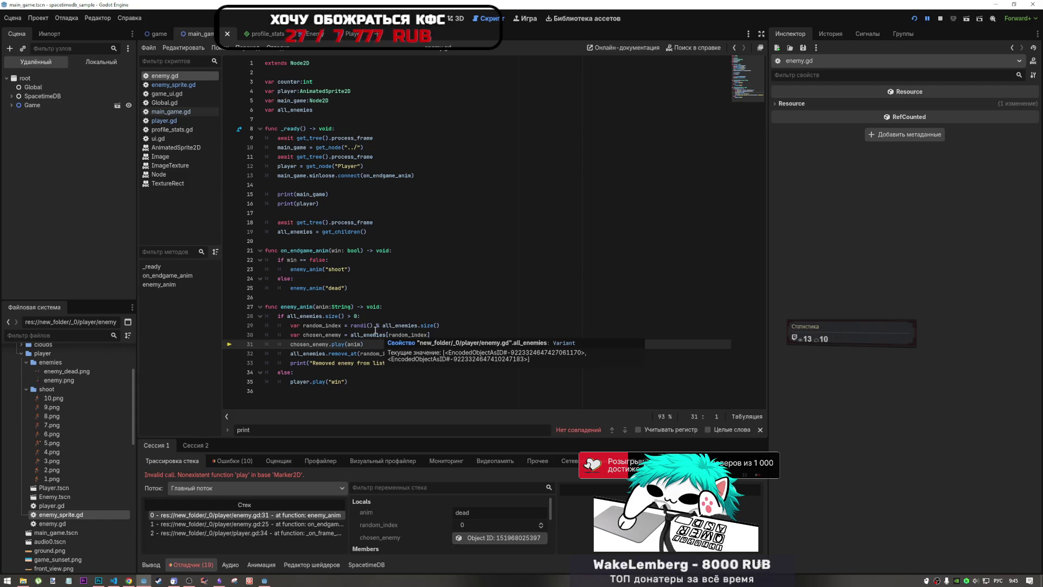
left_click(430, 335)
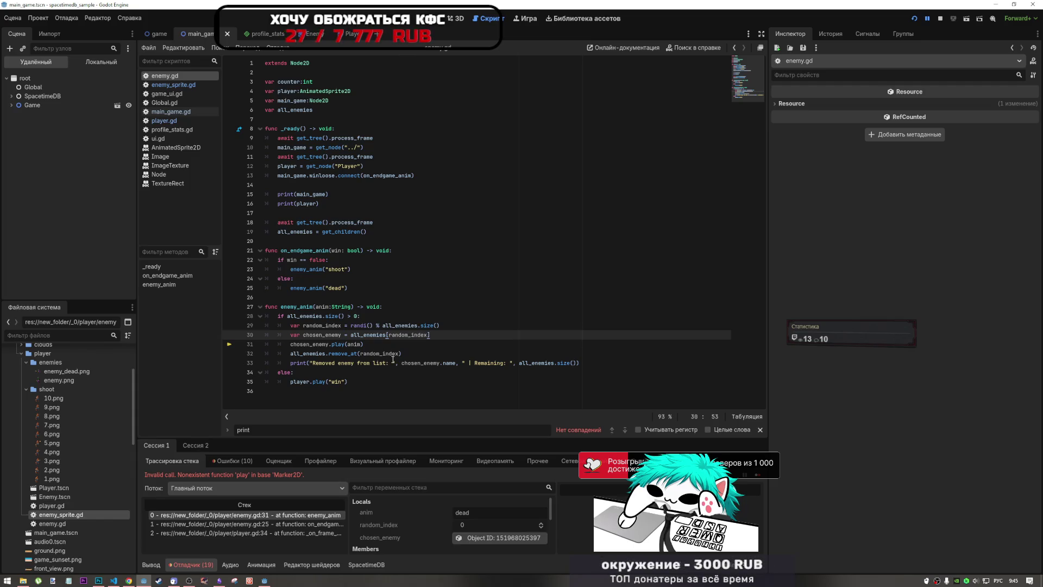
key("Return")
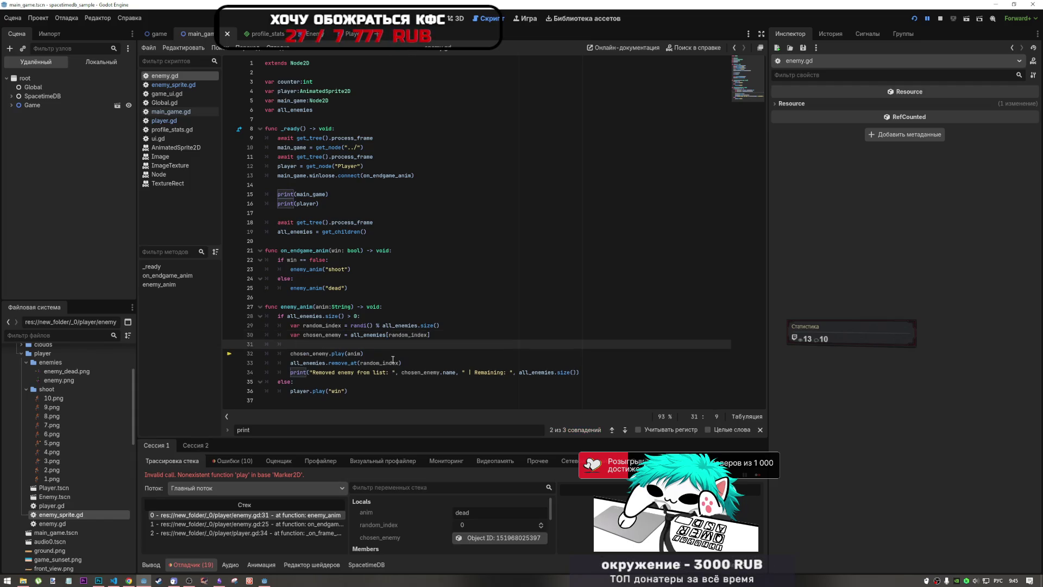
Start a new if line at line 31 and indent lines 32–34 beneath it
type("wa")
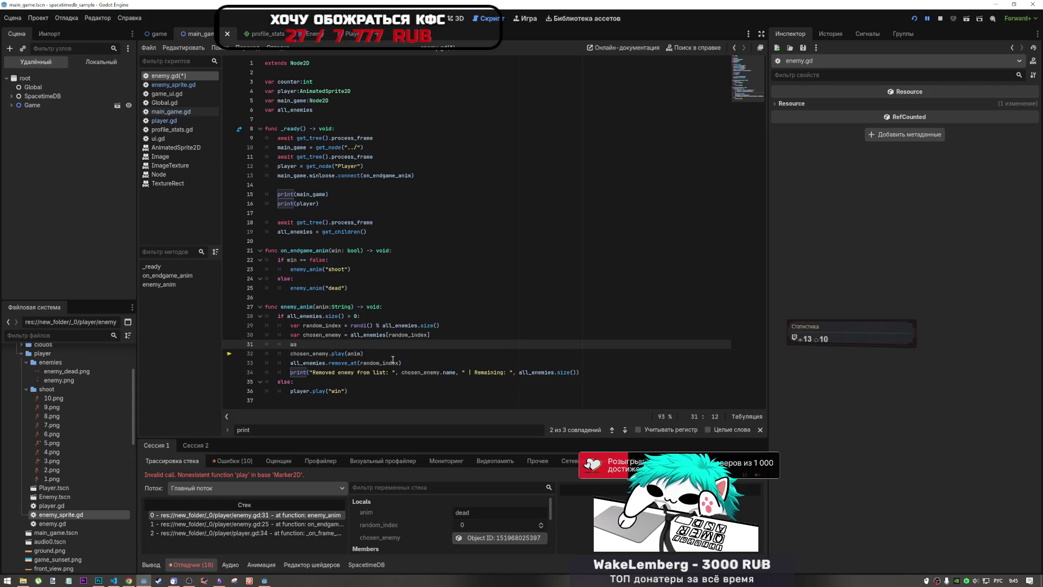
key("BackSpace")
key("BackSpace")
key("BackSpace")
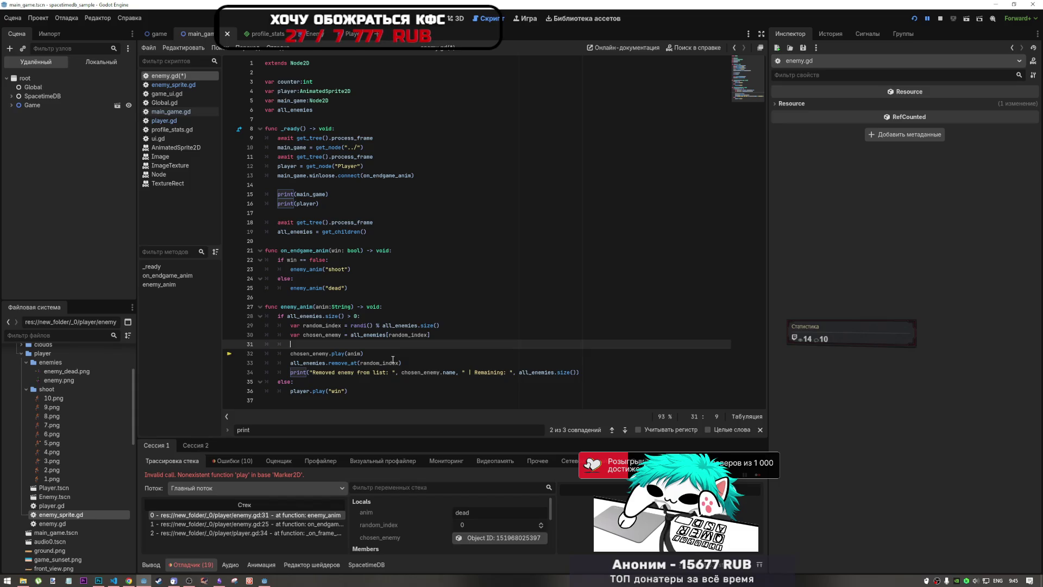
key("BackSpace")
key("BackSpace")
key("BackSpace")
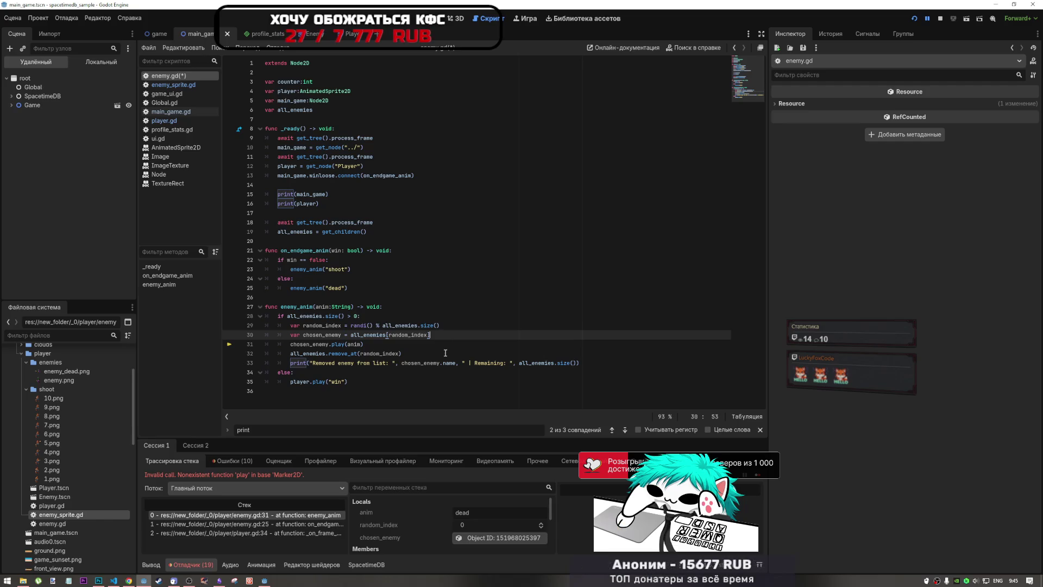
key("Return")
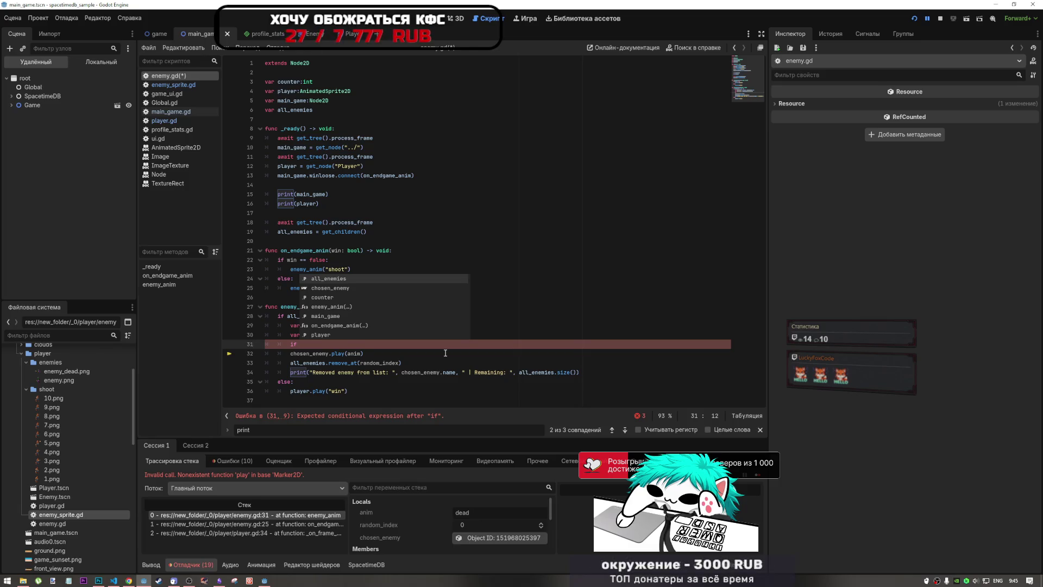
type("d")
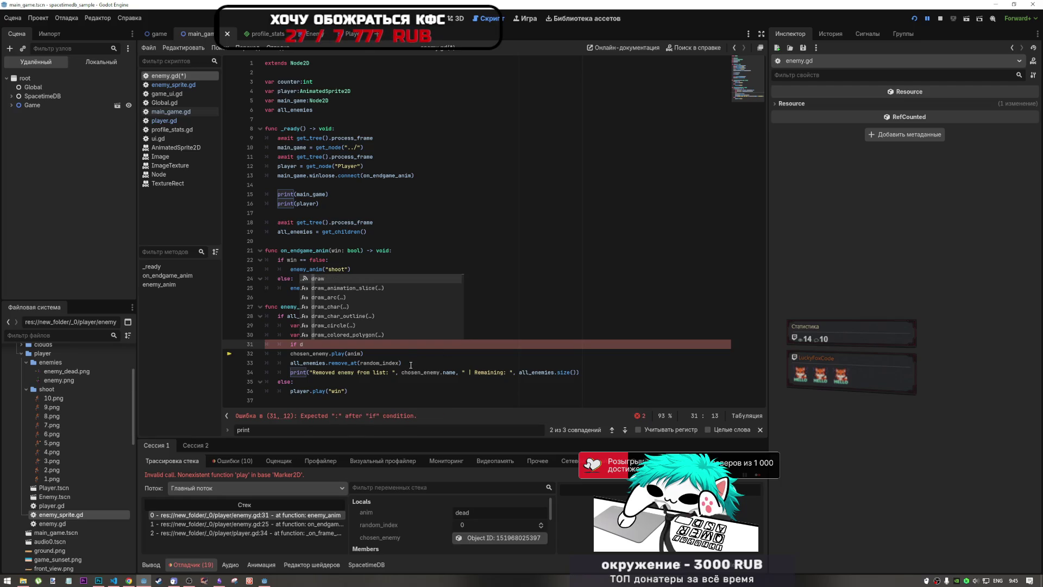
key("BackSpace")
left_click(381, 372)
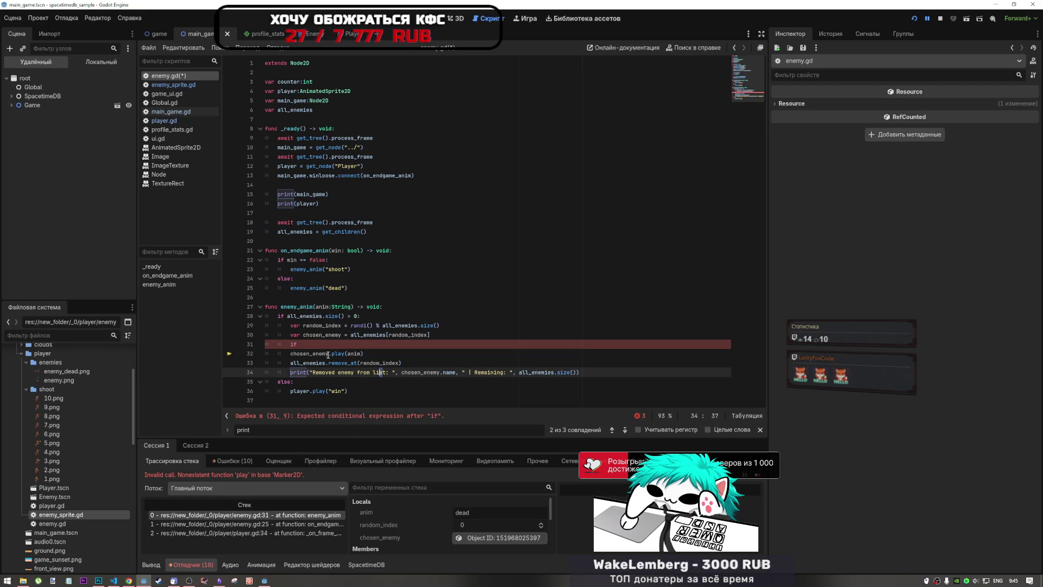
left_click_drag(326, 354, 340, 371)
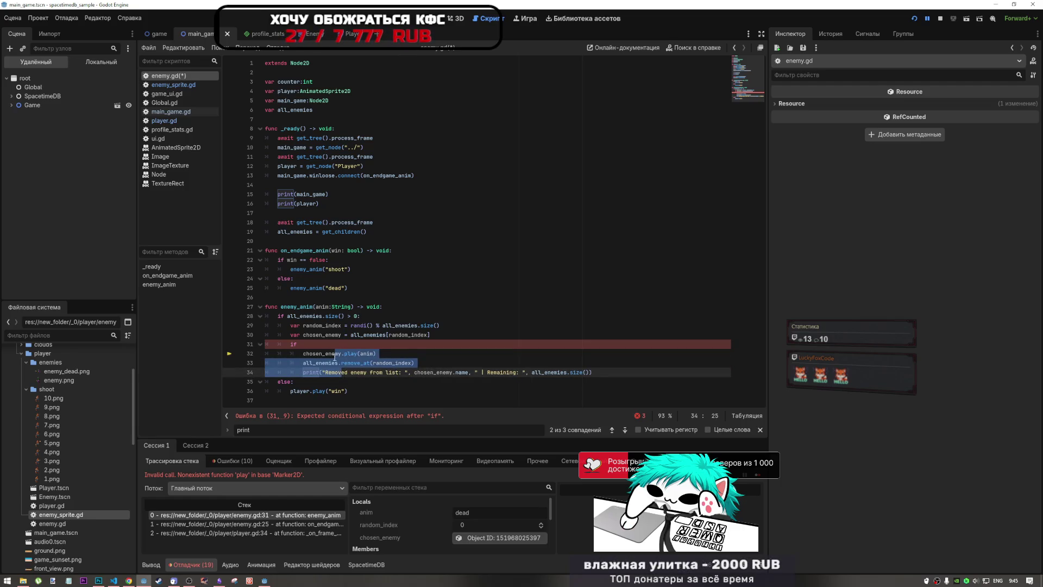
key("Tab")
Complete line 31 as 'if chosen_enemy ==' by copying chosen_enemy from line 30, then view Enemy.tscn
left_click(328, 344)
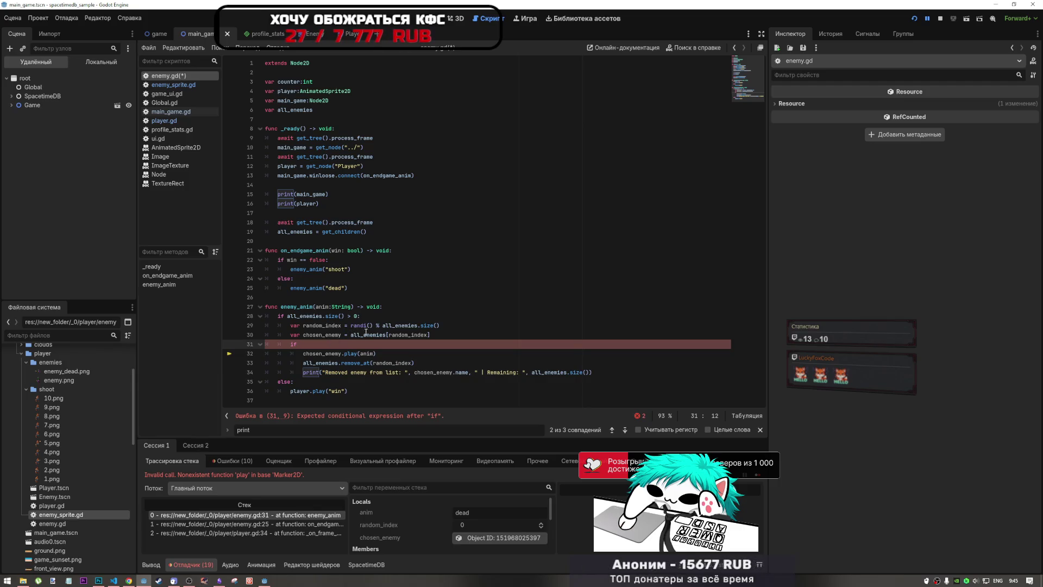
left_click_drag(430, 335, 362, 334)
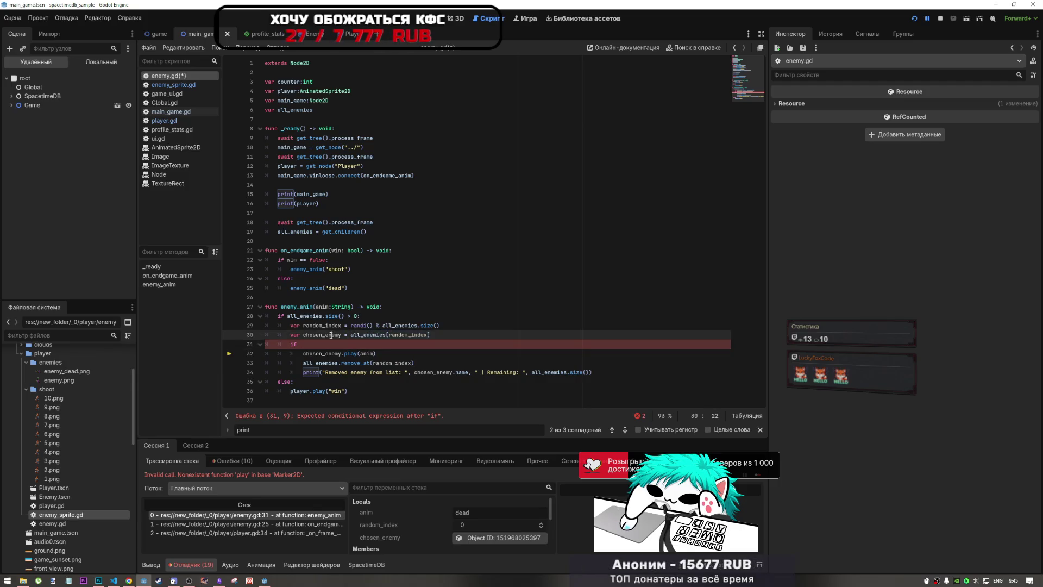
double_click(322, 334)
key("ctrl+c")
left_click(404, 345)
key("ctrl+v")
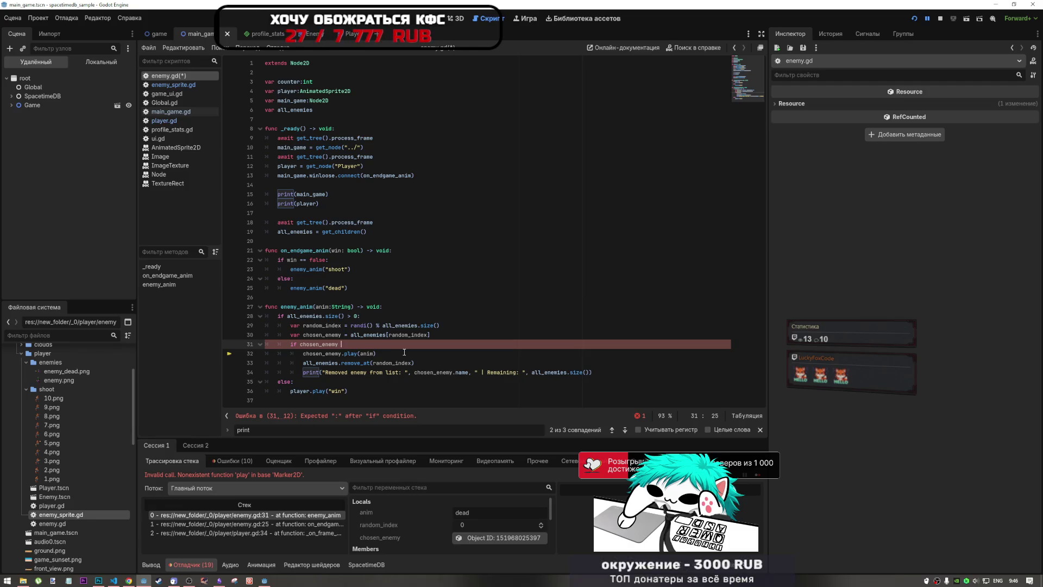
type("==")
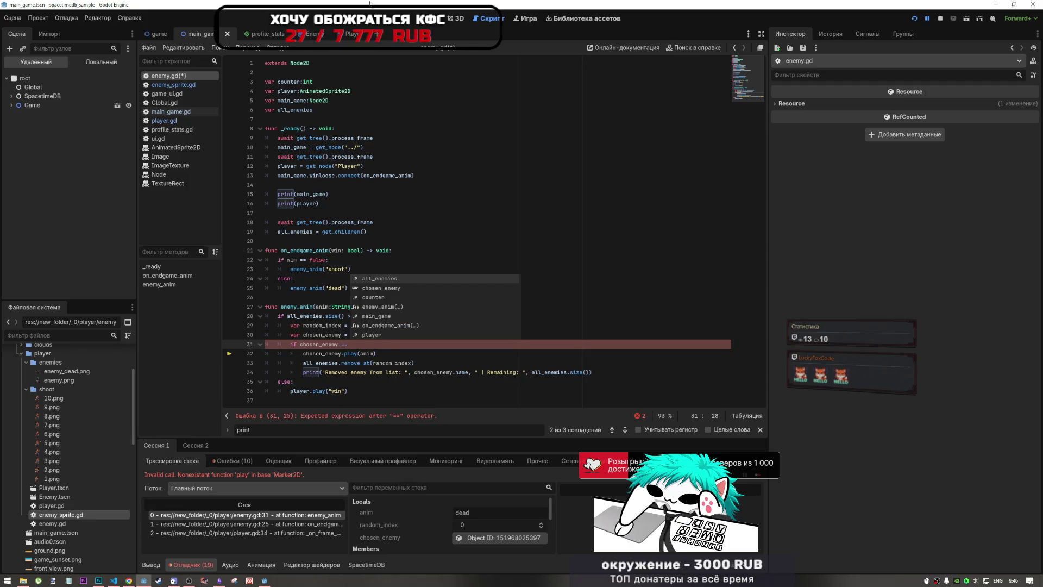
mouse_move(326, 36)
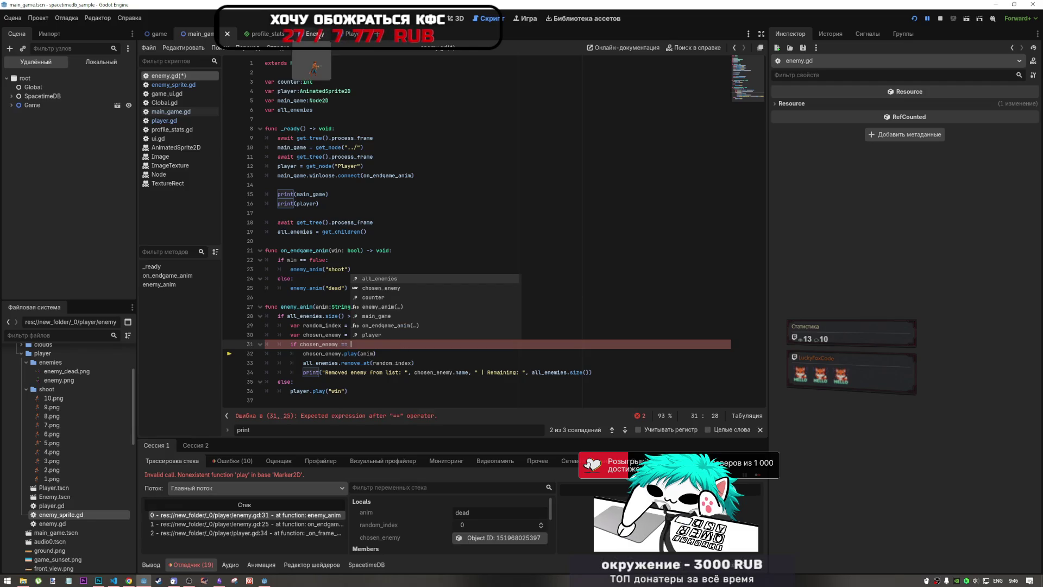
left_click(310, 36)
Copy the AnimatedSprite2D type name from line 4 onto the end of line 31
mouse_move(343, 37)
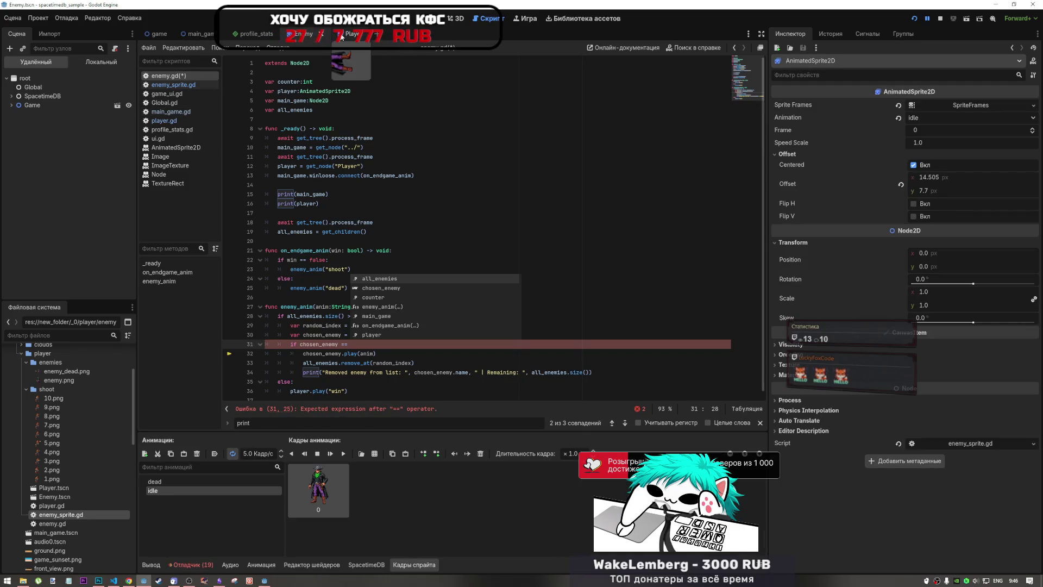
left_click(370, 338)
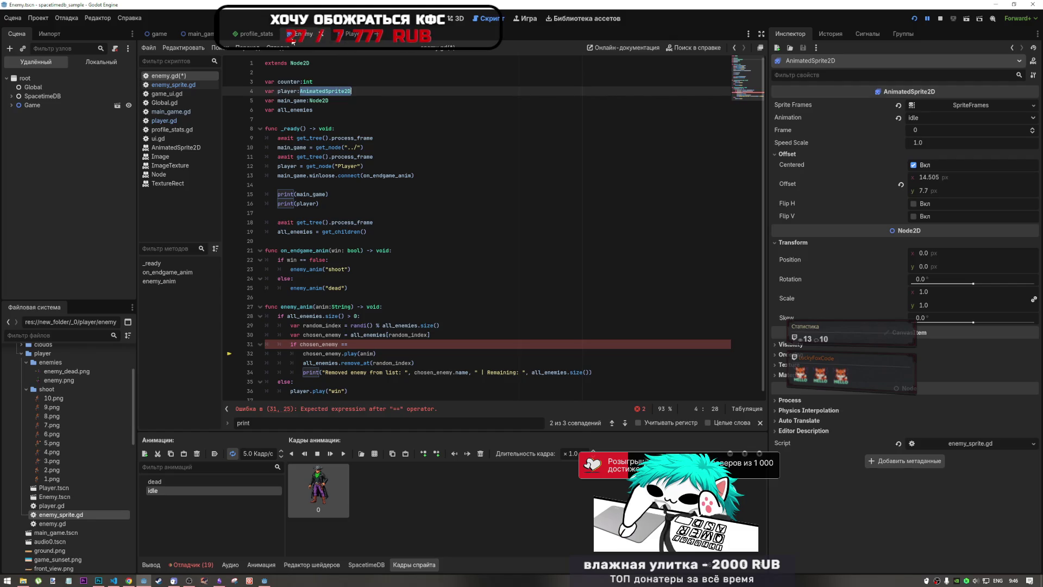
key("ctrl+c")
left_click(370, 338)
key("Down")
key("ctrl+v")
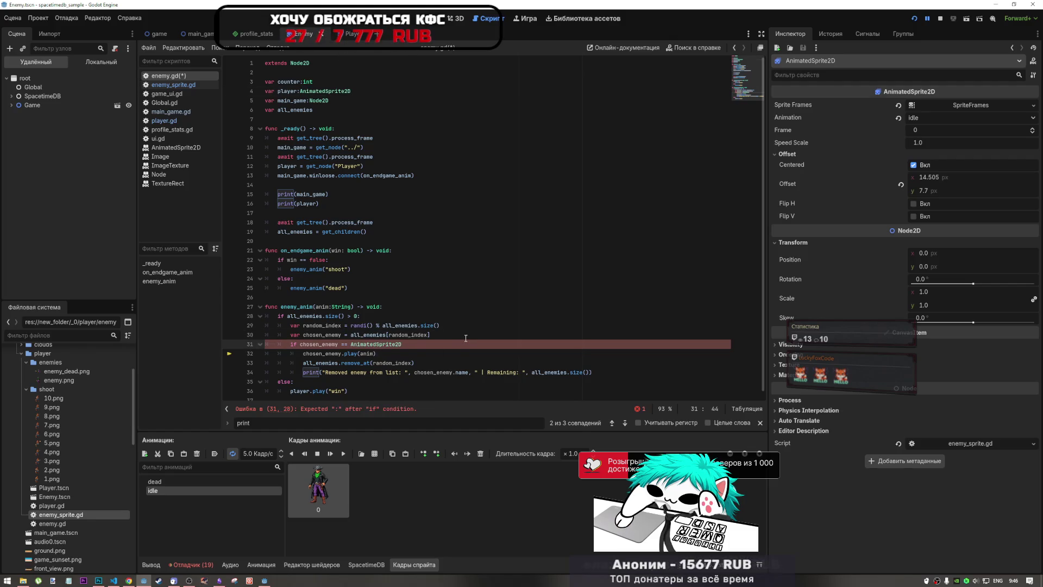
Replace '==' with 'is' on line 31, then show the Enemy scene's 2D view
left_click(343, 344)
type("is")
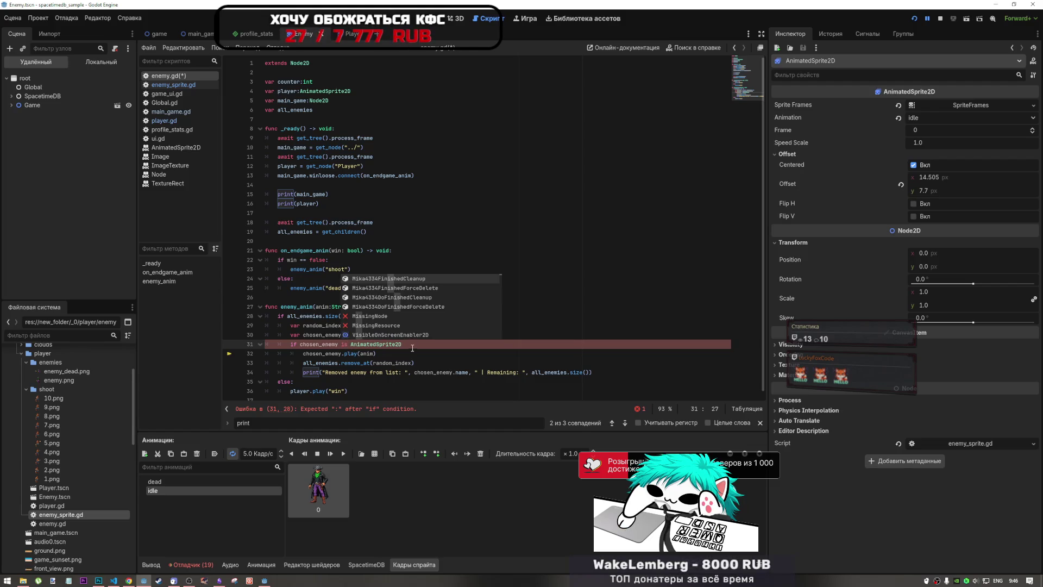
left_click(420, 345)
type(":")
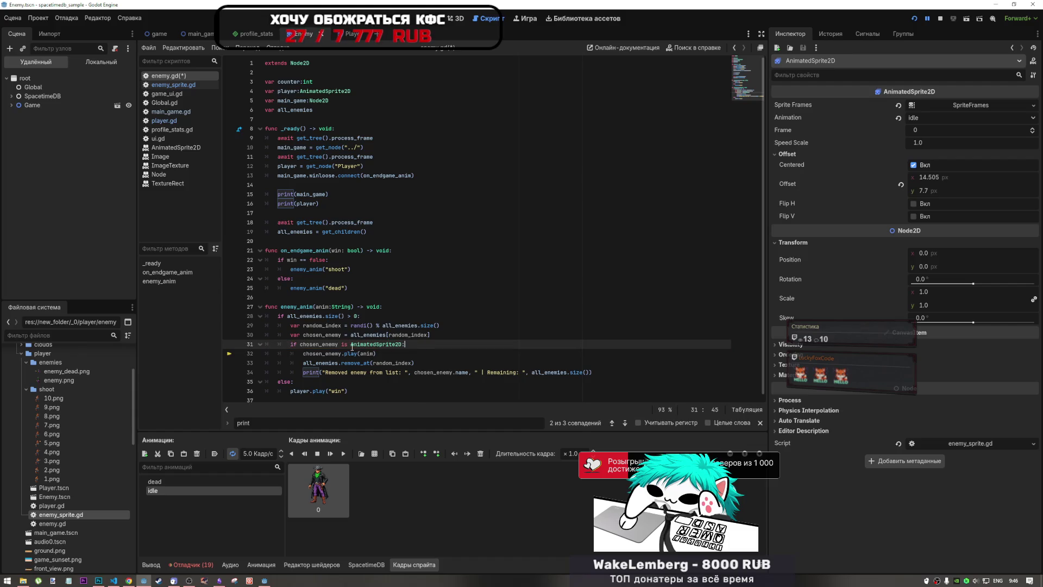
left_click_drag(341, 353, 356, 376)
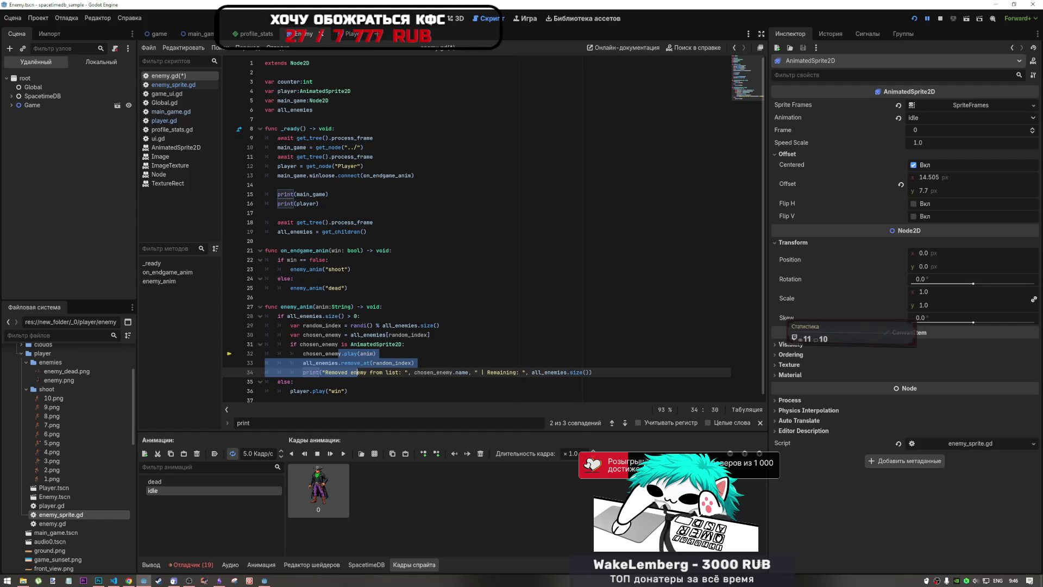
left_click(434, 19)
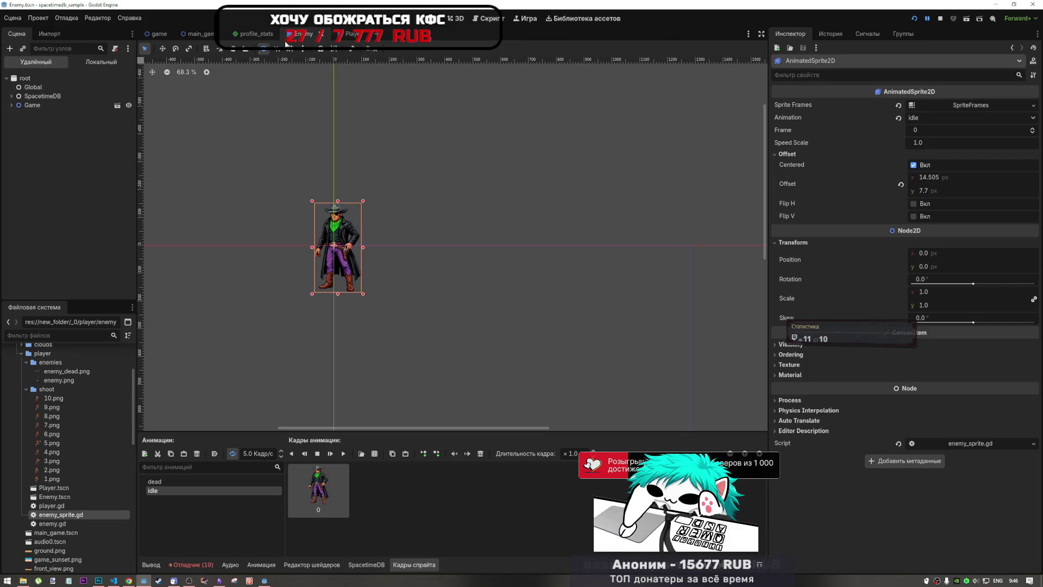
Stop the running game and open the main_game scene
left_click(179, 35)
left_click(158, 33)
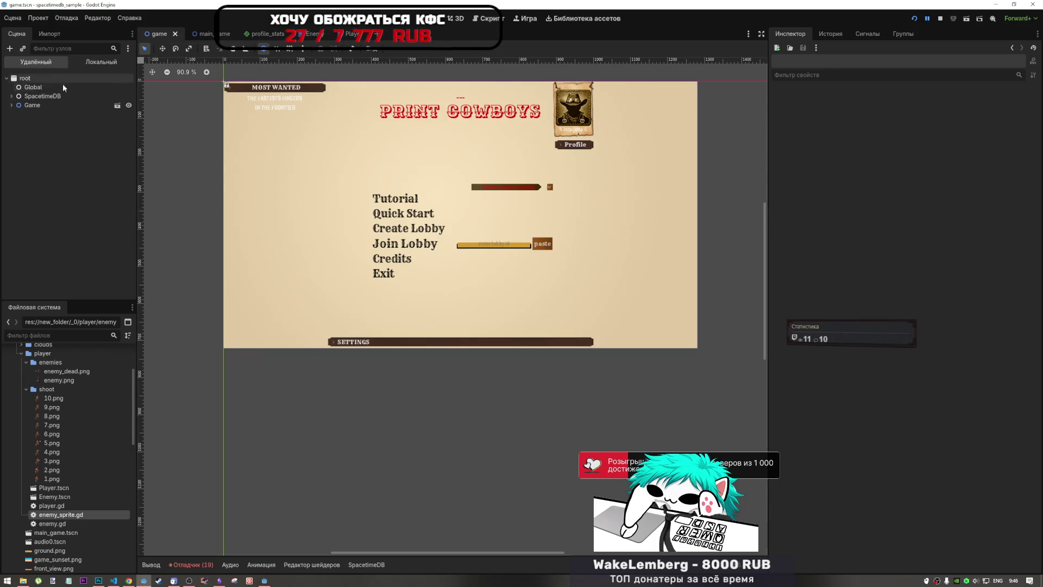
left_click(940, 19)
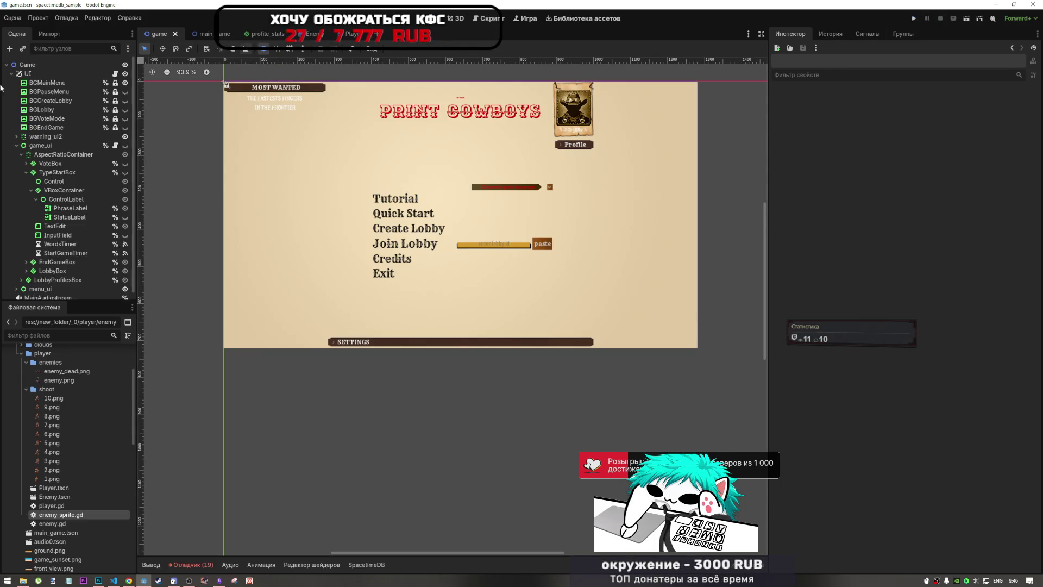
left_click(198, 33)
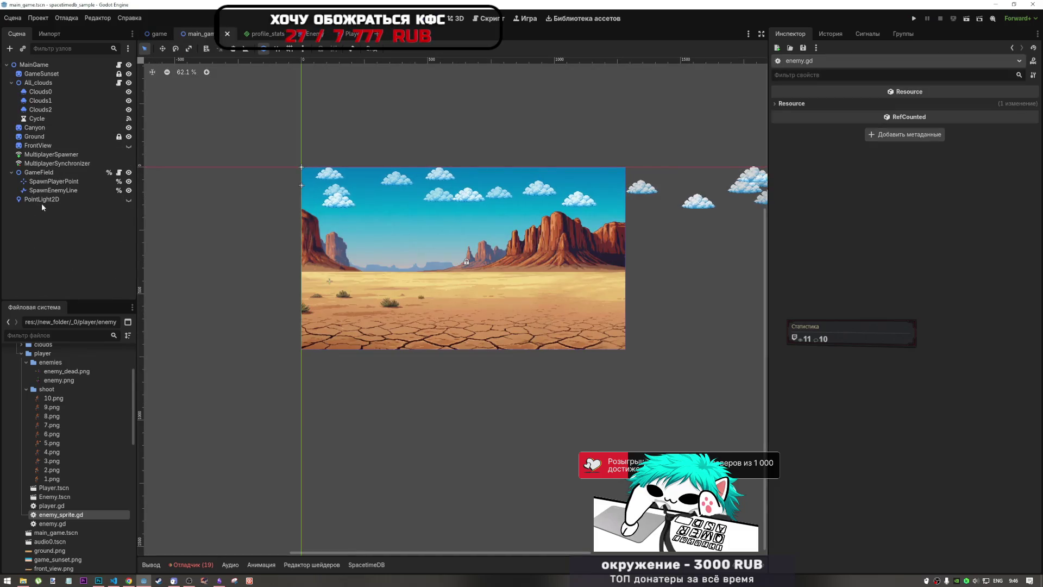
Inspect SpawnPlayerPoint, SpawnEnemyLine and GameField in the Scene dock, then return to enemy.gd
left_click(45, 182)
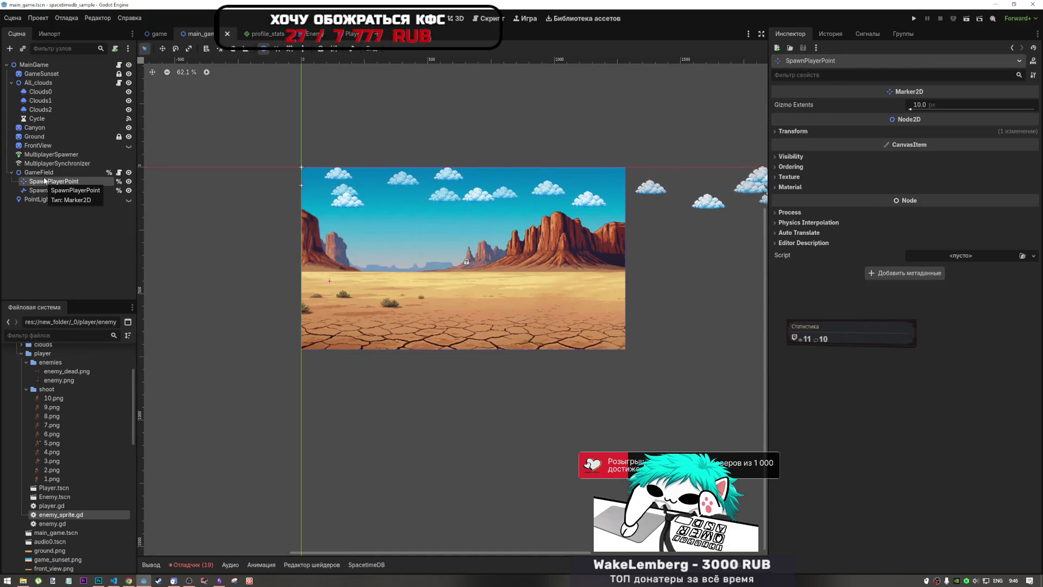
left_click(49, 188)
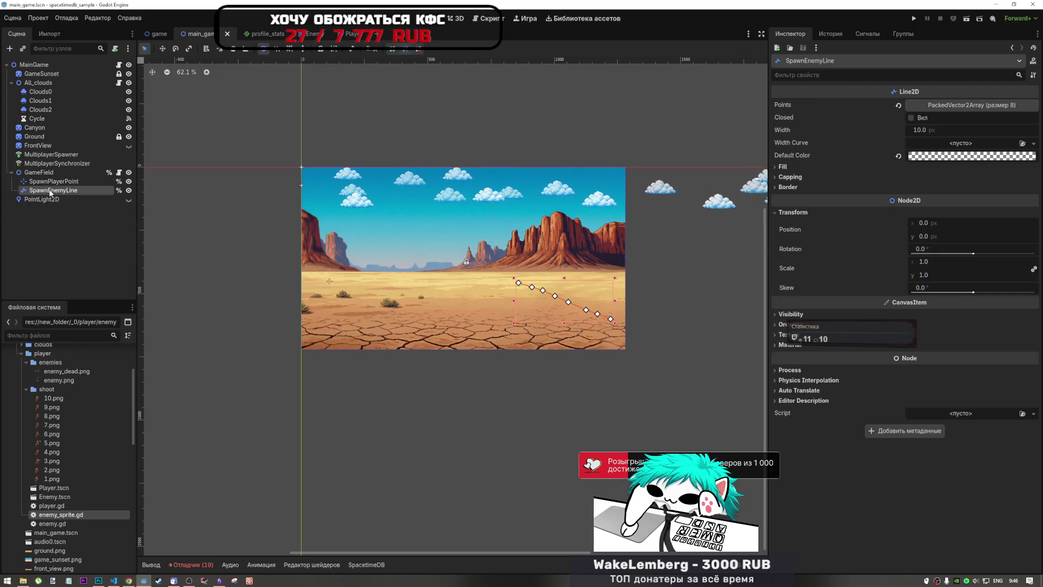
left_click(49, 183)
left_click(51, 191)
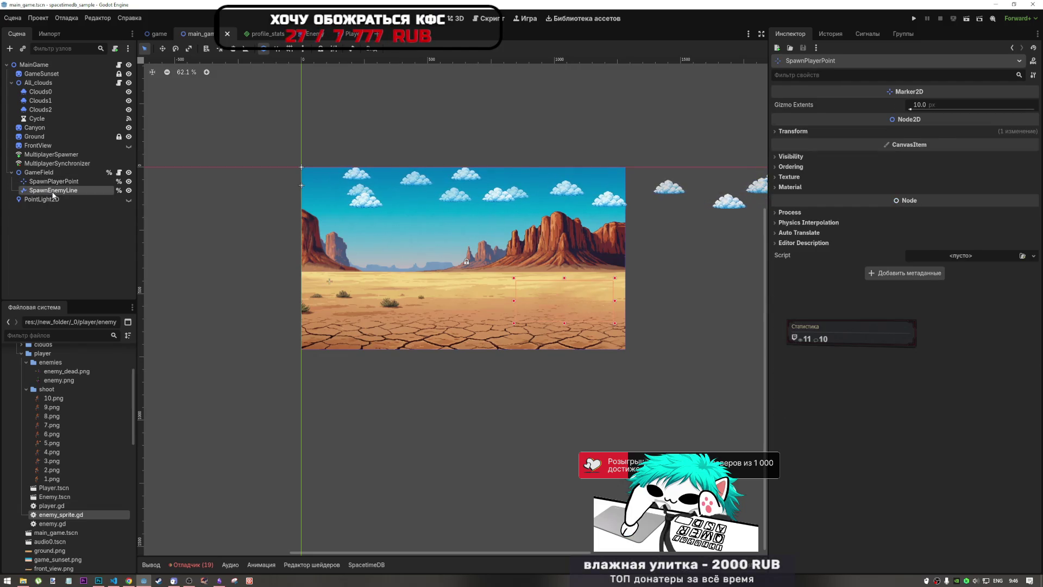
left_click(52, 185)
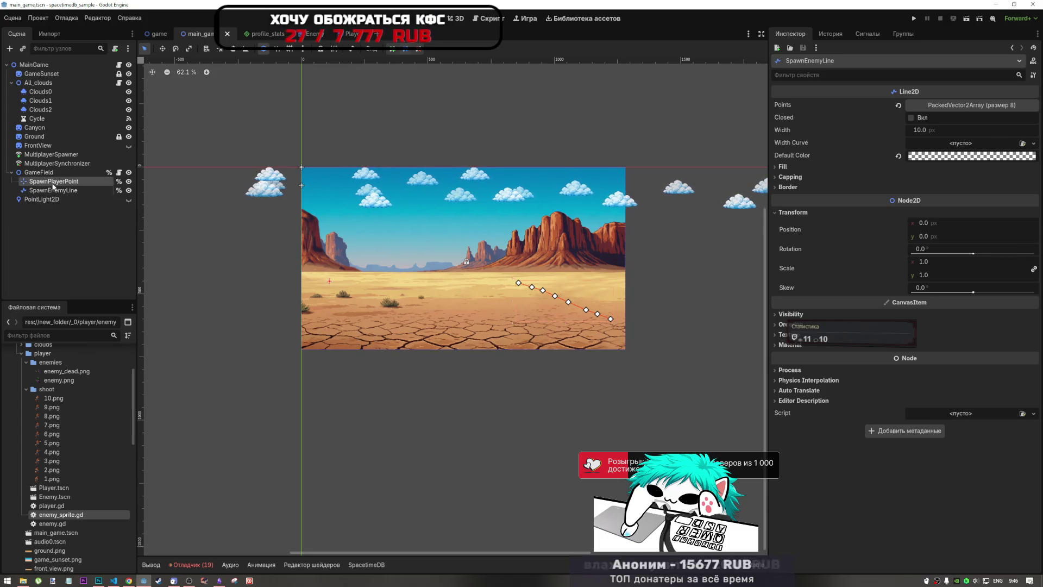
left_click(47, 173)
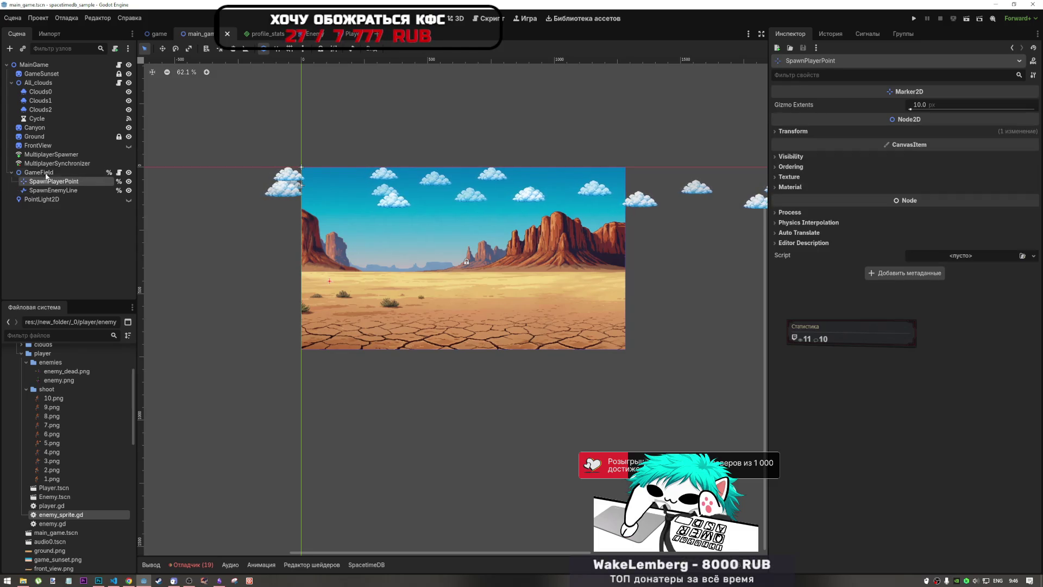
left_click(47, 180)
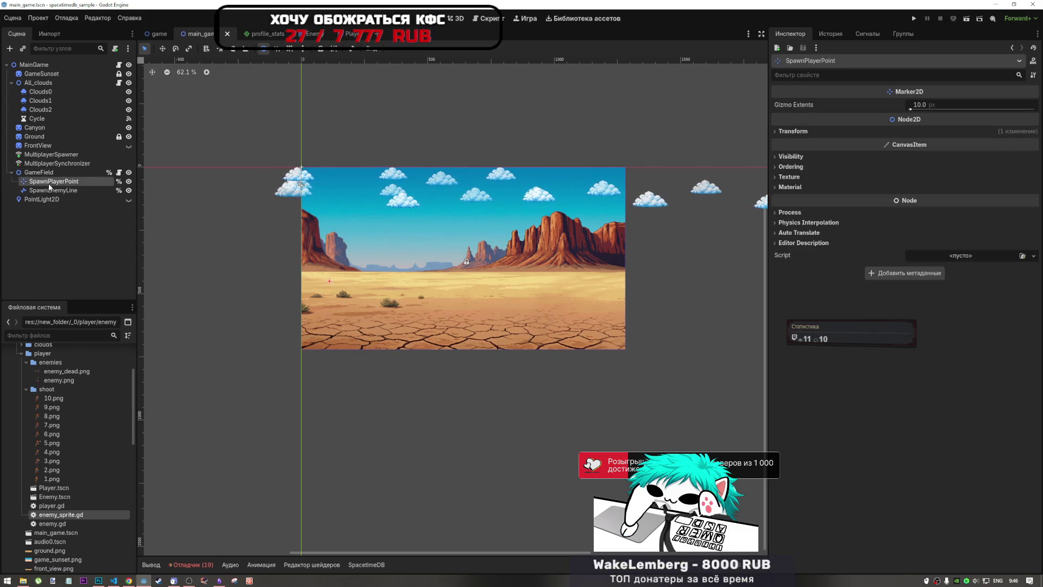
left_click(51, 190)
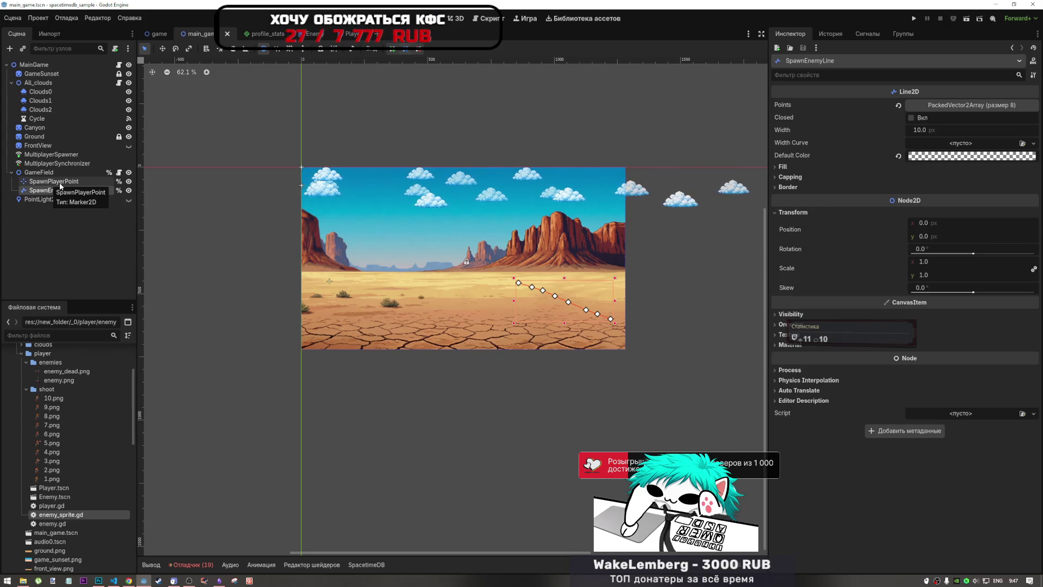
key("ctrl+F3")
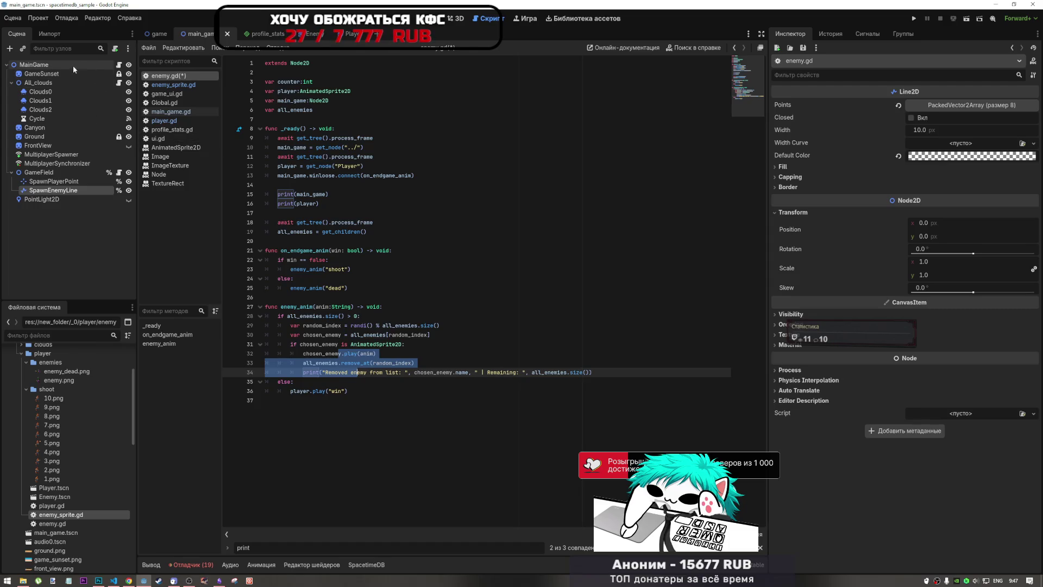
Reparent SpawnPlayerPoint and SpawnEnemyLine from GameField to MainGame, placing them after PointLight2D
left_click(119, 65)
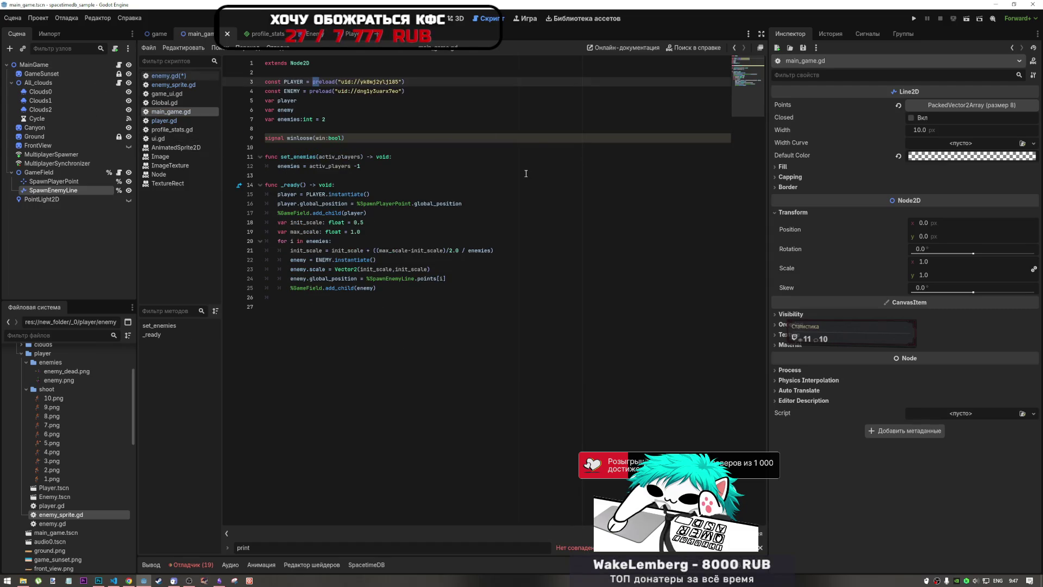
left_click(79, 183)
left_click(72, 189, "ctrl")
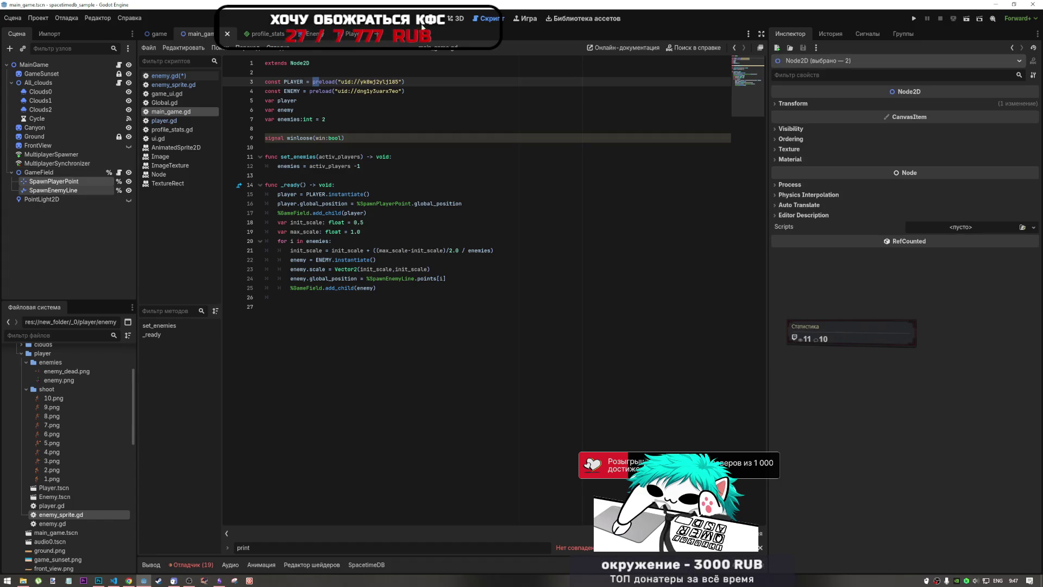
left_click(457, 19)
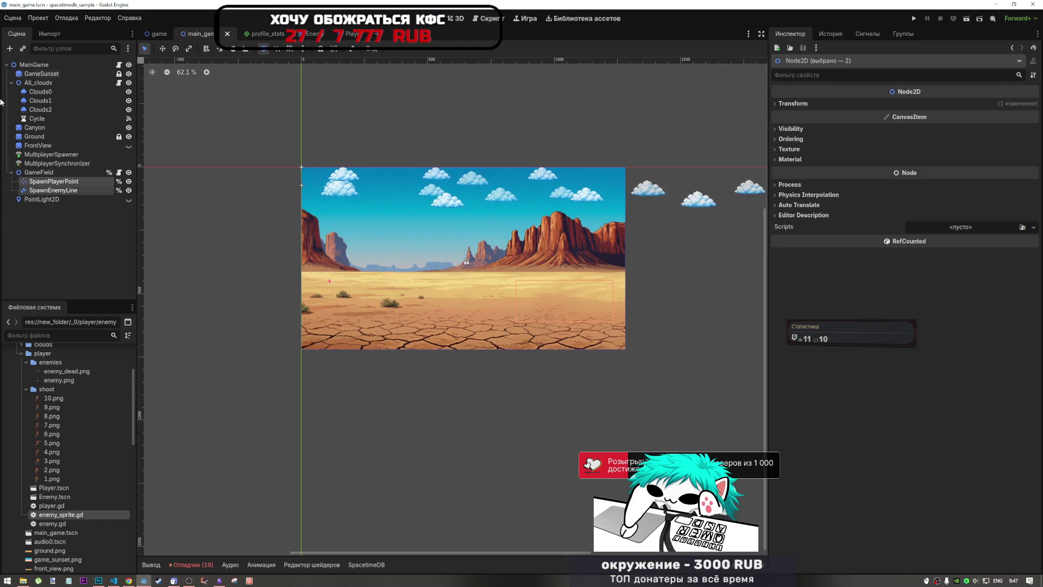
left_click_drag(46, 186, 52, 65)
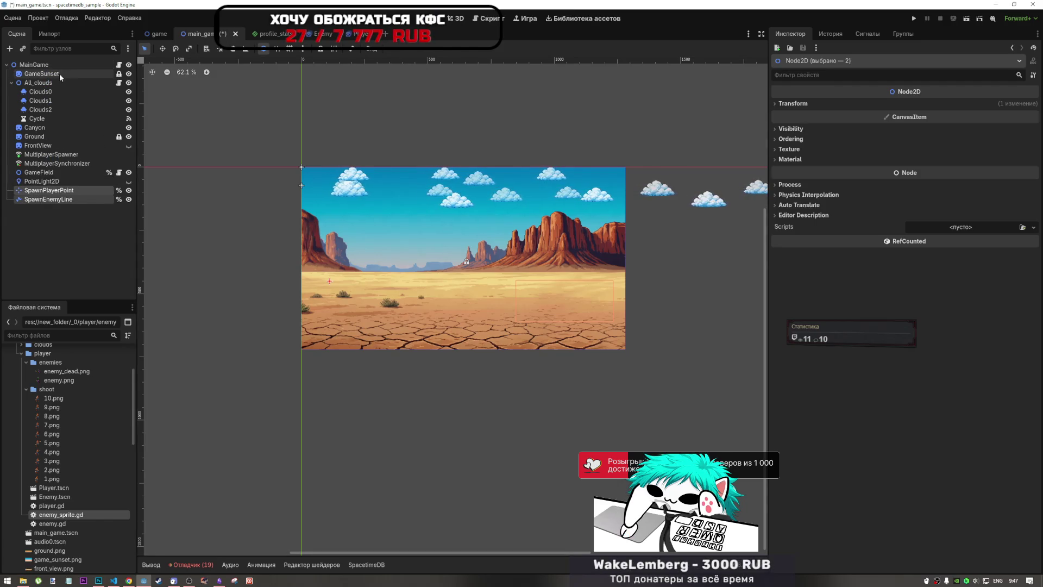
mouse_move(50, 190)
left_mouse_down()
mouse_move(47, 182)
mouse_move(95, 178)
left_mouse_up()
left_click(61, 211)
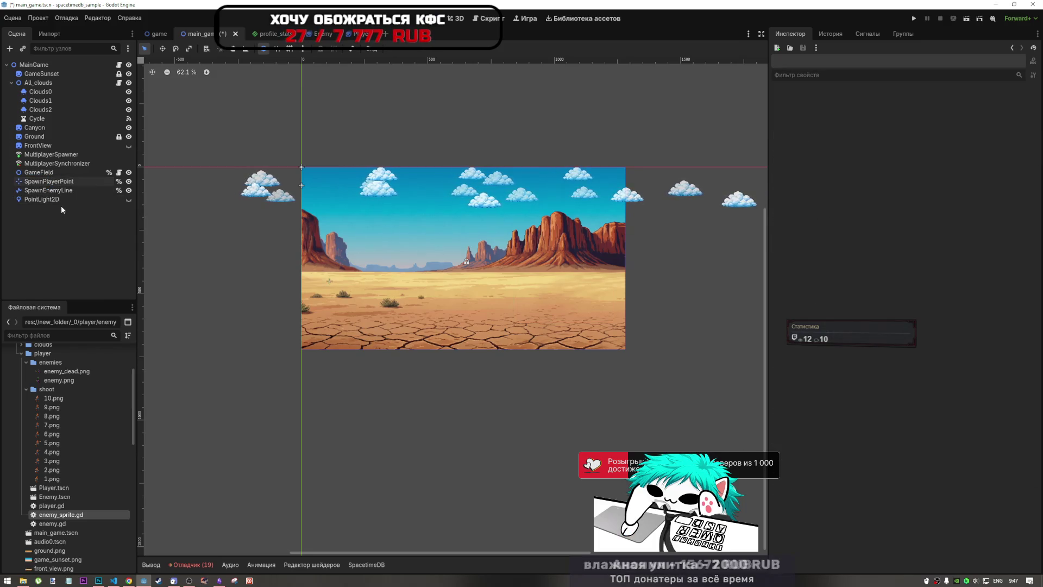
left_click(474, 19)
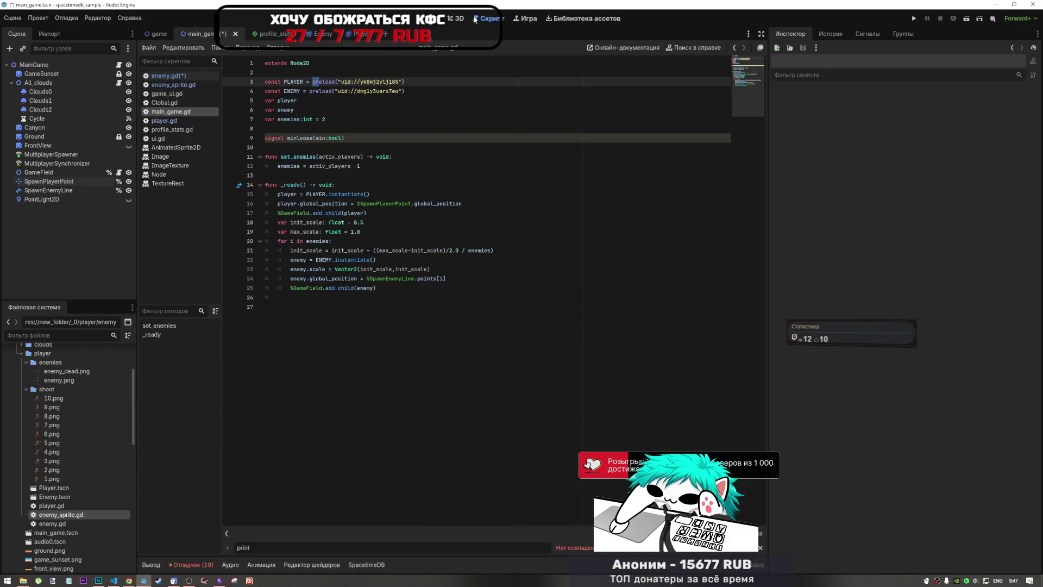
Undo the AnimatedSprite2D check in enemy.gd, then run the project from main_game.gd
left_click(174, 76)
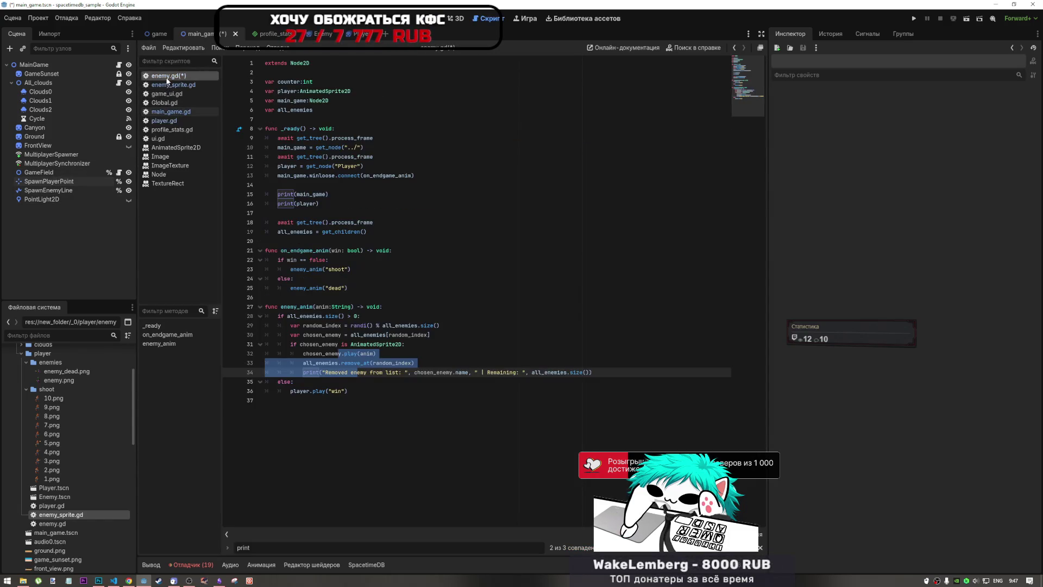
left_click(426, 366)
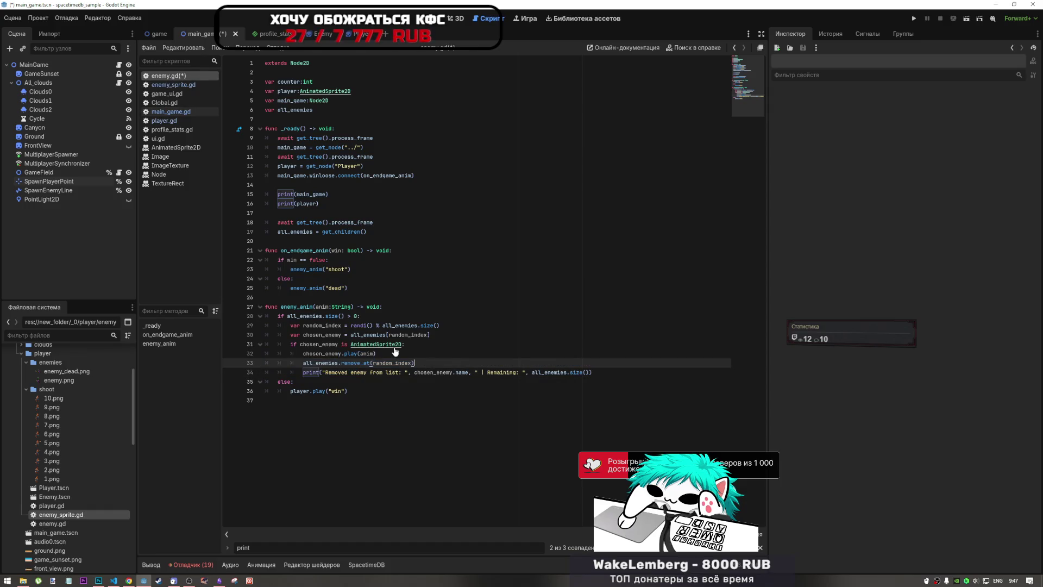
key("Up")
key("Up")
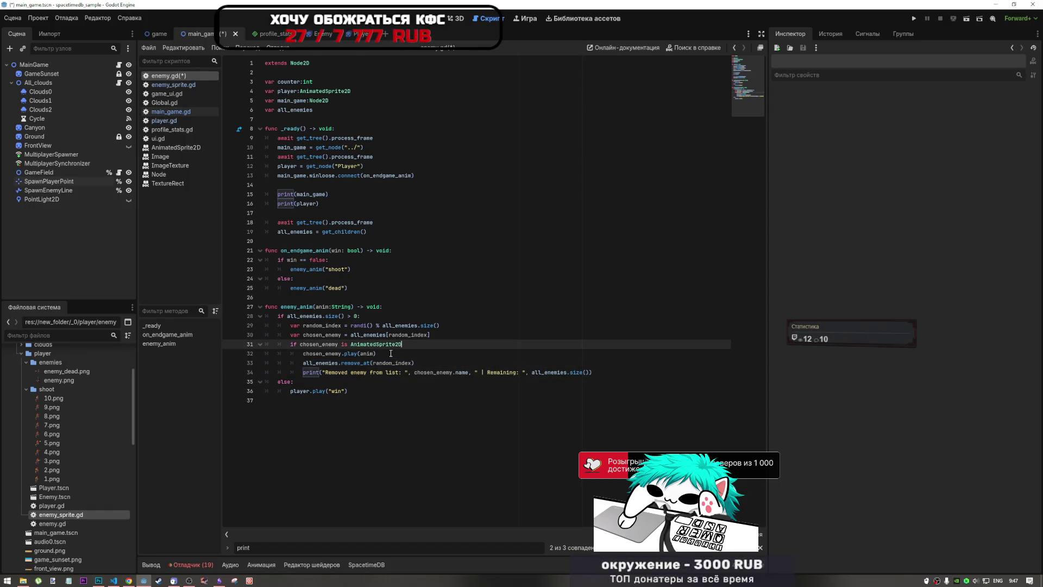
key("ctrl+z")
key("ctrl+z")
key("ctrl+z")
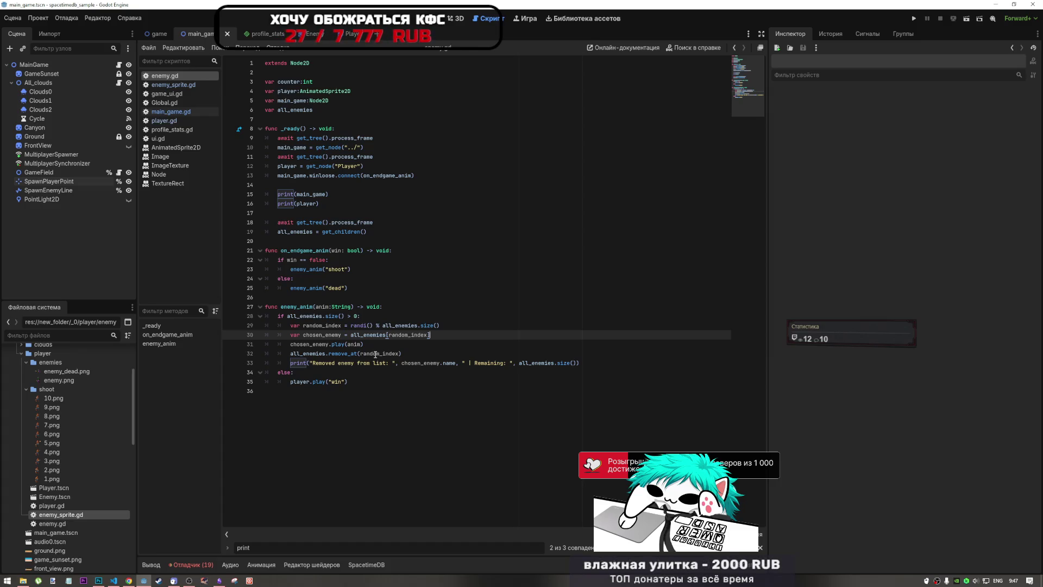
left_click(404, 198)
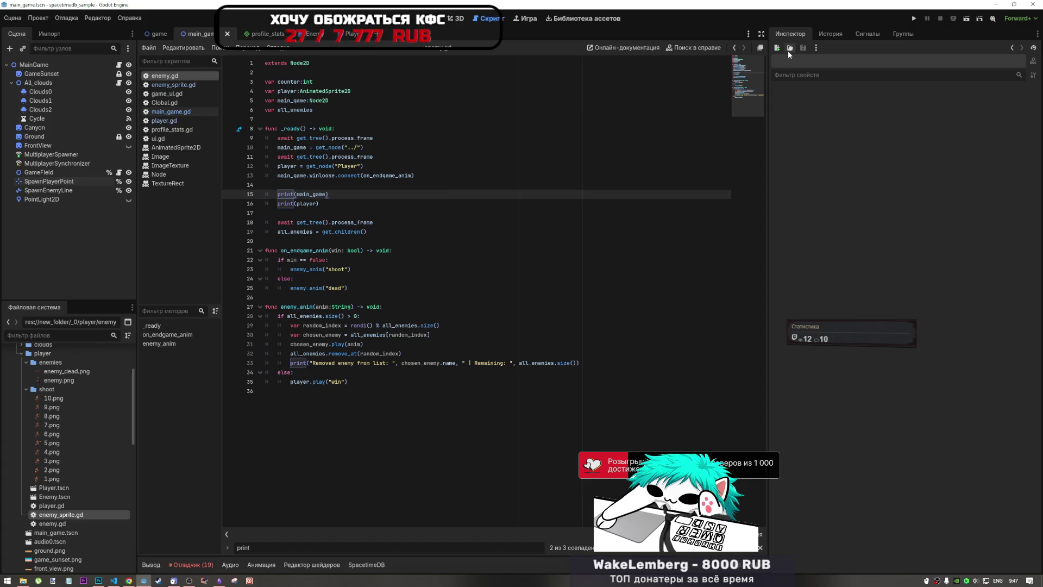
left_click(911, 19)
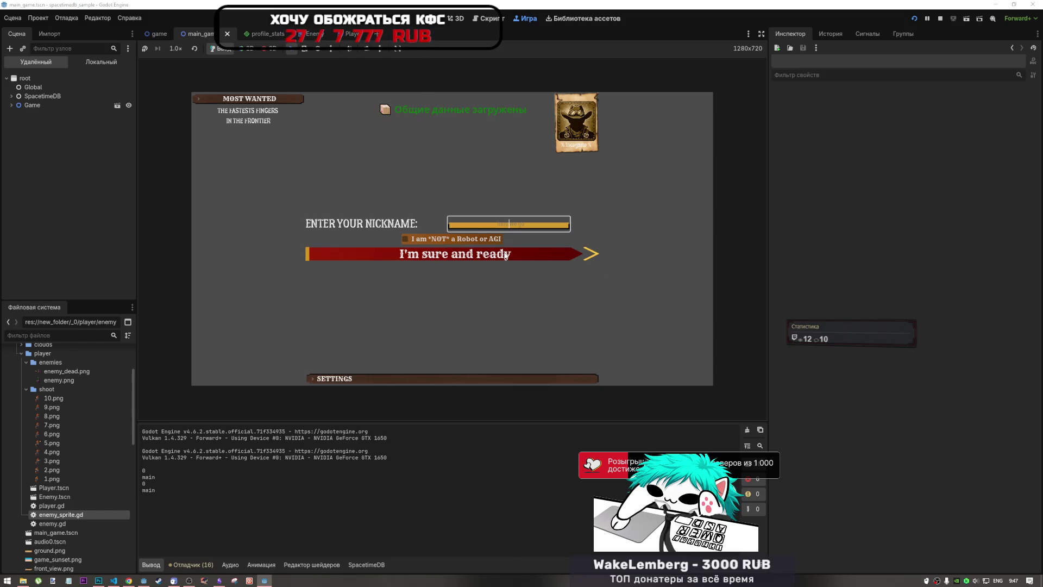
Log both game instances in with nicknames, enlarging the second window and ticking its robot check
key("alt+shift")
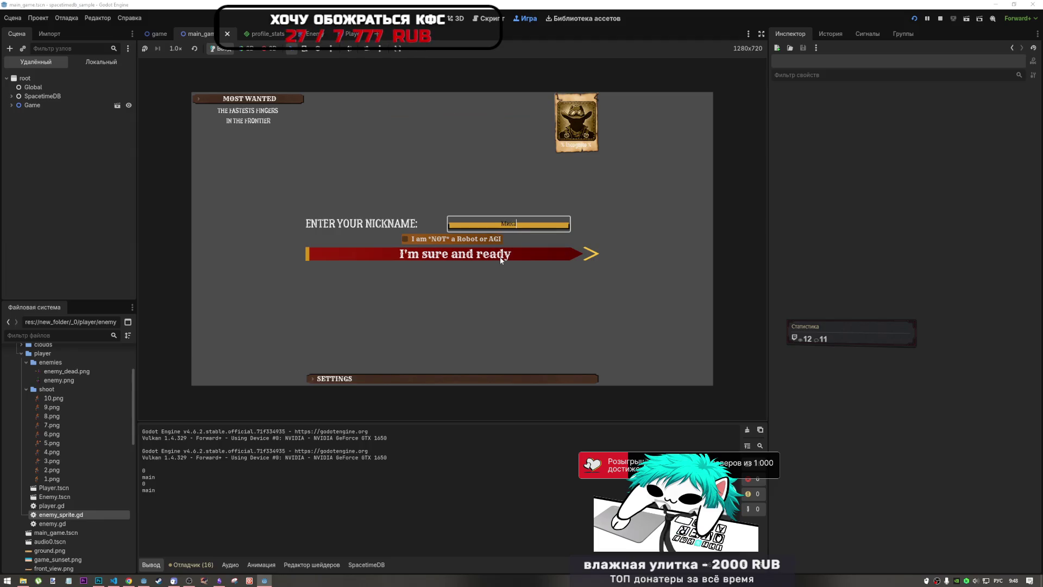
type("4334")
left_click(500, 247)
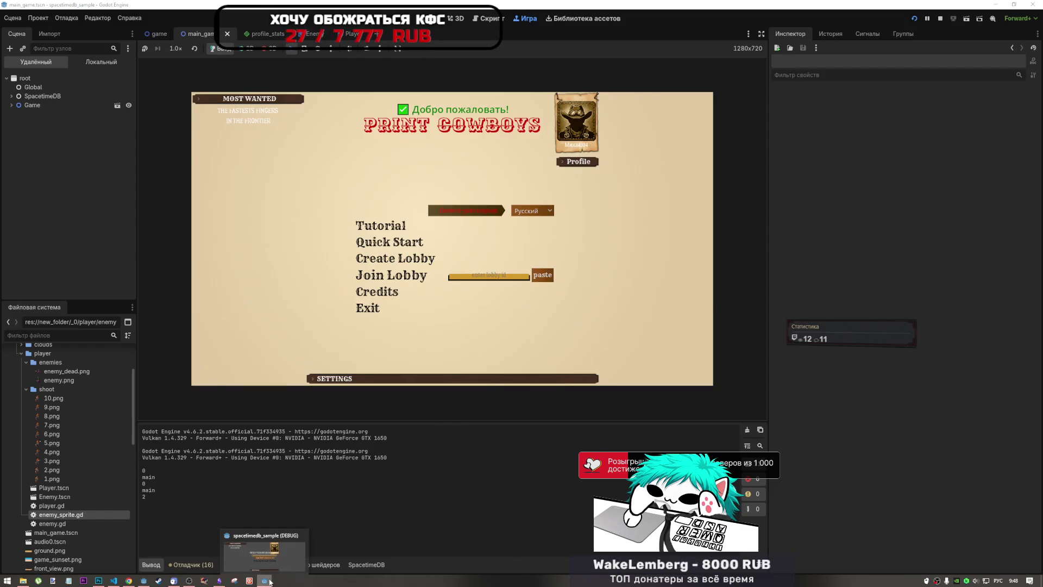
left_click(264, 551)
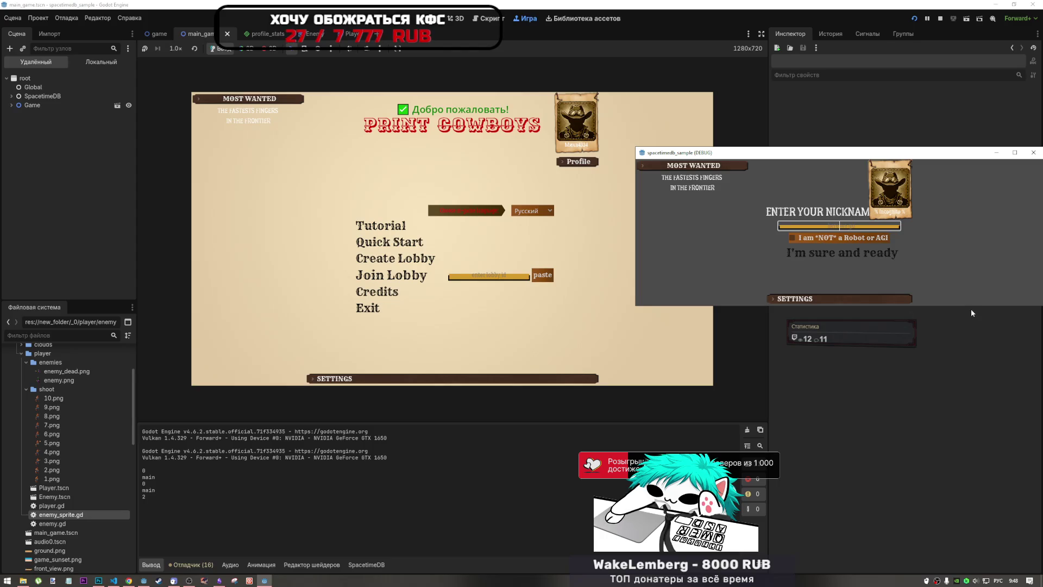
left_click_drag(970, 305, 936, 447)
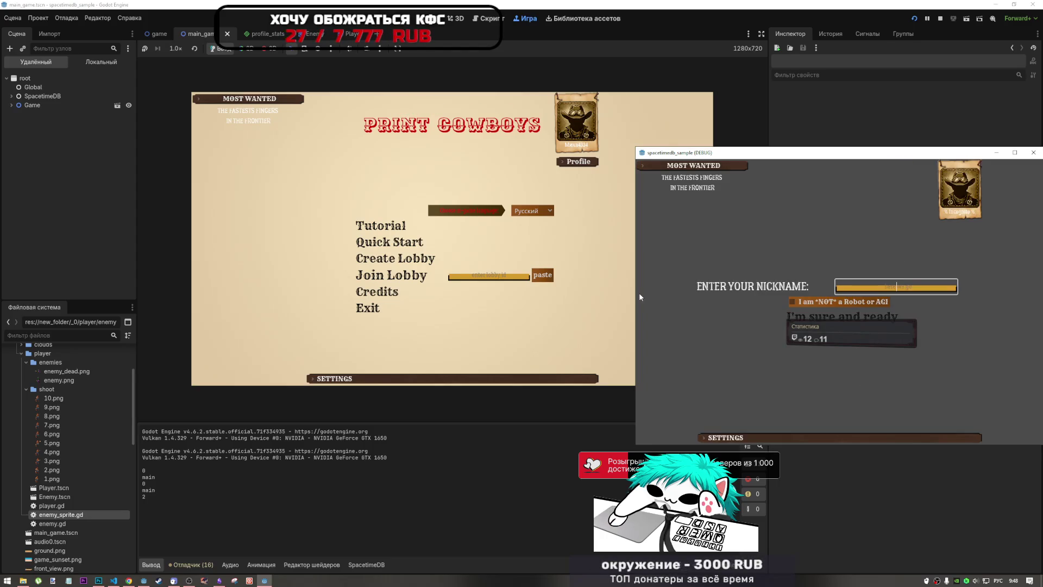
left_click_drag(634, 294, 607, 305)
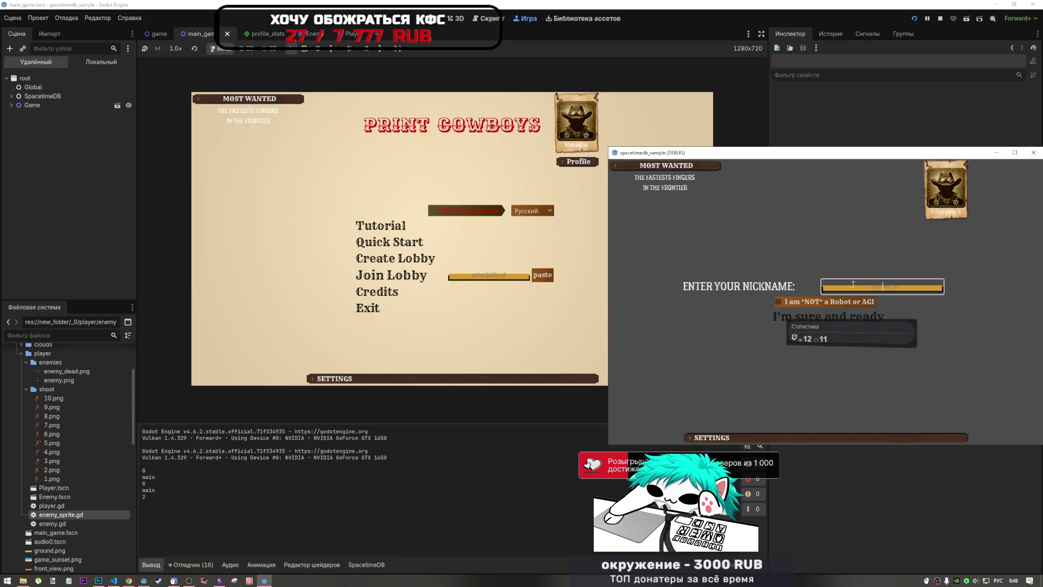
type("Мика")
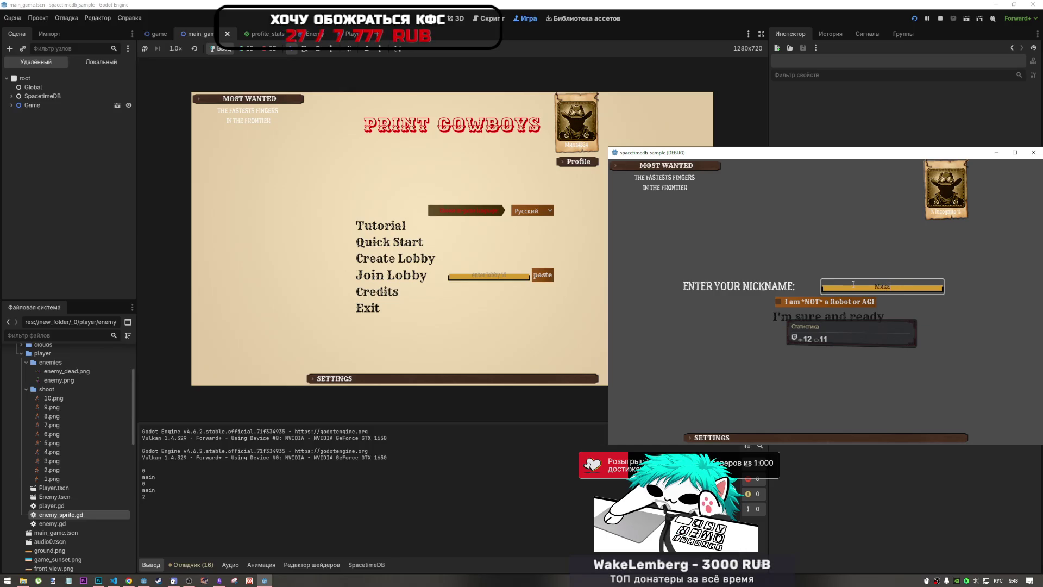
type("3344")
left_click(821, 304)
left_click(821, 316)
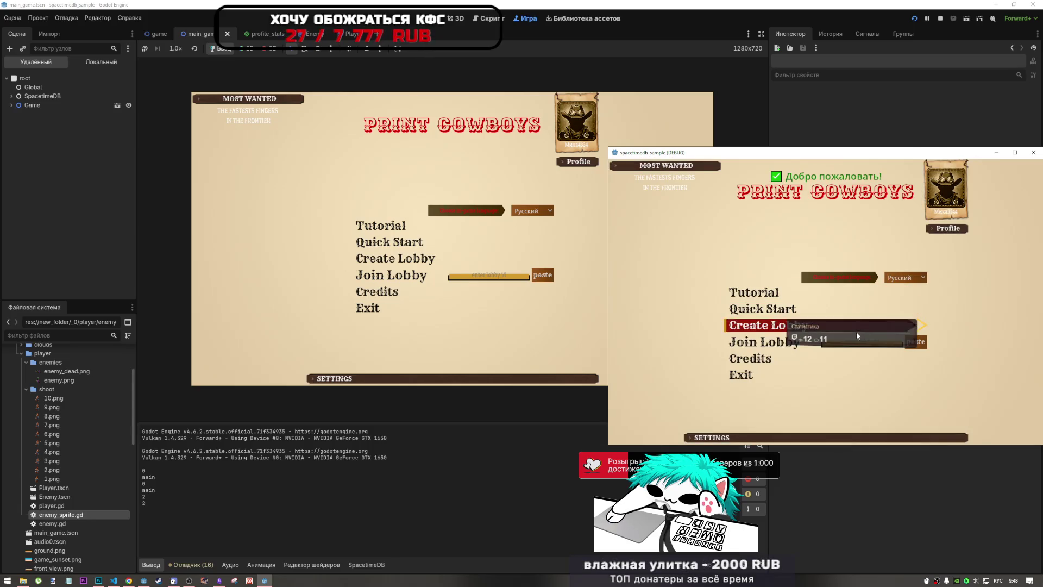
Create a lobby in the second instance, quick-join from the editor's game, lock settings and ready up
left_click(807, 324)
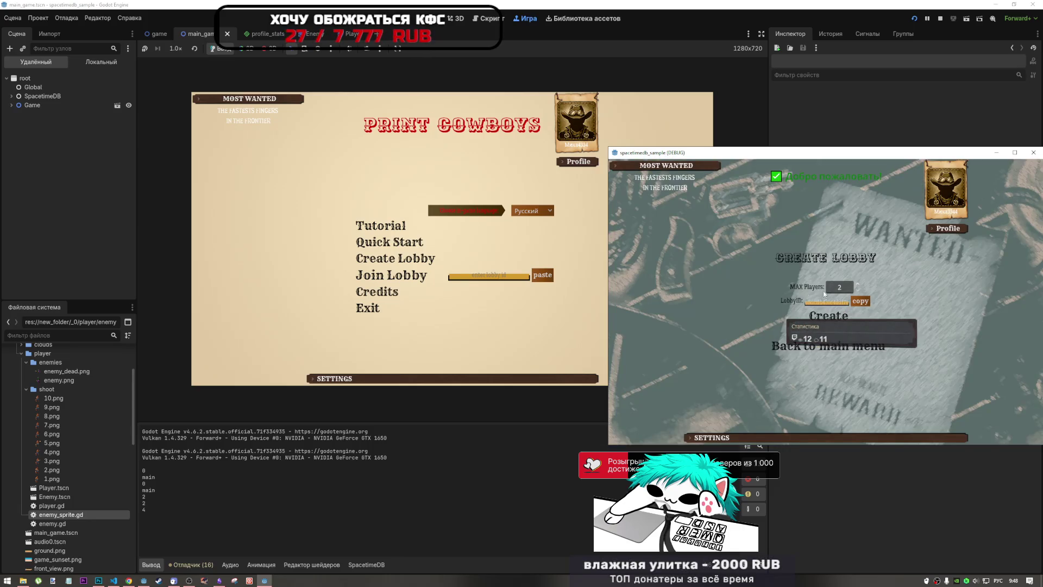
left_click(833, 316)
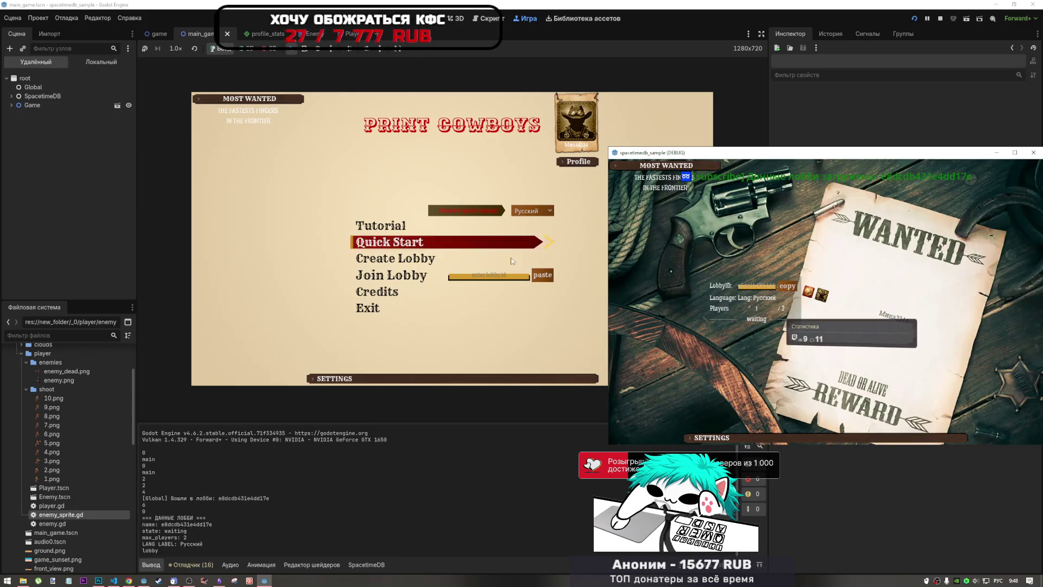
left_click(557, 278)
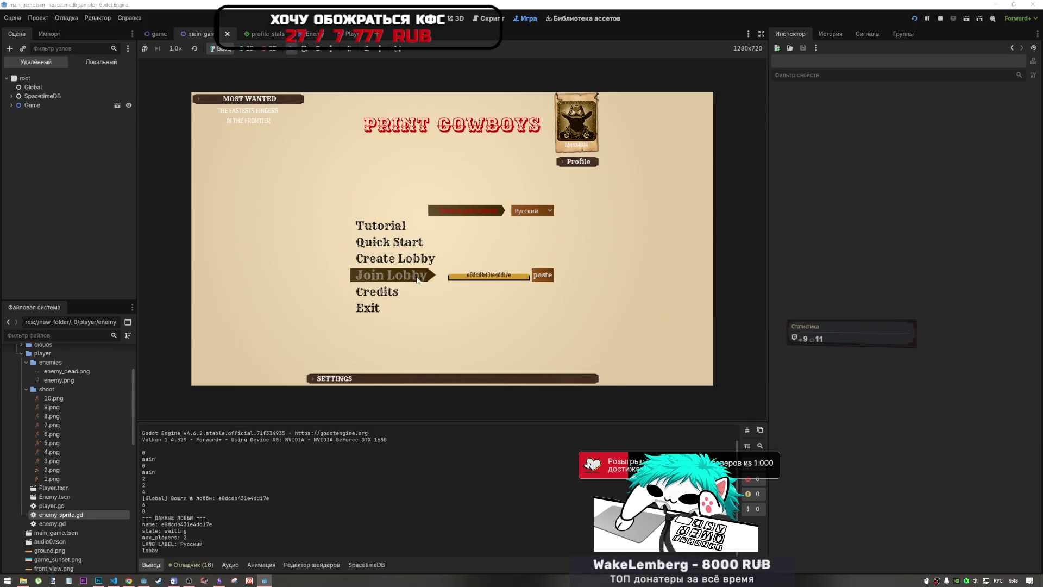
left_click(266, 581)
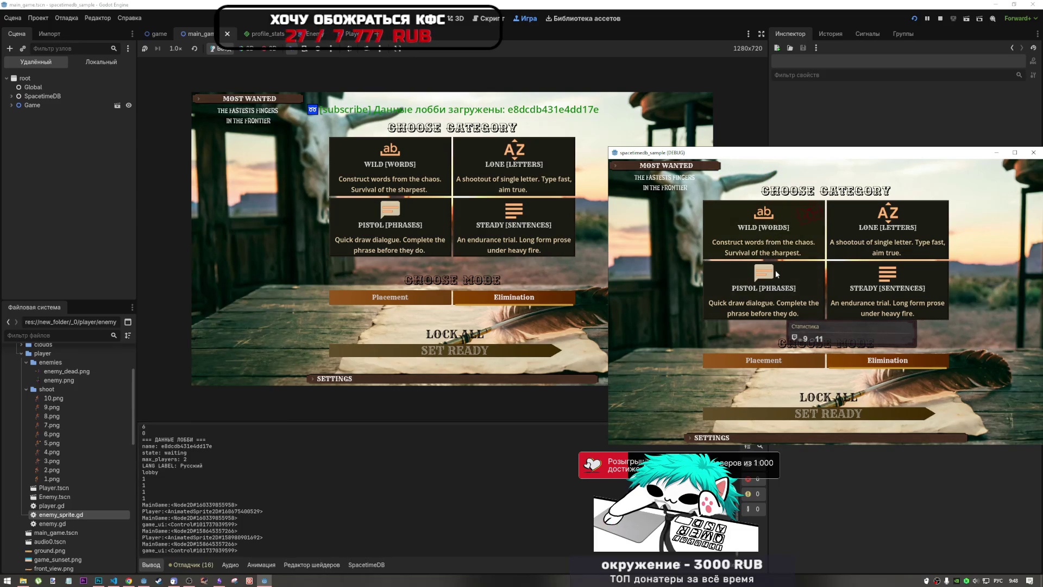
left_click(805, 397)
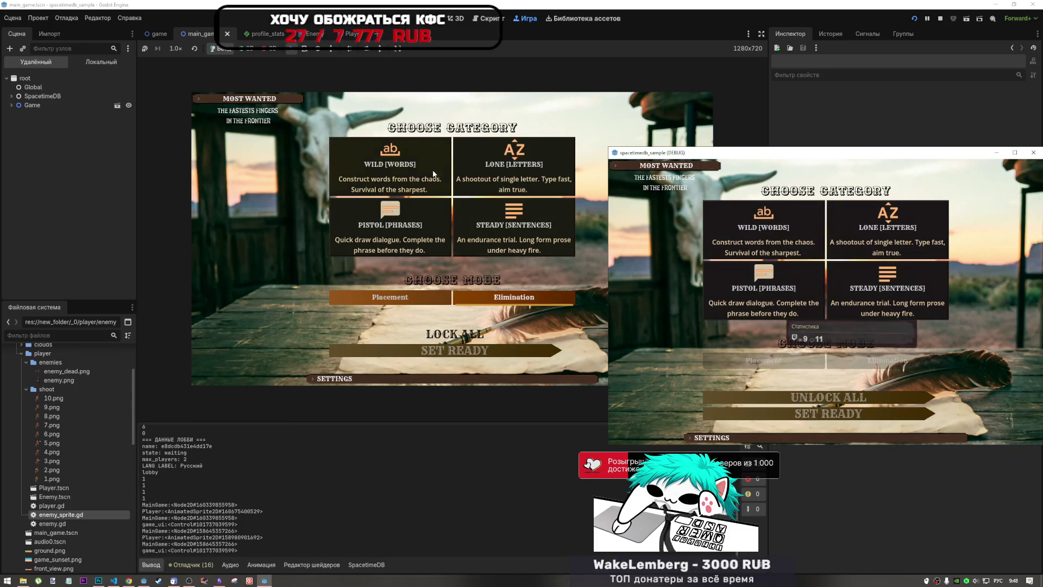
left_click(433, 174)
left_click(459, 334)
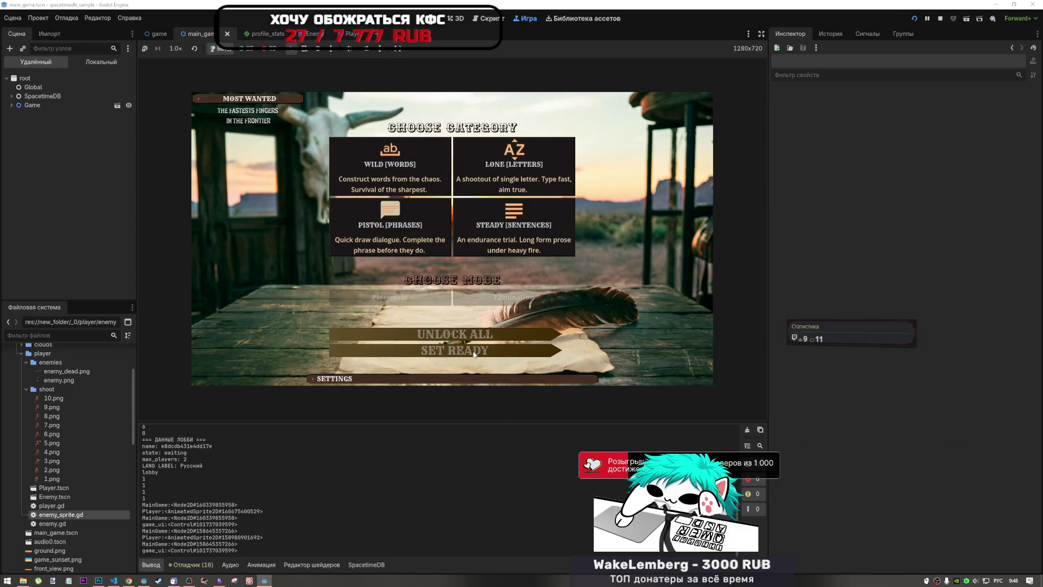
left_click(474, 352)
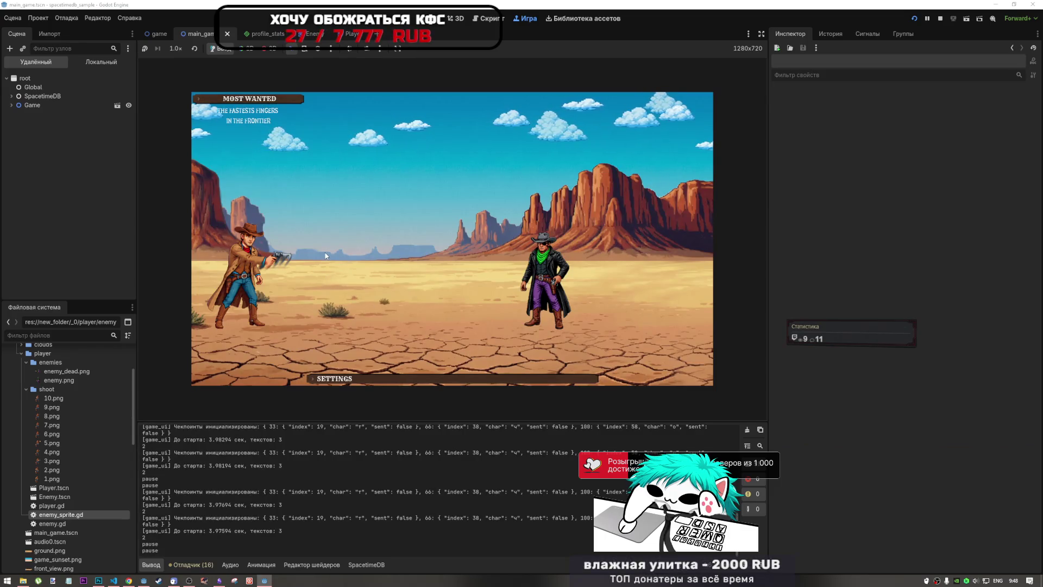
Type the Russian duel phrases through to the end, then snap the editor to the left half
key("alt+shift")
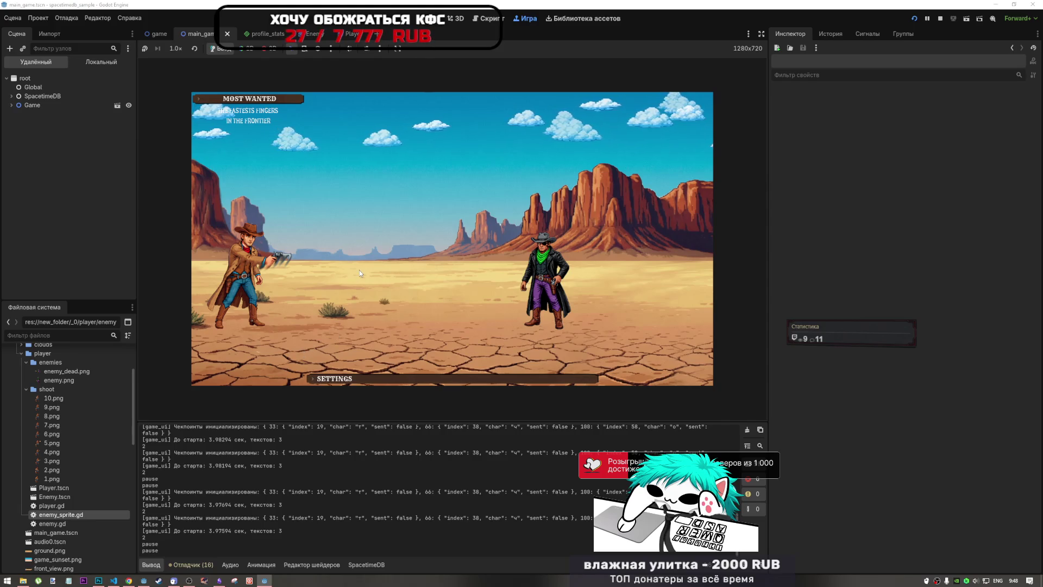
type("тро")
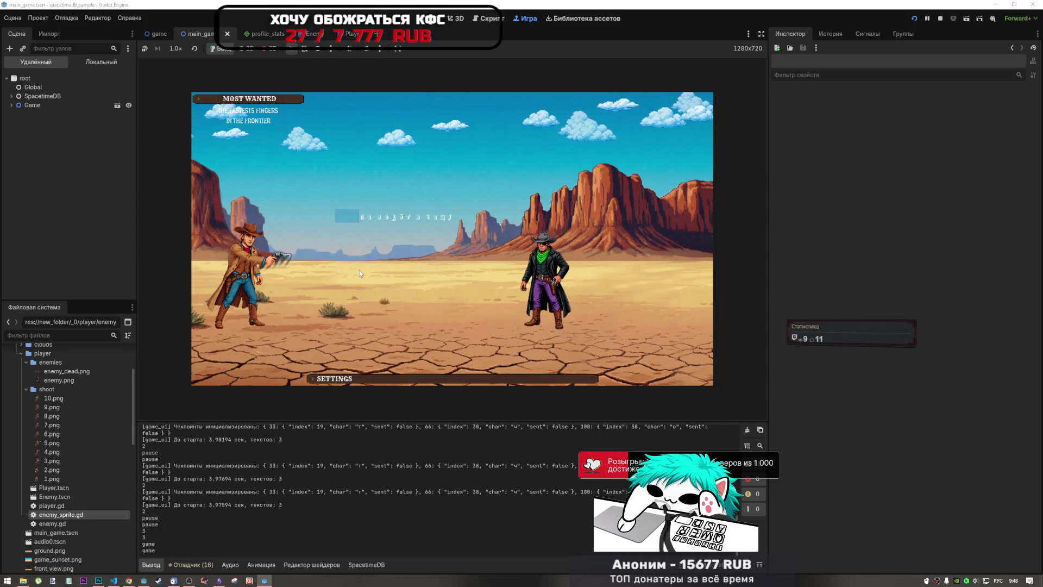
type("на дорог")
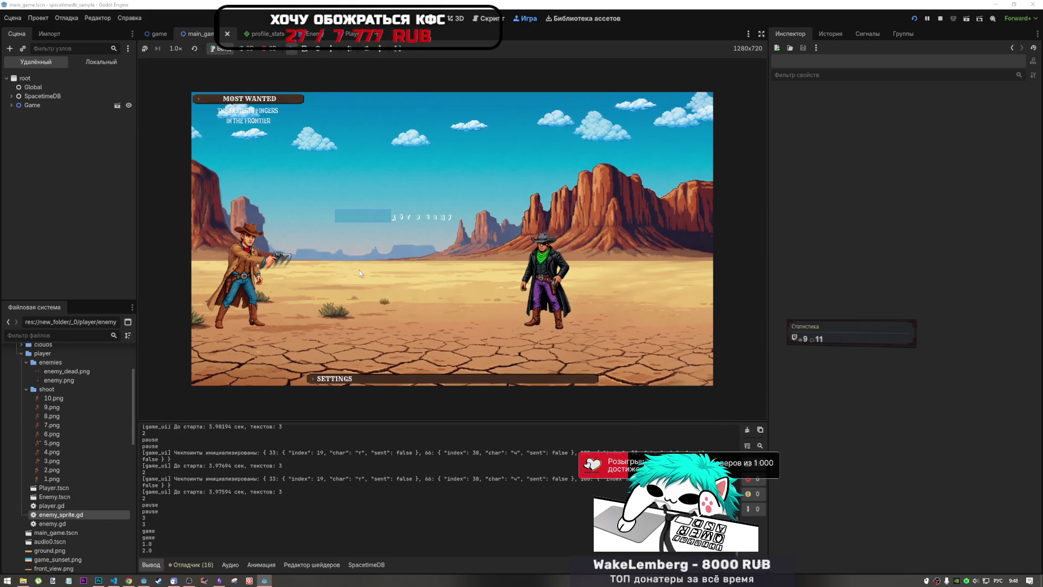
type("у за")
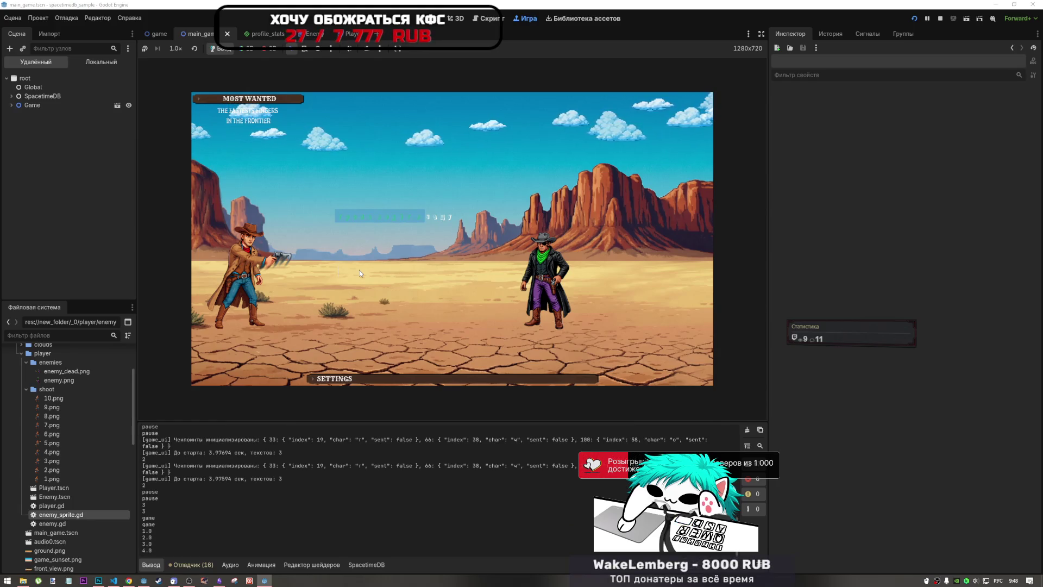
type("ект")
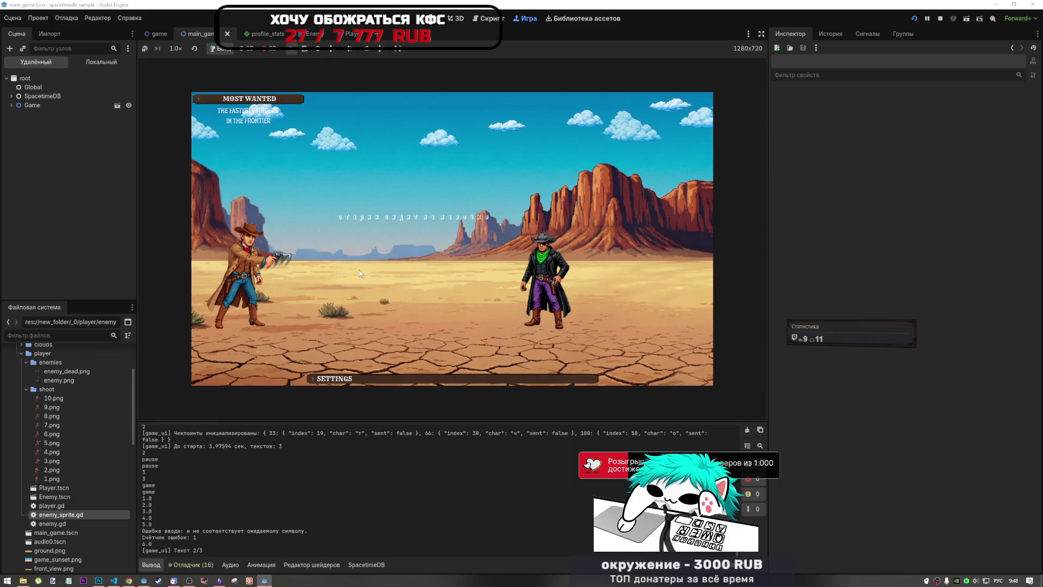
type("старик")
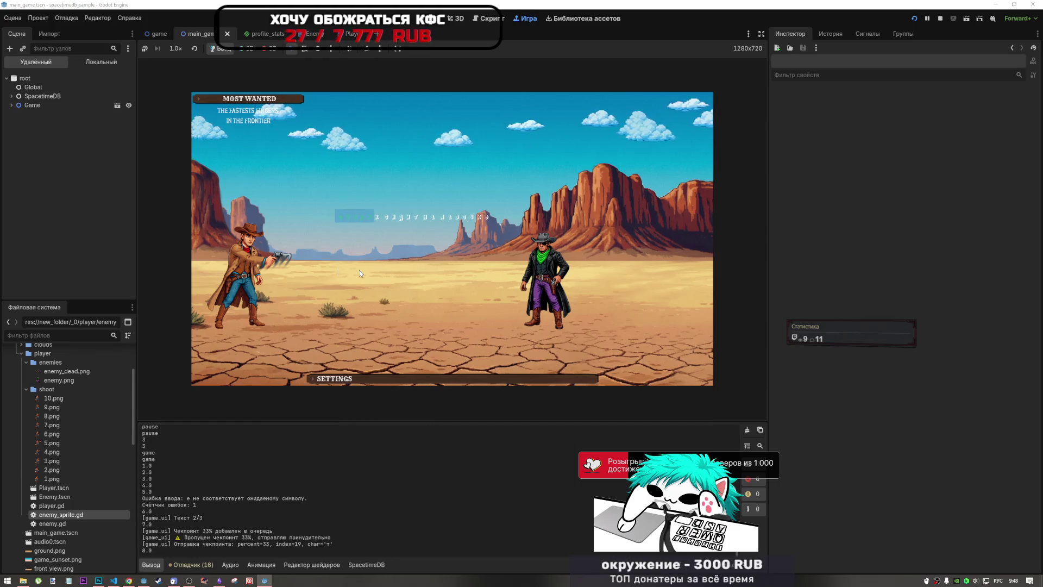
type("сидит на")
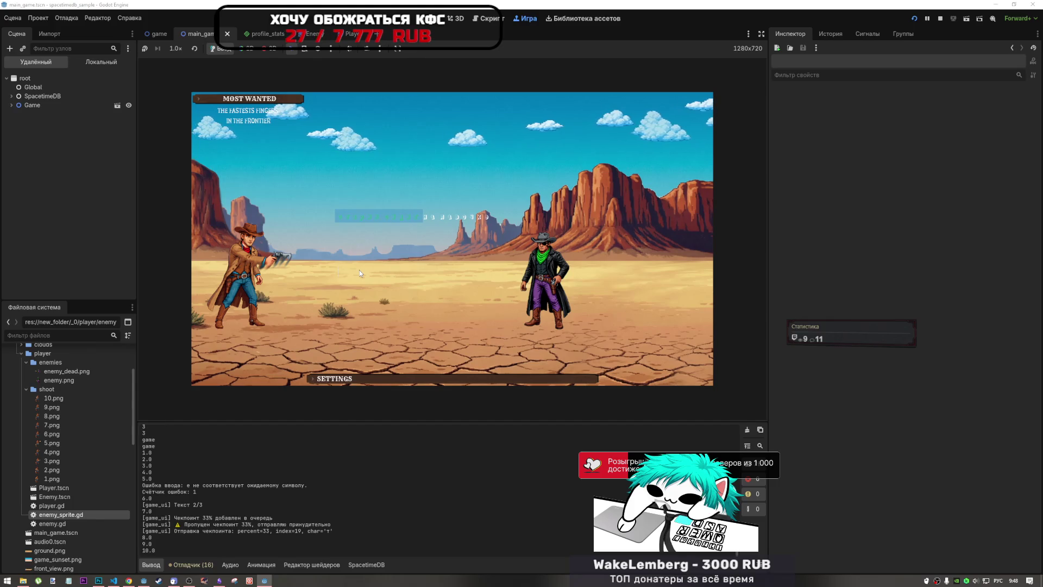
type(" у дороге")
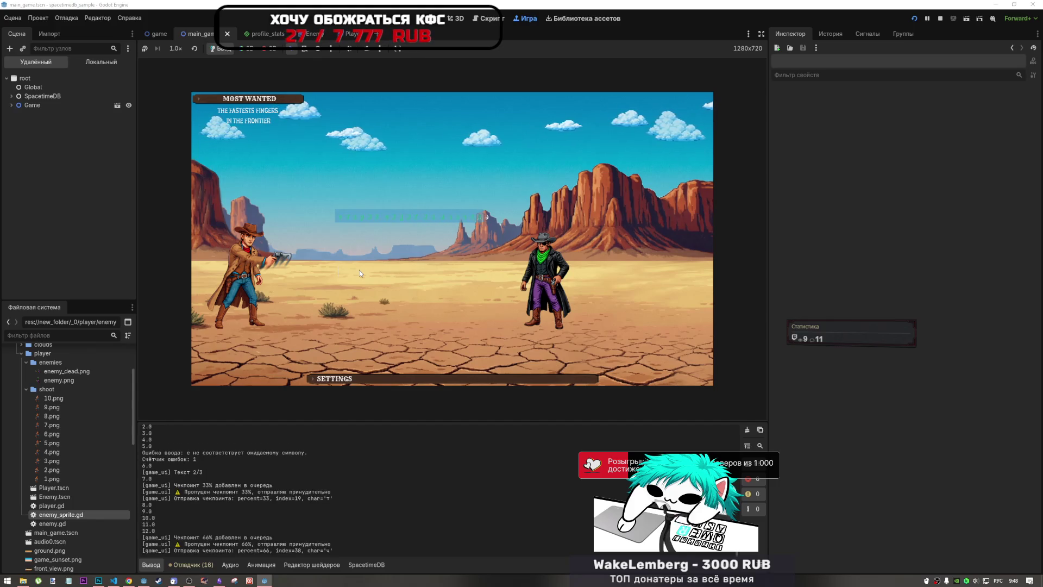
type("сол")
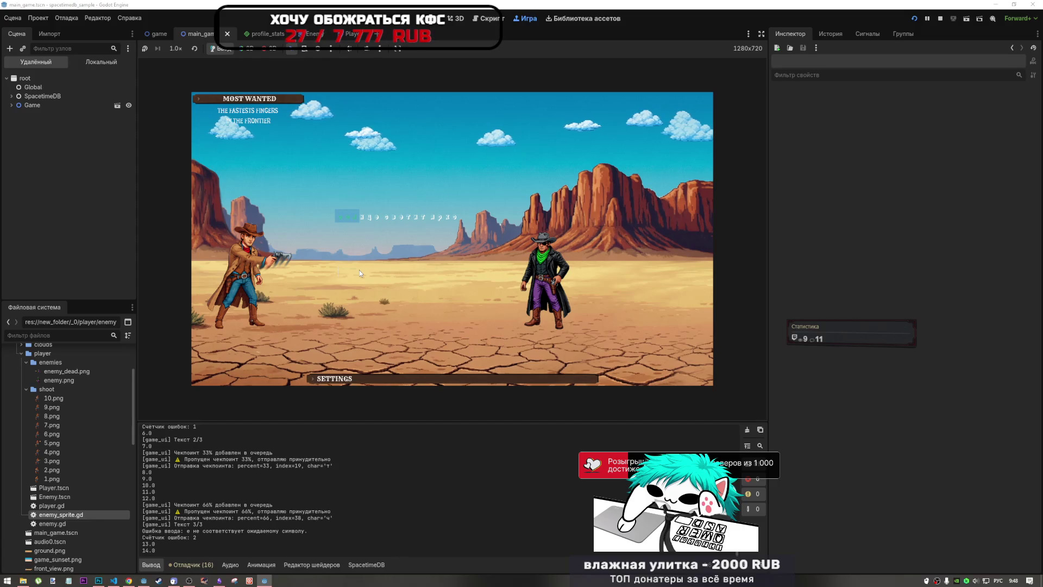
type("нце с")
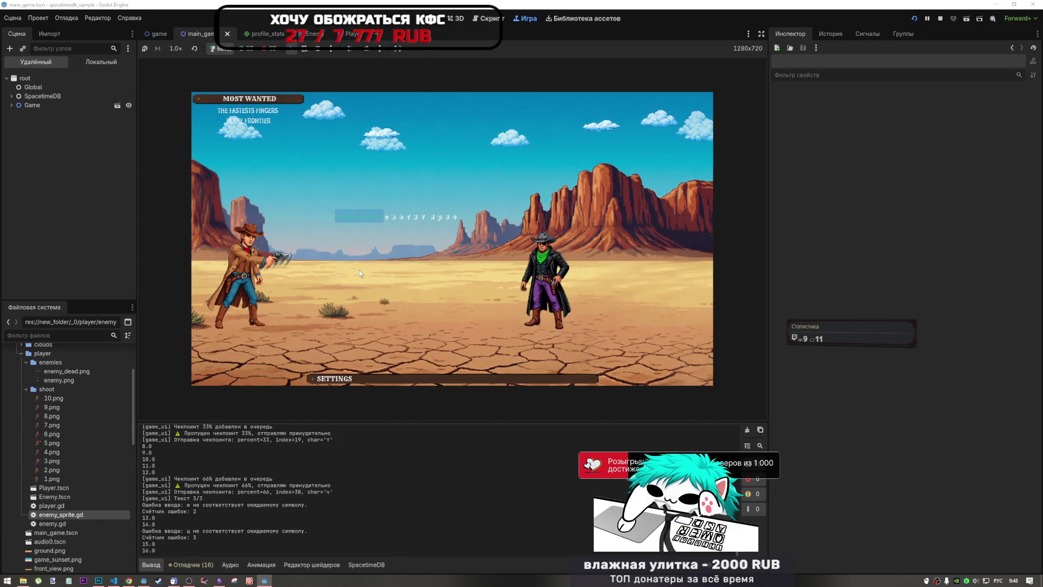
type("ветит яр")
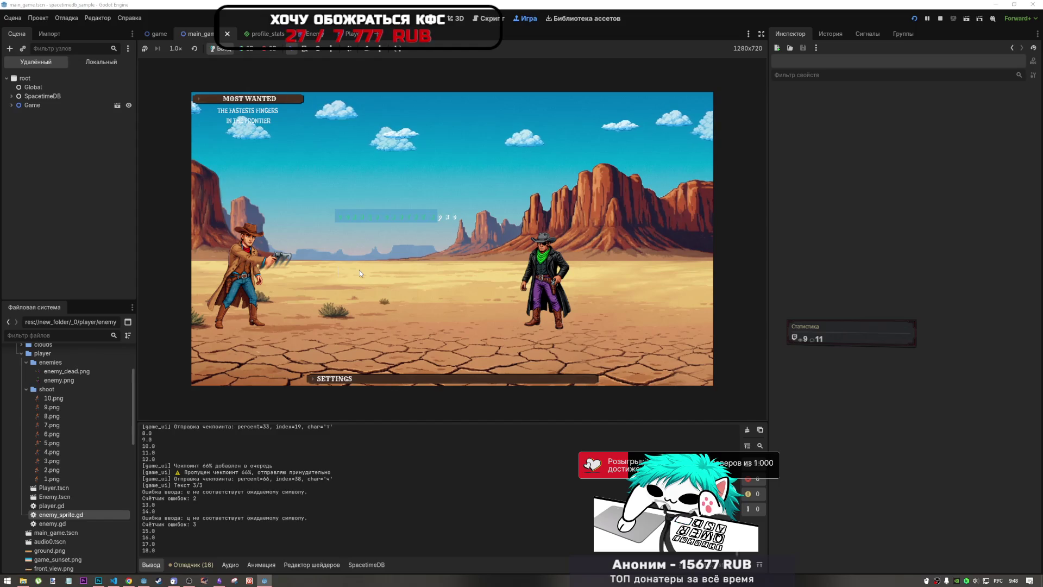
type("к")
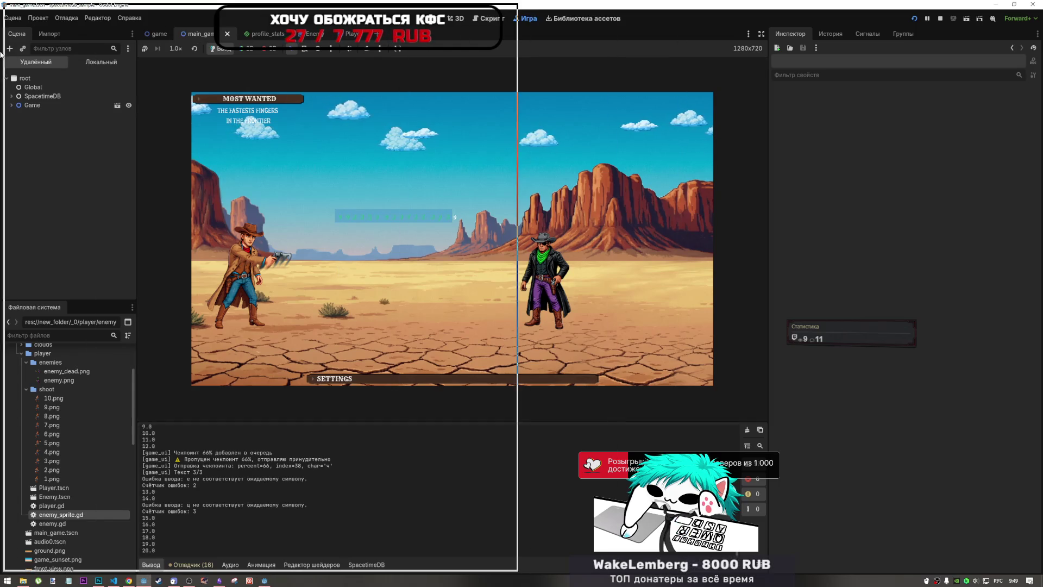
key("super+Left")
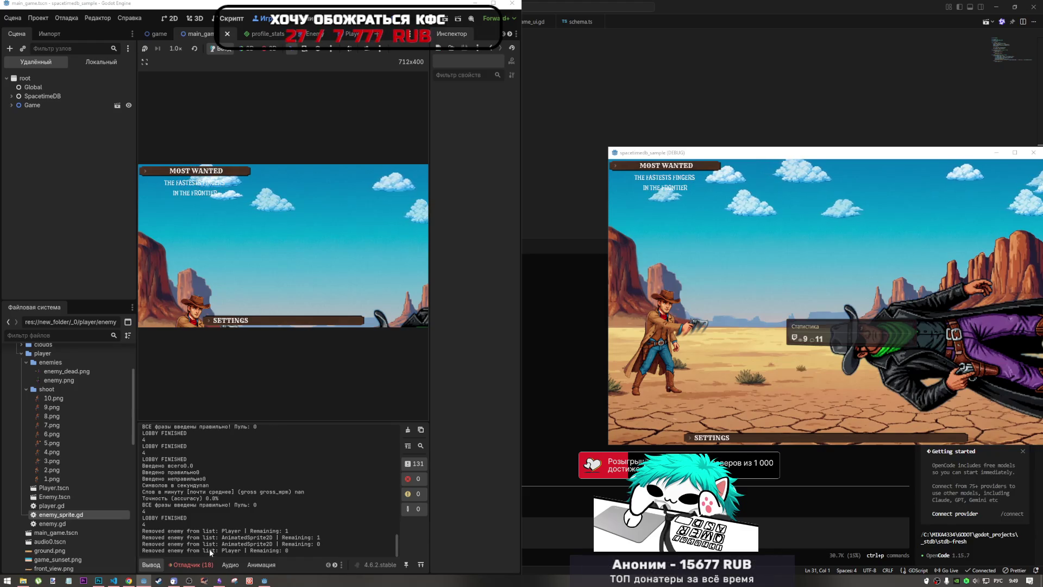
Maximize the editor and jump from the Errors list to enemy.gd line 31, the missing 'dead' animation error
left_click(193, 565)
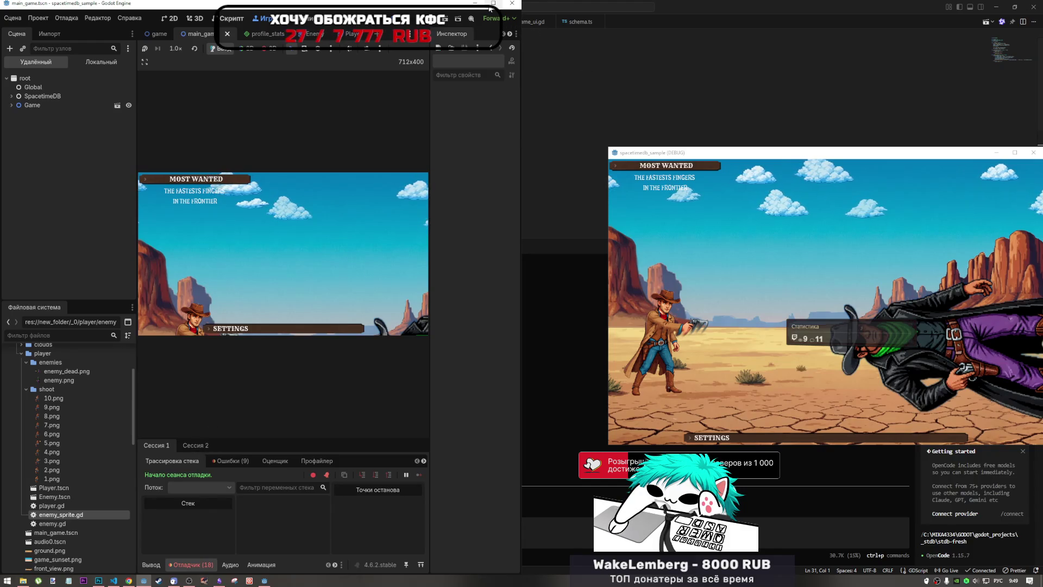
left_click(492, 6)
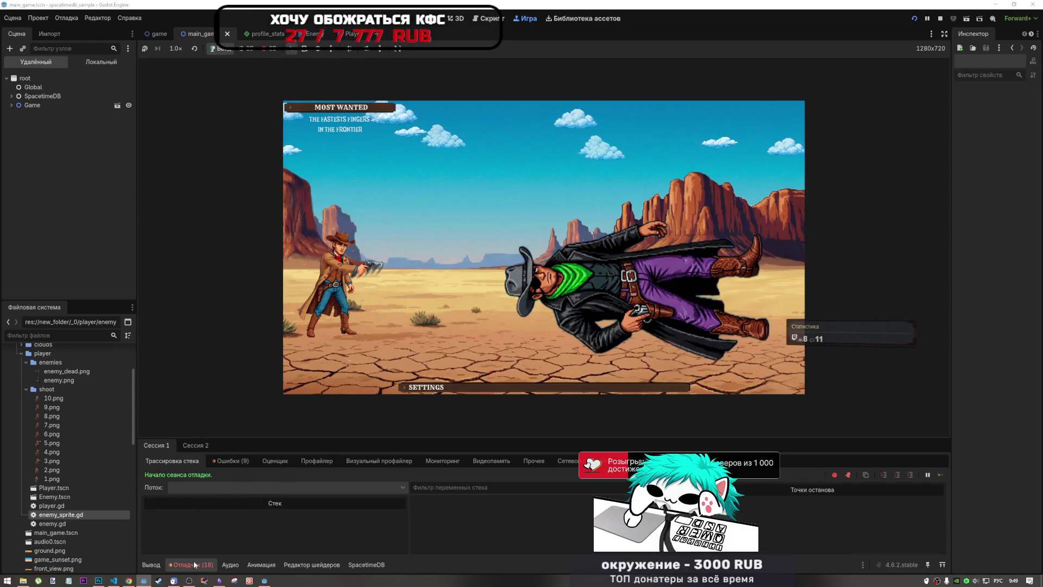
left_click(231, 461)
scroll(364, 500, "down", 3)
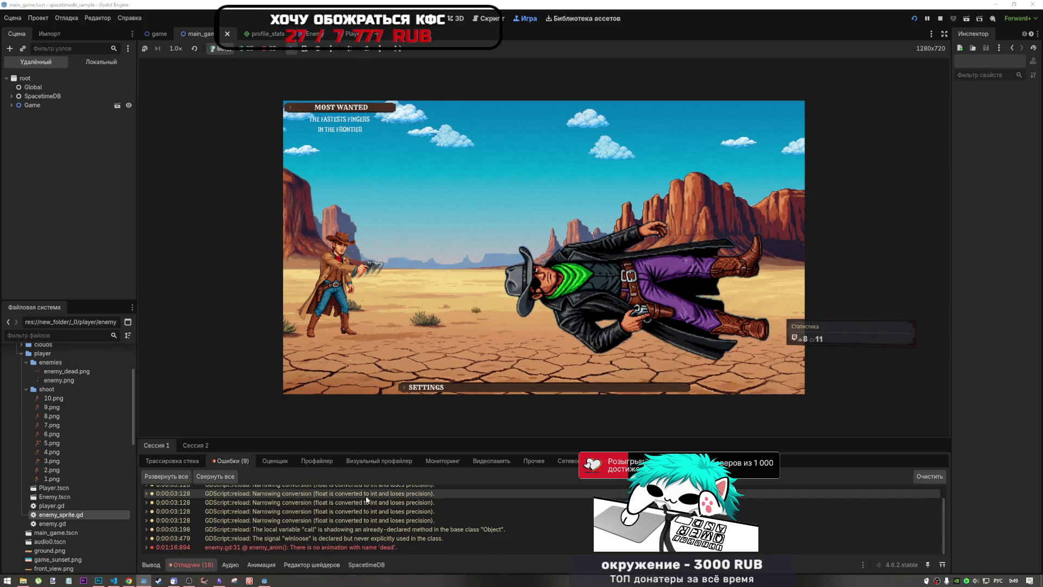
double_click(379, 546)
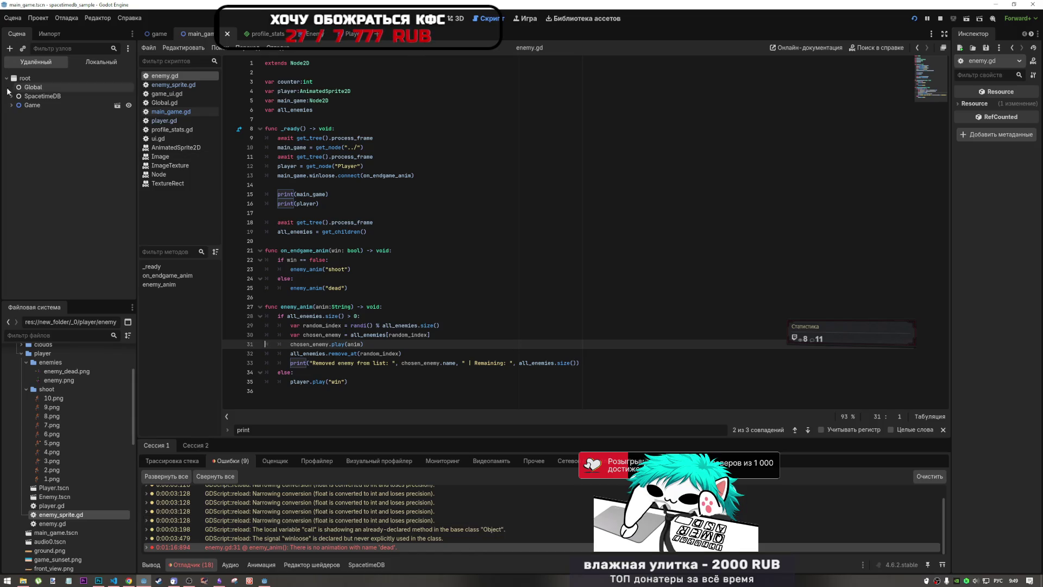
Expand Game > MainGame > GameField > Player in the Remote scene tree, then bring the game window back
left_click(11, 105)
left_click(21, 133)
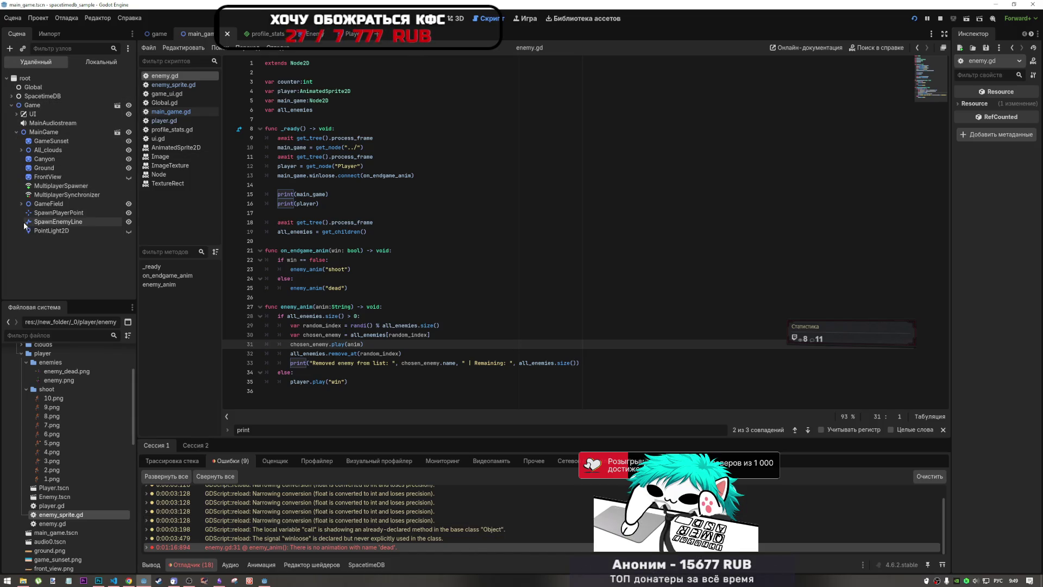
left_click(21, 204)
left_click(26, 212)
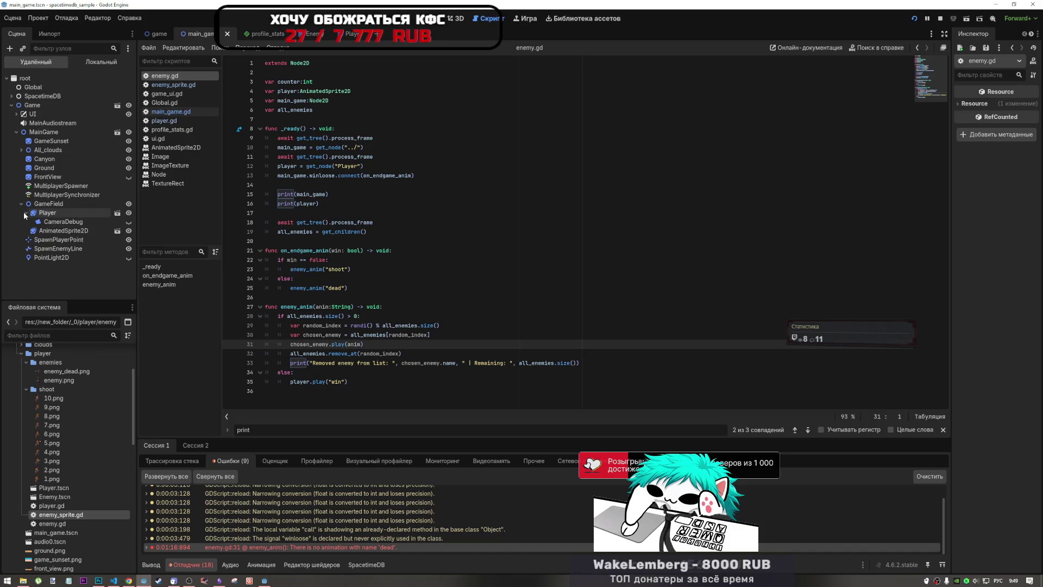
left_click(44, 214)
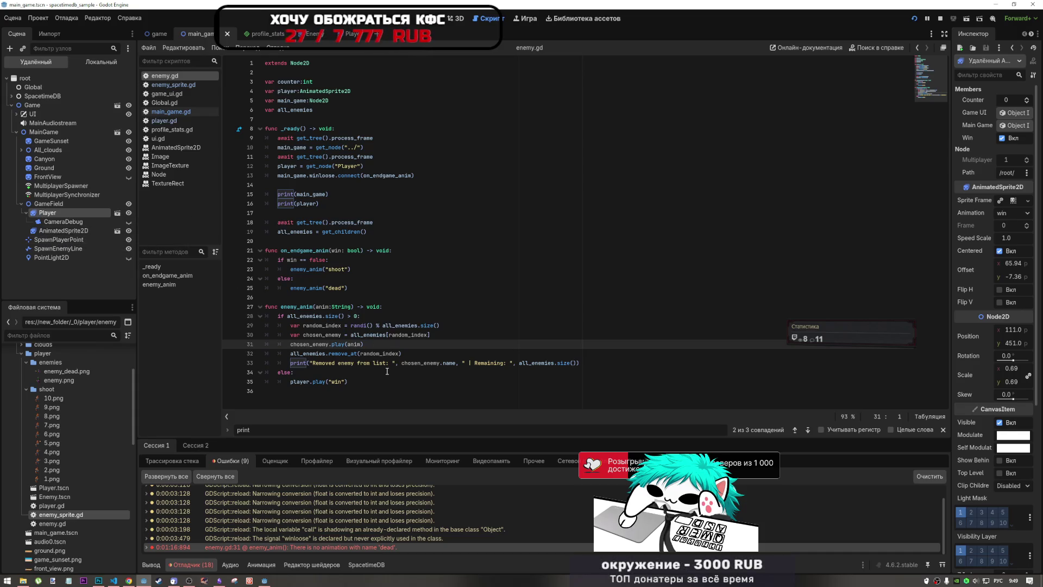
left_click(361, 545)
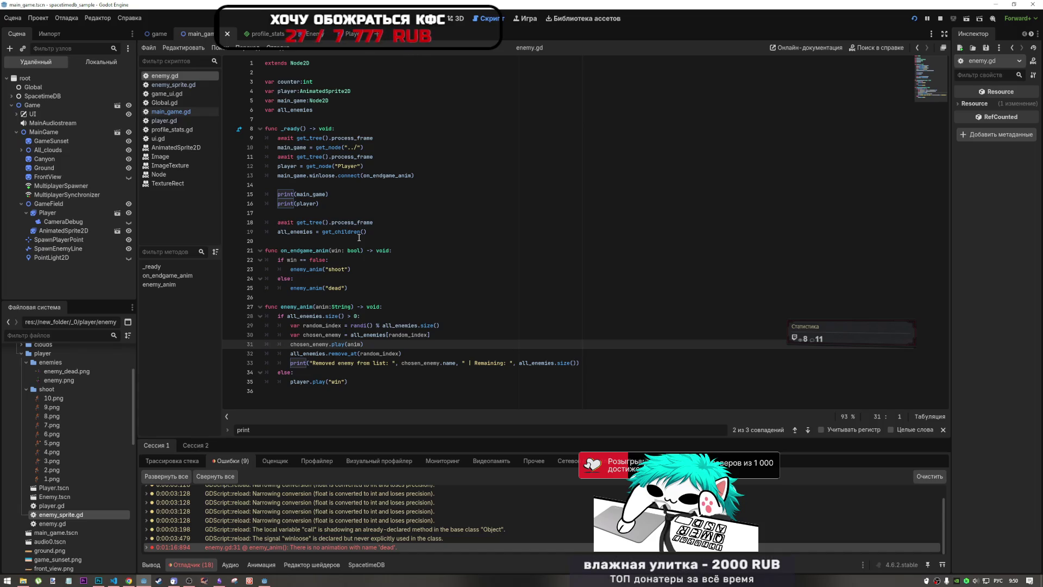
key("F5")
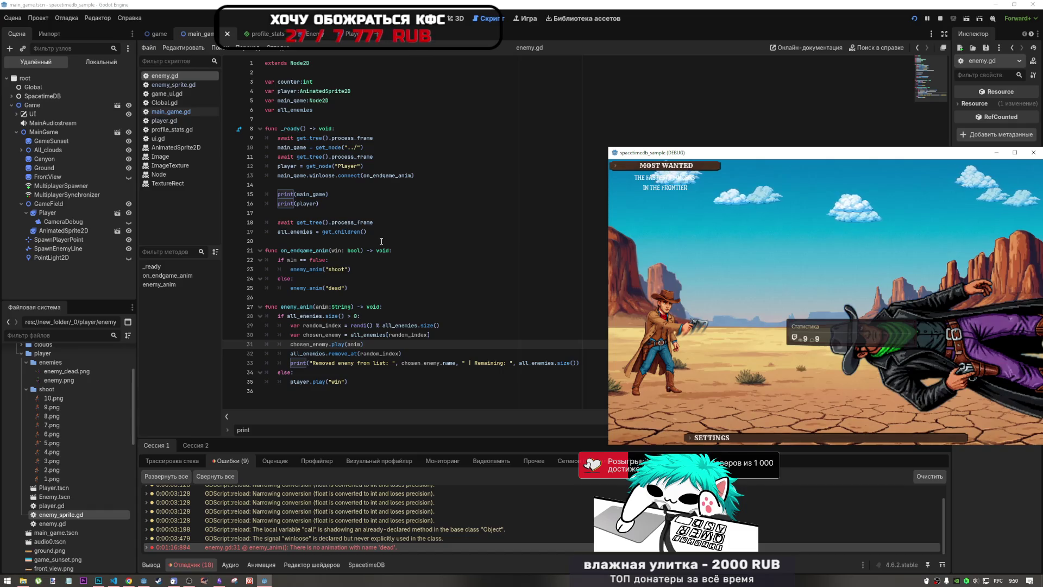
Place the caret on the 'dead' animation call in enemy.gd
left_click(328, 259)
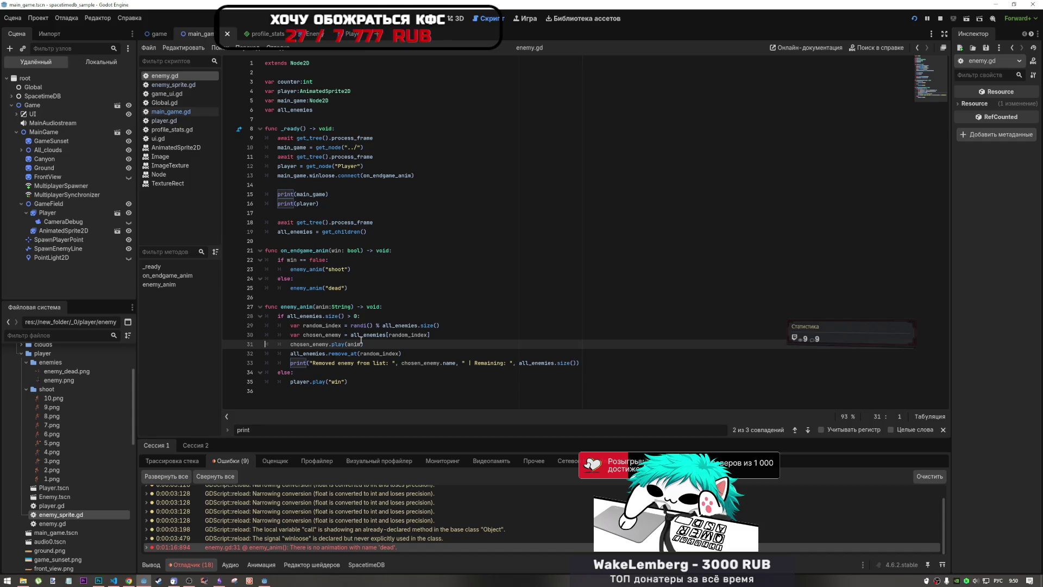
left_click(335, 288)
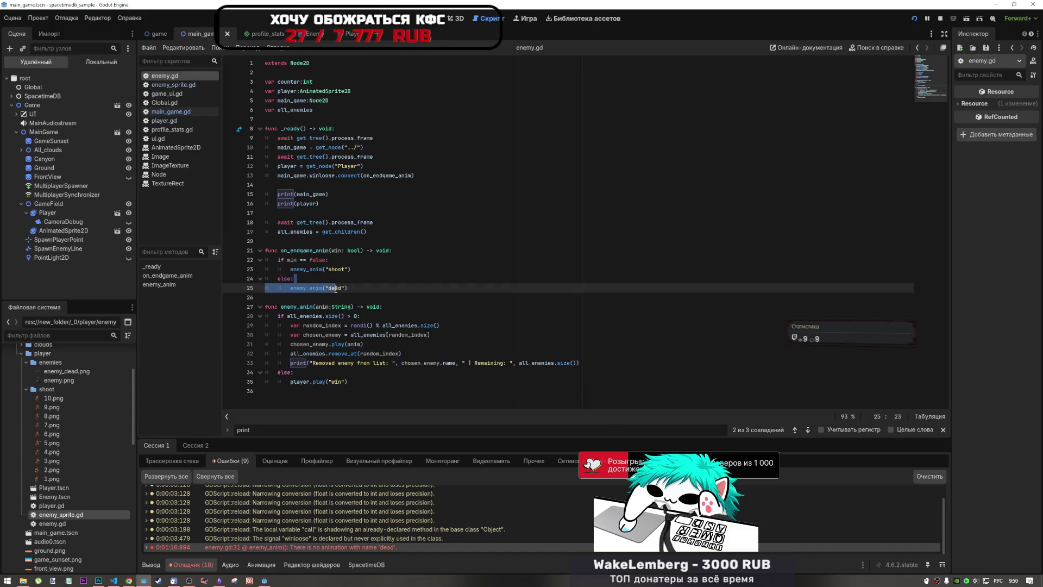
left_click(335, 288)
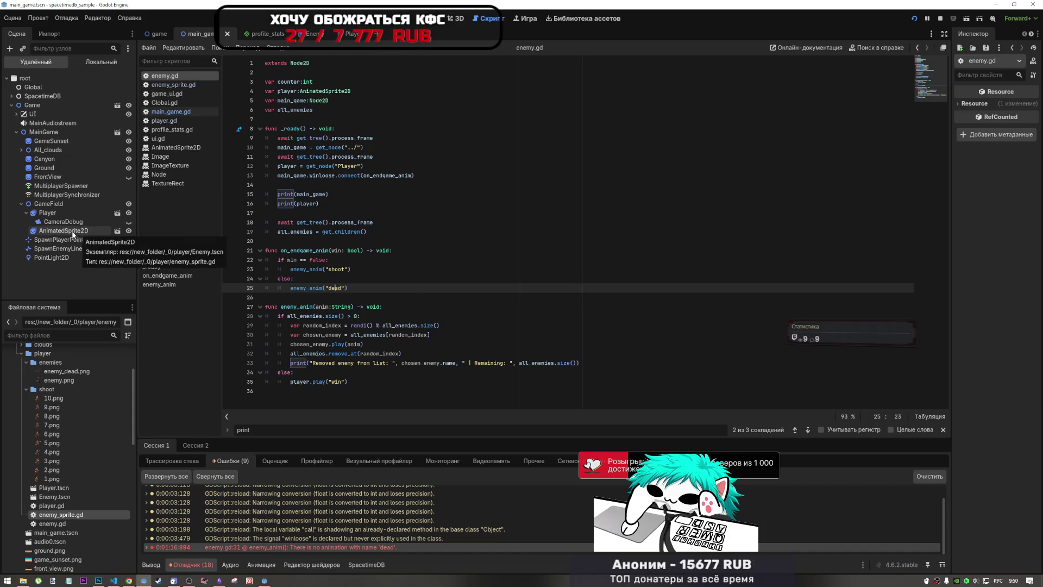
Select the running enemy AnimatedSprite2D in the Remote tree, widen the Inspector, and check the Output log
left_click(55, 214)
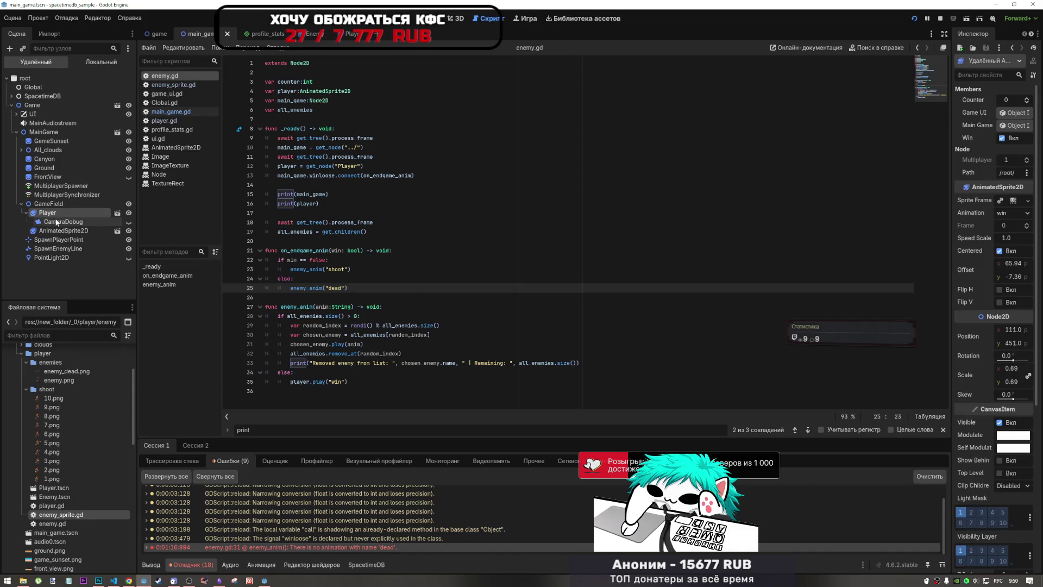
left_click(59, 231)
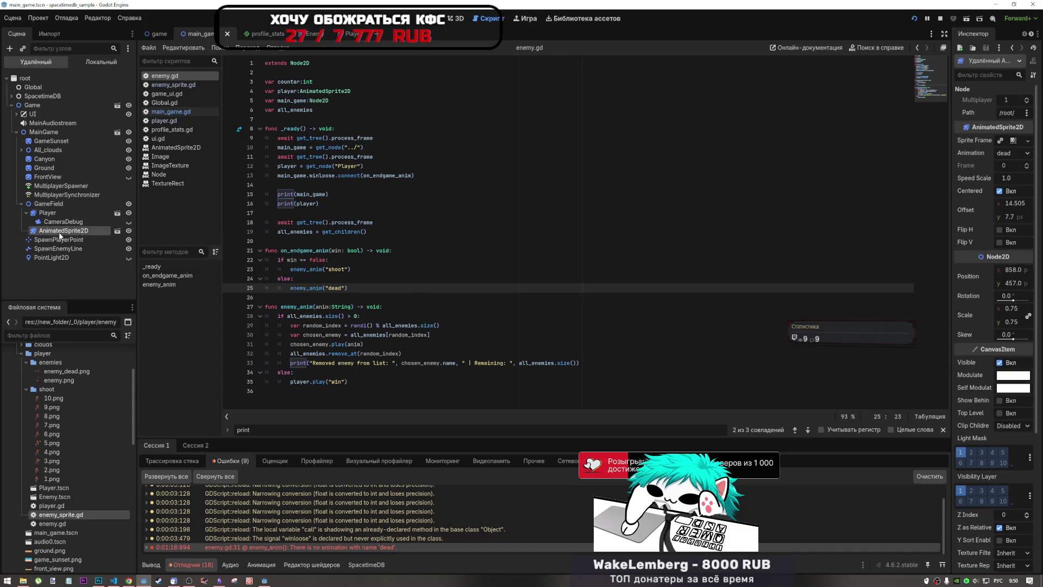
left_click_drag(950, 227, 860, 229)
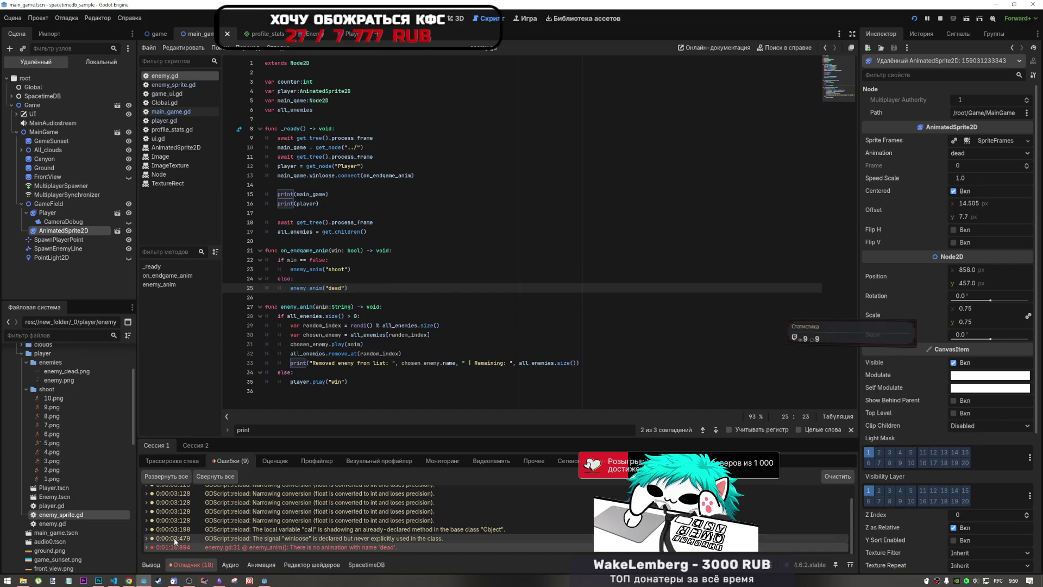
left_click(155, 563)
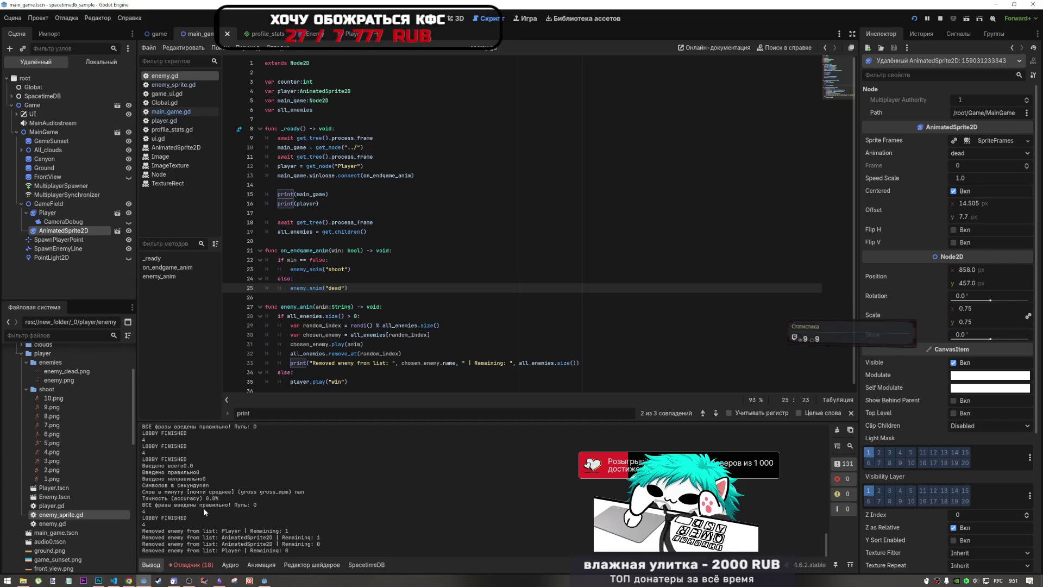
left_click(61, 222)
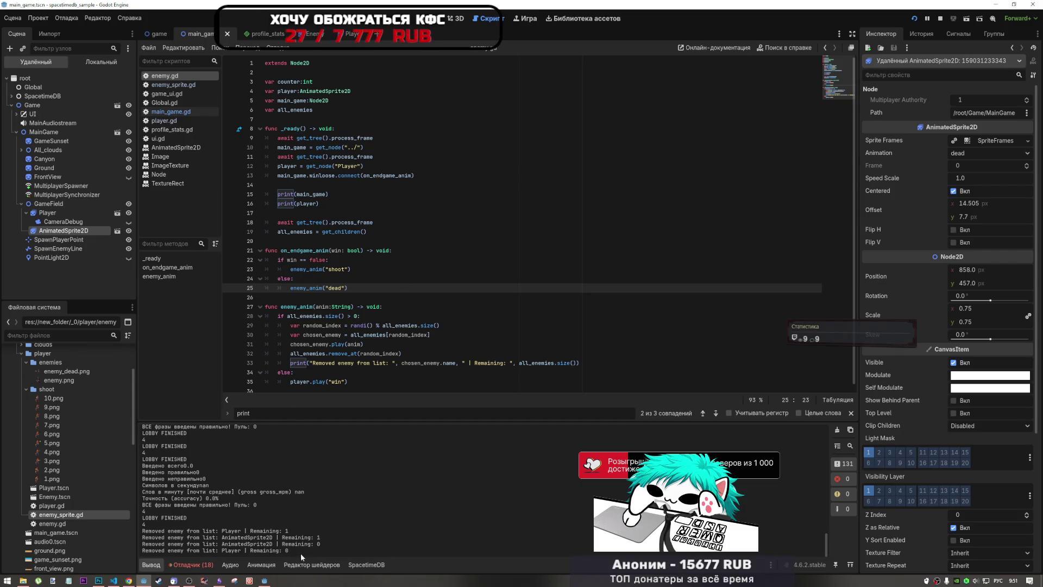
left_click(261, 565)
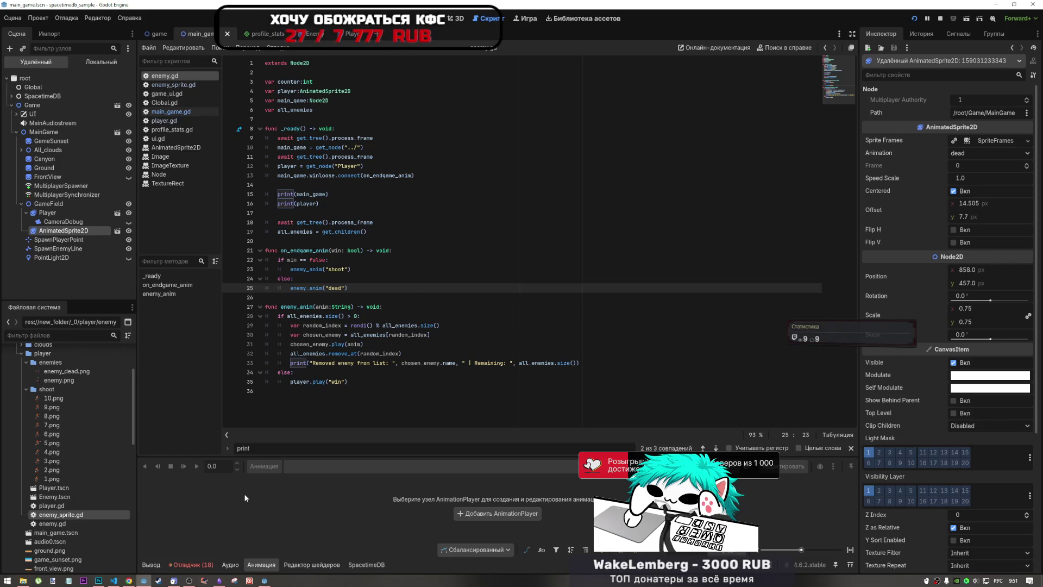
left_click(519, 18)
left_click(129, 231)
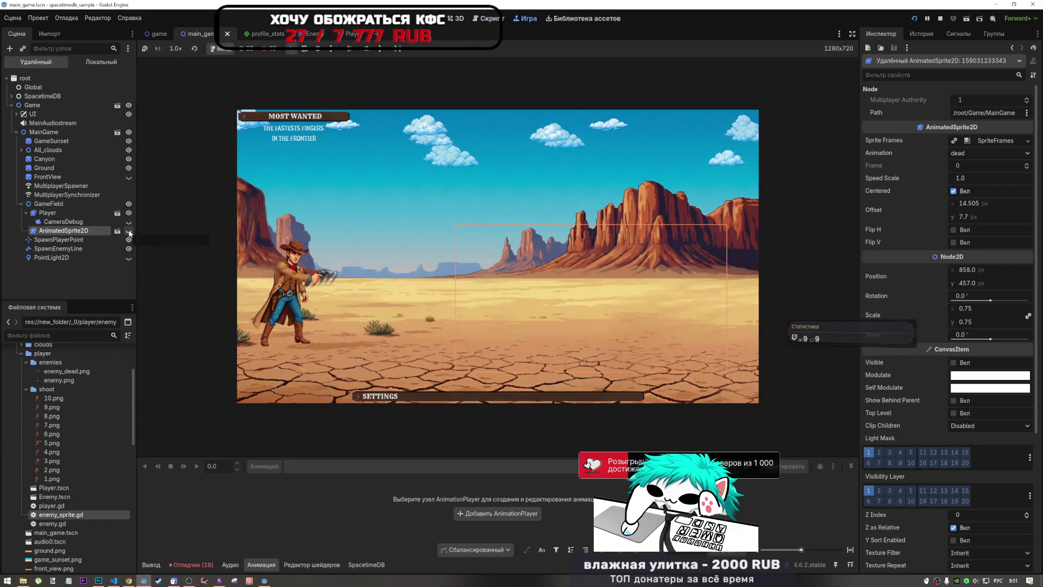
left_click(129, 231)
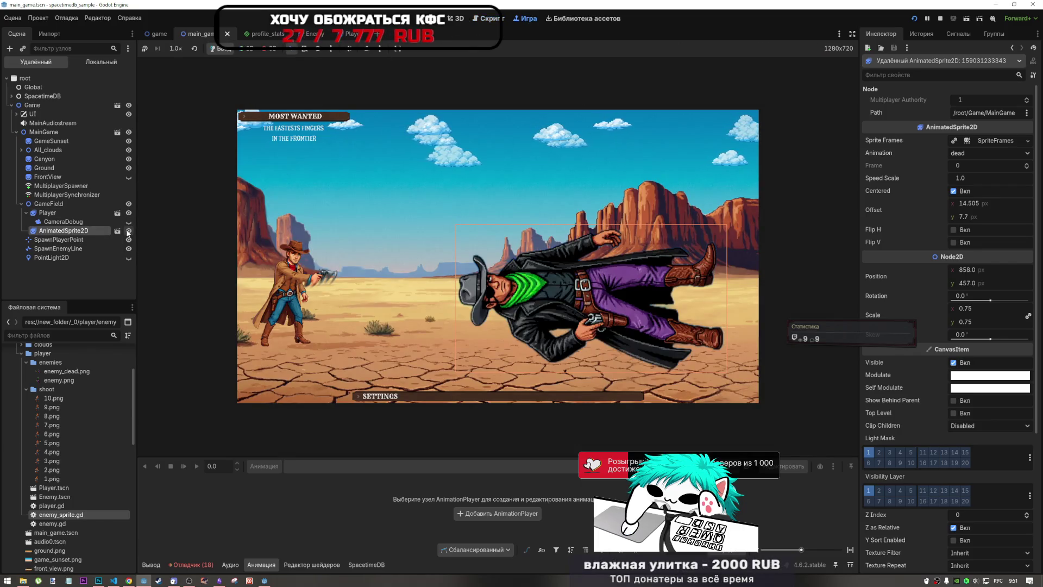
left_click(491, 19)
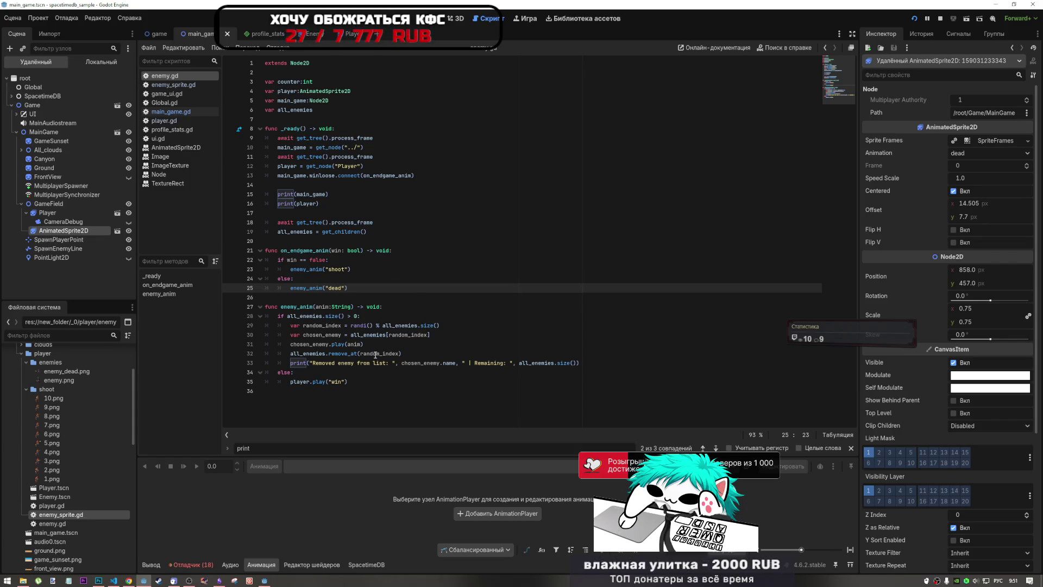
mouse_move(373, 353)
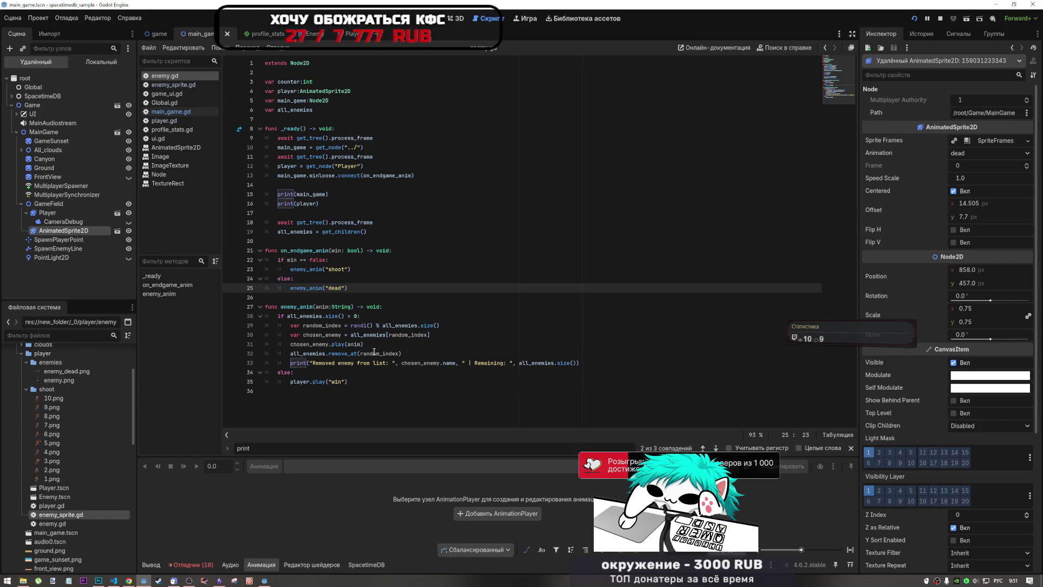
double_click(353, 353)
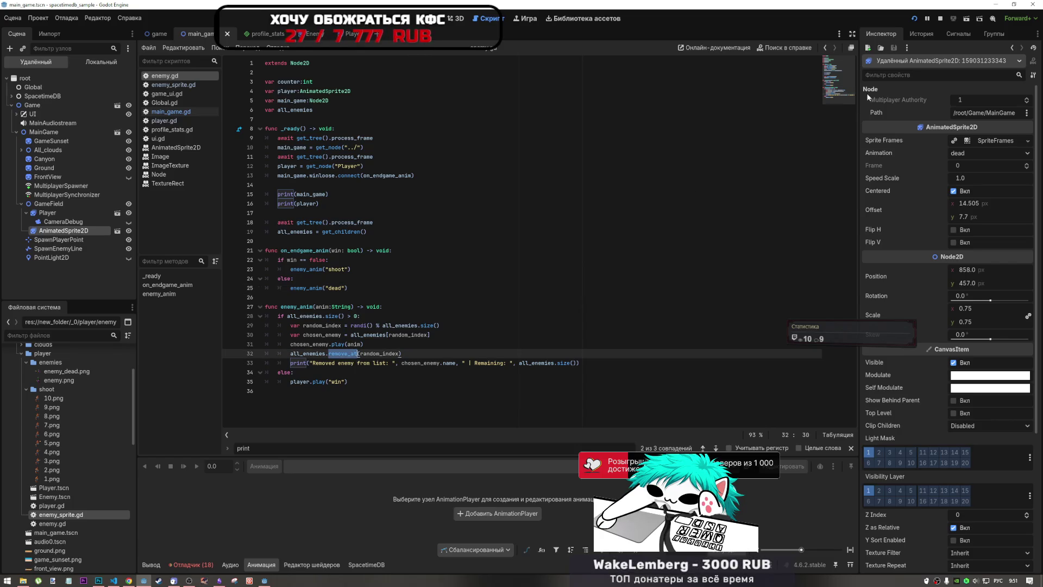
left_click(783, 47)
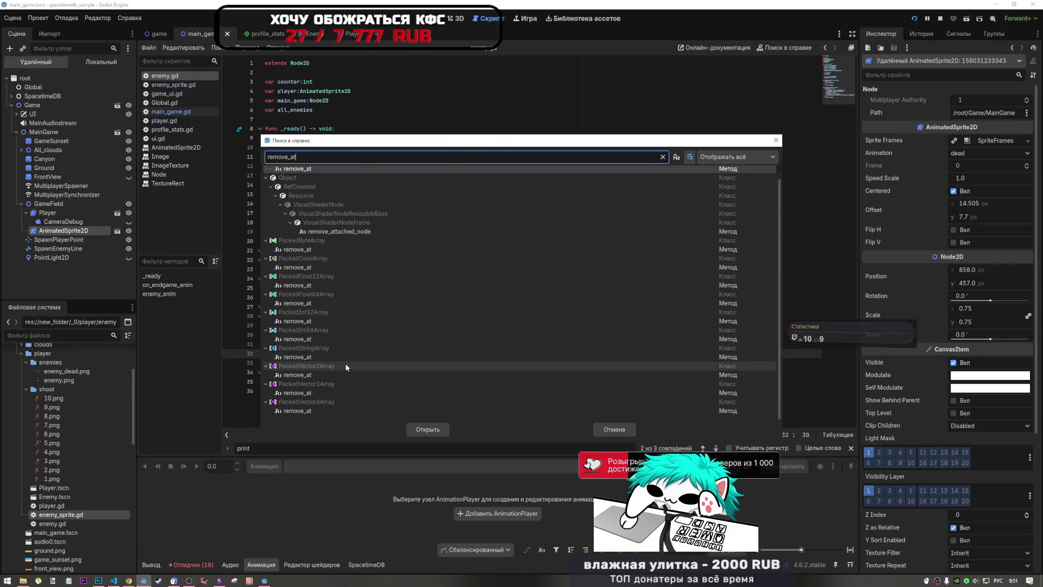
double_click(321, 183)
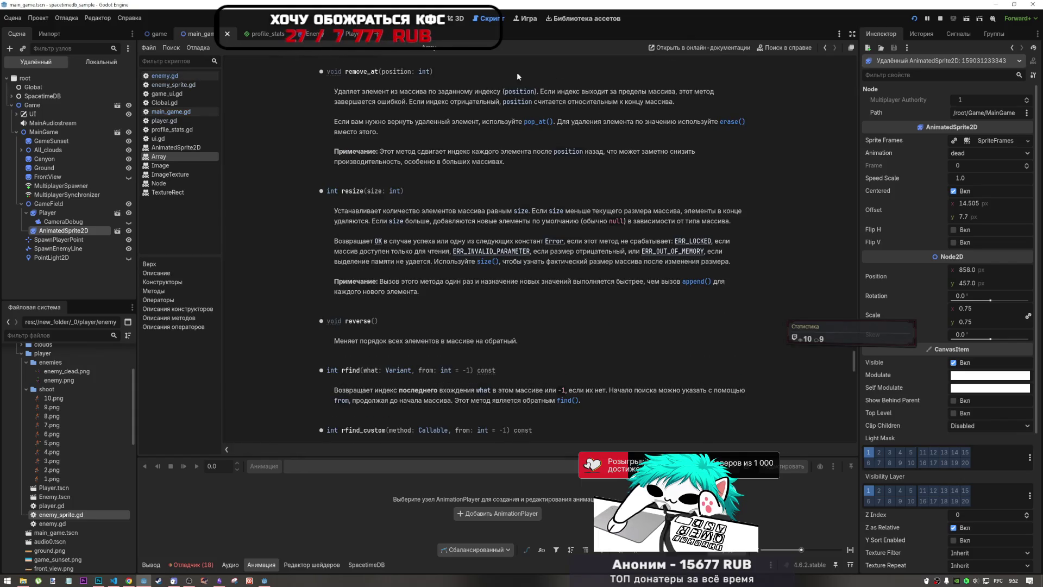
left_click(826, 48)
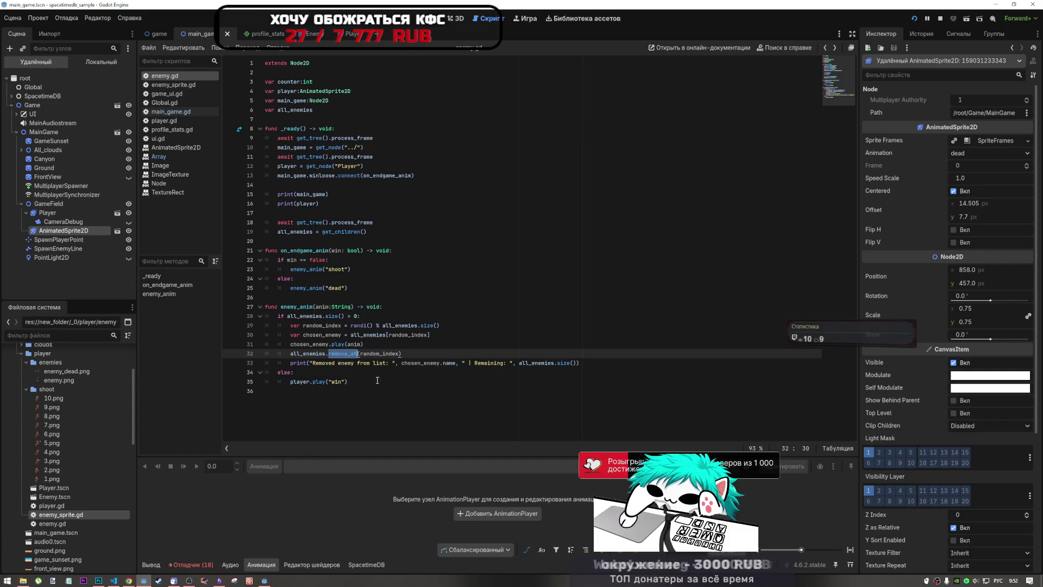
left_click(413, 352)
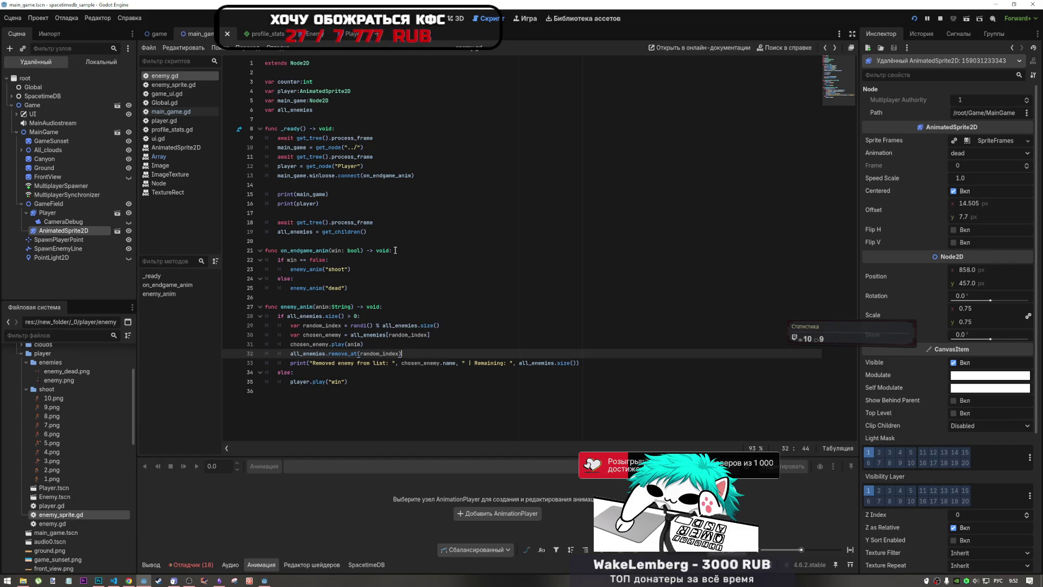
Check the Errors and Output logs, then select the remote AnimatedSprite2D and open its SpriteFrames resource
left_click(204, 565)
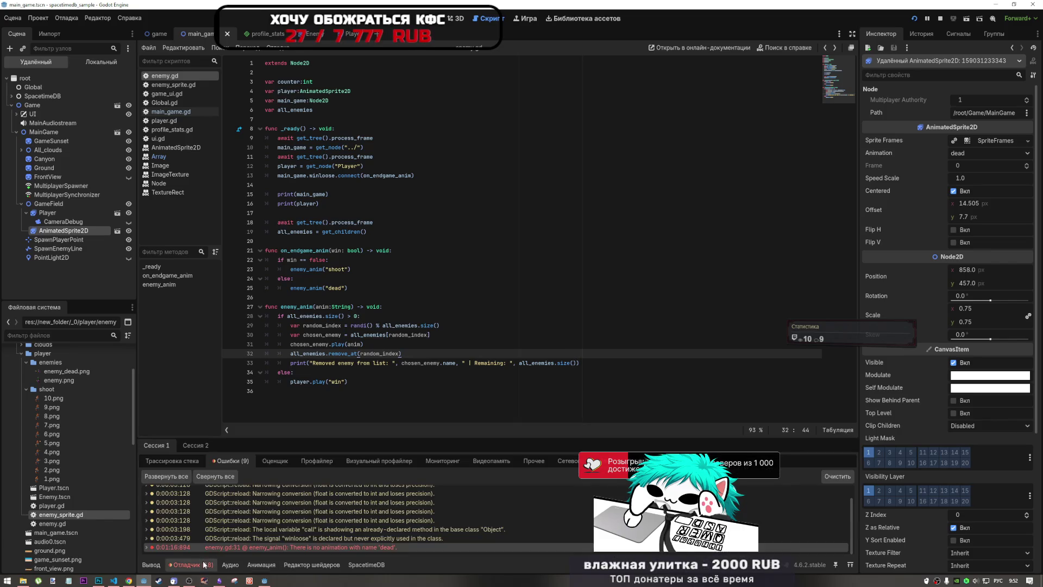
left_click(151, 565)
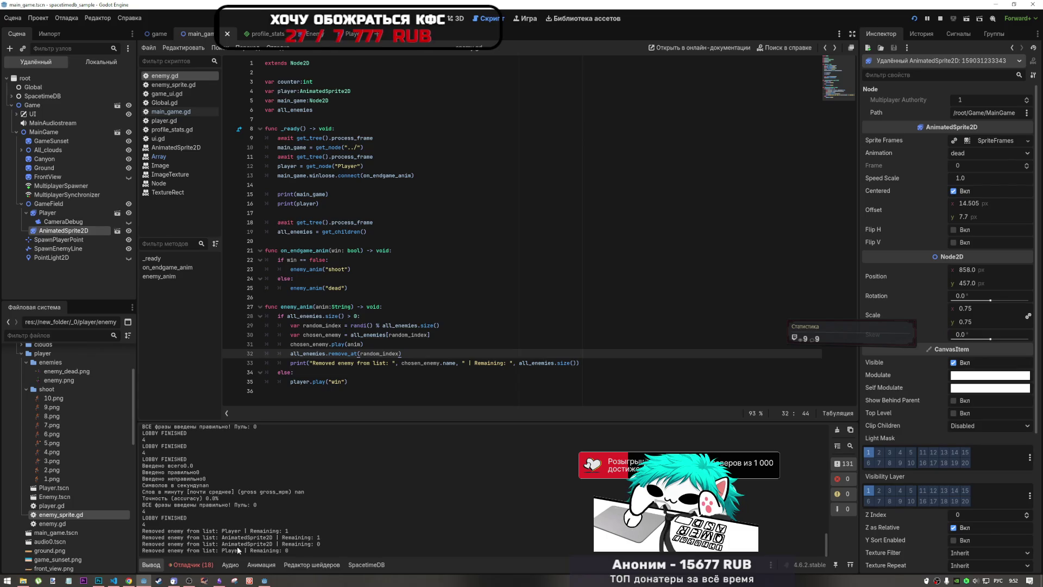
left_click(261, 565)
left_click(45, 213)
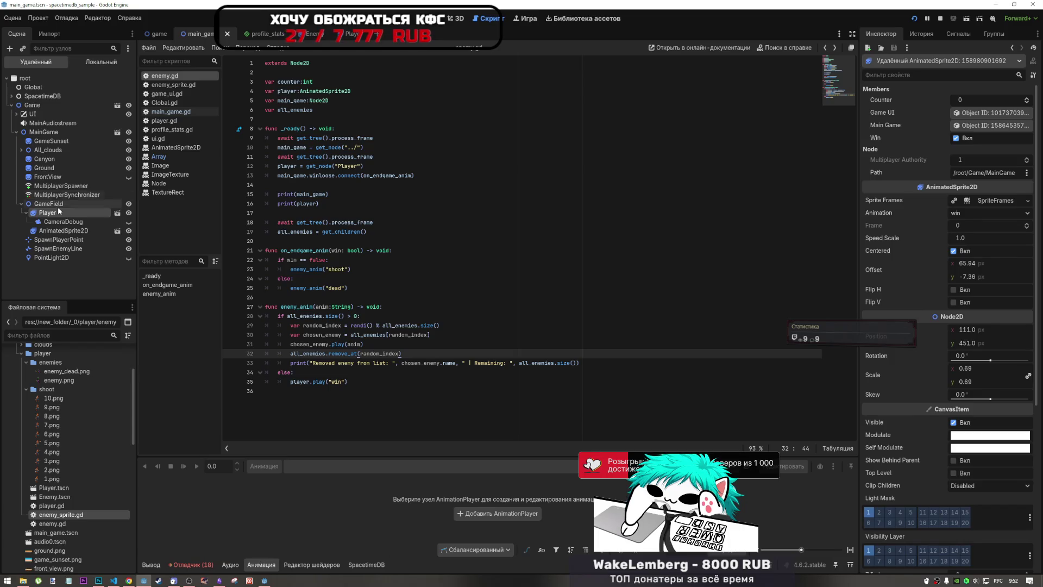
left_click(65, 231)
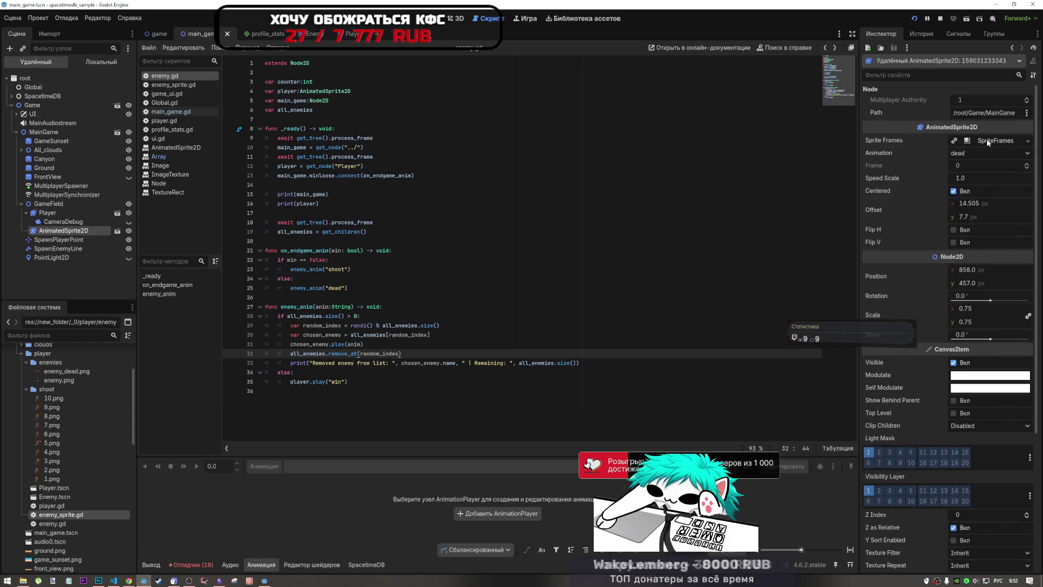
left_click(994, 140)
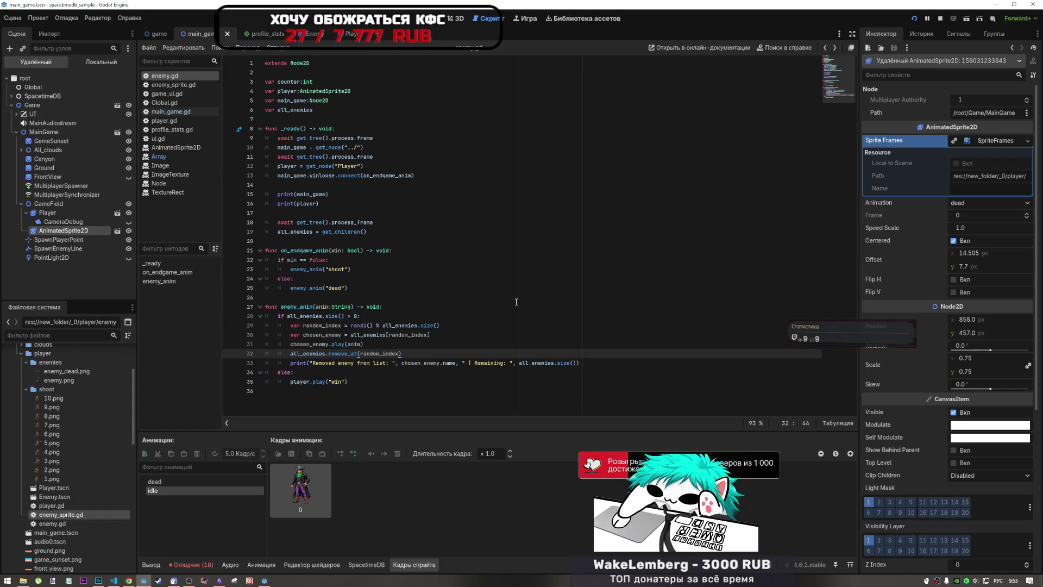
View the dead animation's frames, check the Player scene's animations, then return to the Enemy scene
left_click(211, 484)
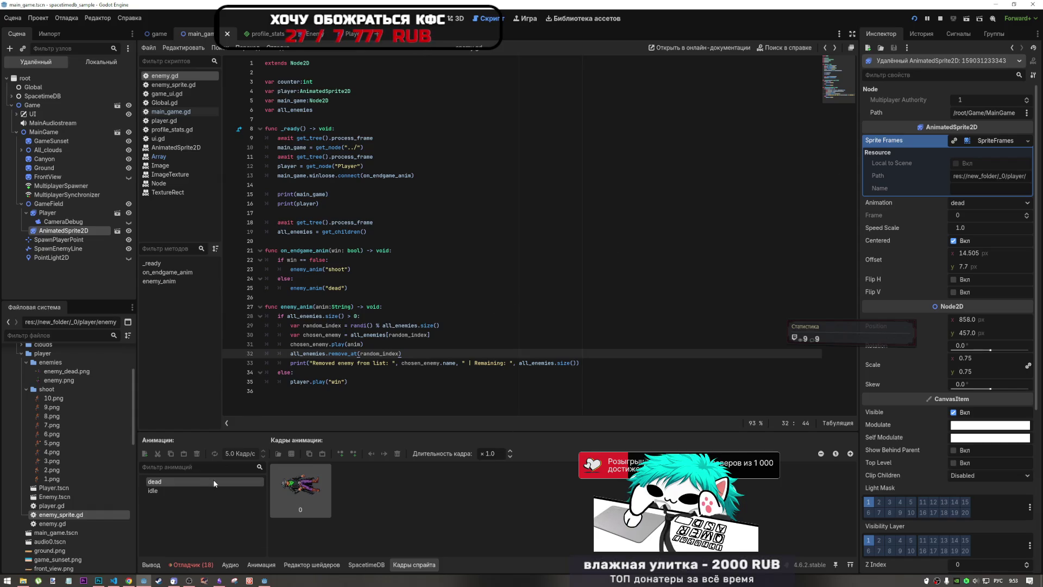
left_click(214, 488)
left_click(214, 482)
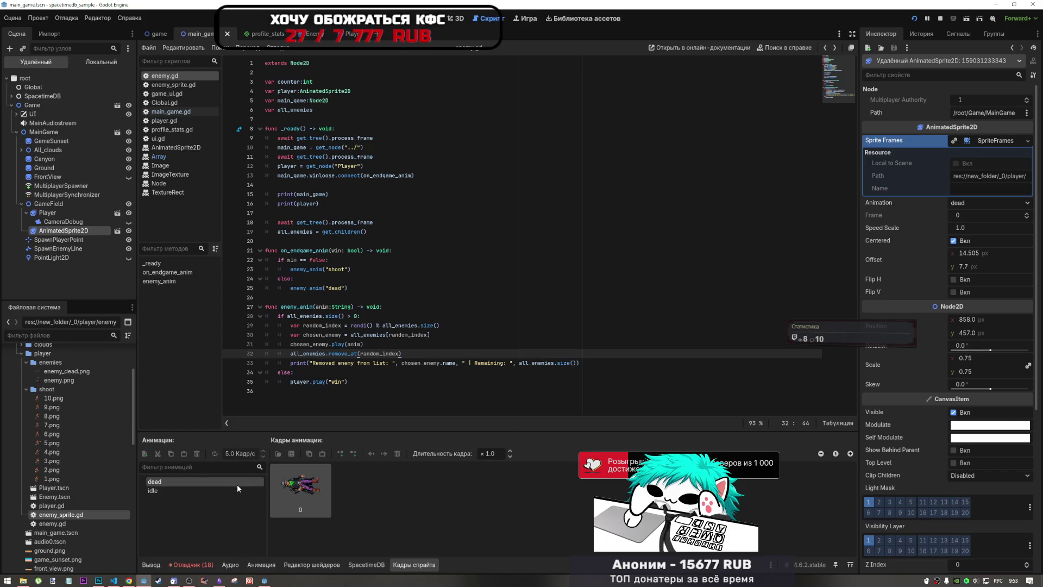
left_click(343, 33)
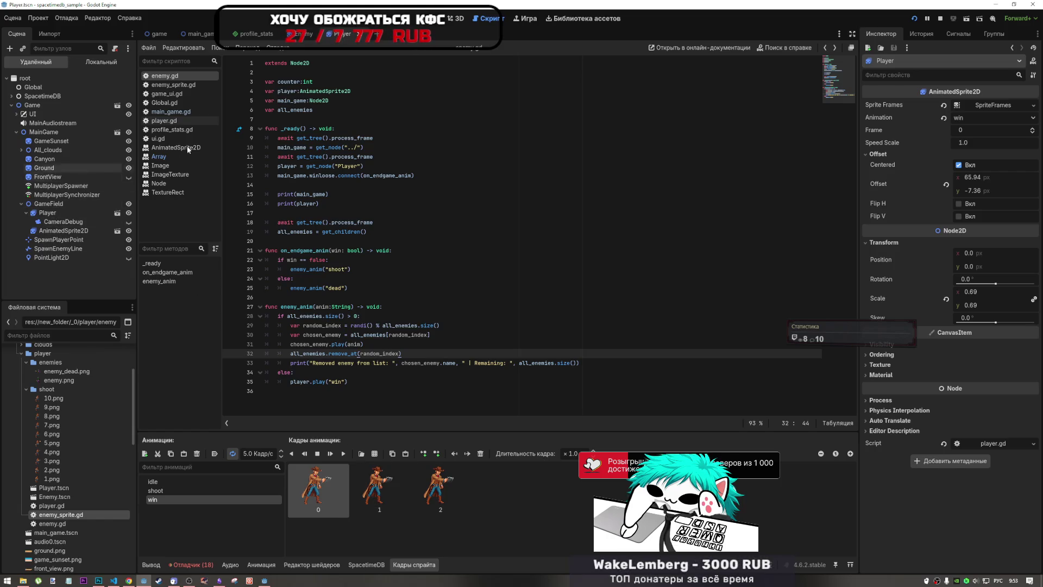
left_click(299, 33)
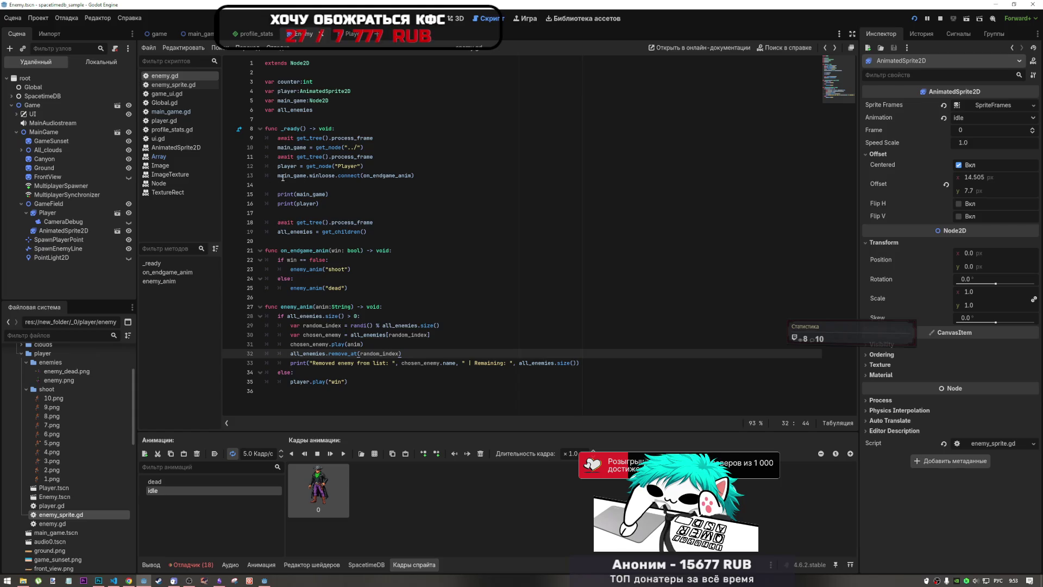
Go to the chosen_enemy assignment line in enemy.gd and select chosen_enemy to highlight its uses
left_click(373, 343)
key("Up")
key("End")
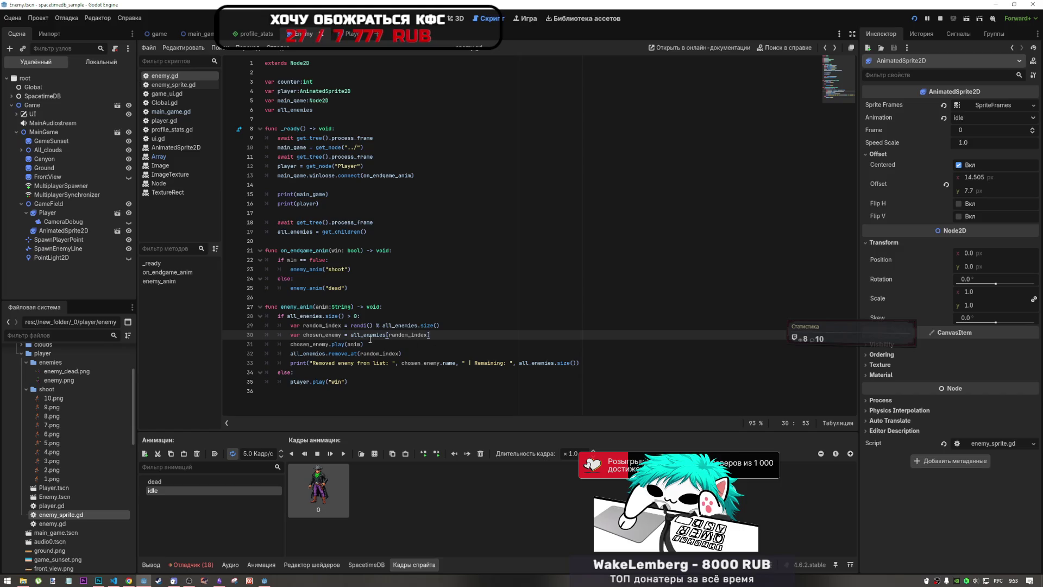
double_click(331, 335)
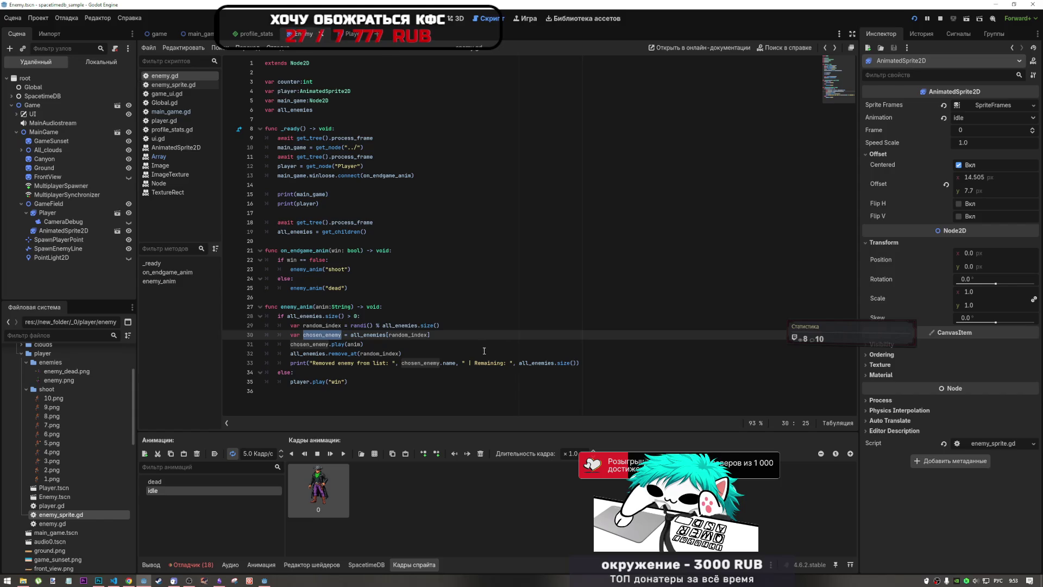
Insert line 31 'if chosen_enemy.name != "PLayer":' after the chosen_enemy assignment
left_click(434, 337)
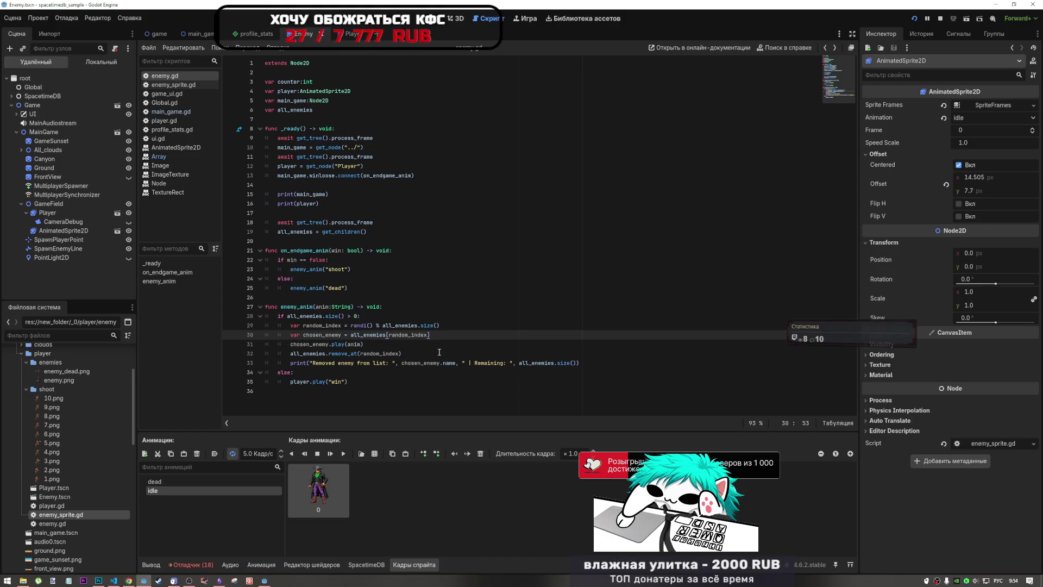
key("Return")
type("va chosen_enemy")
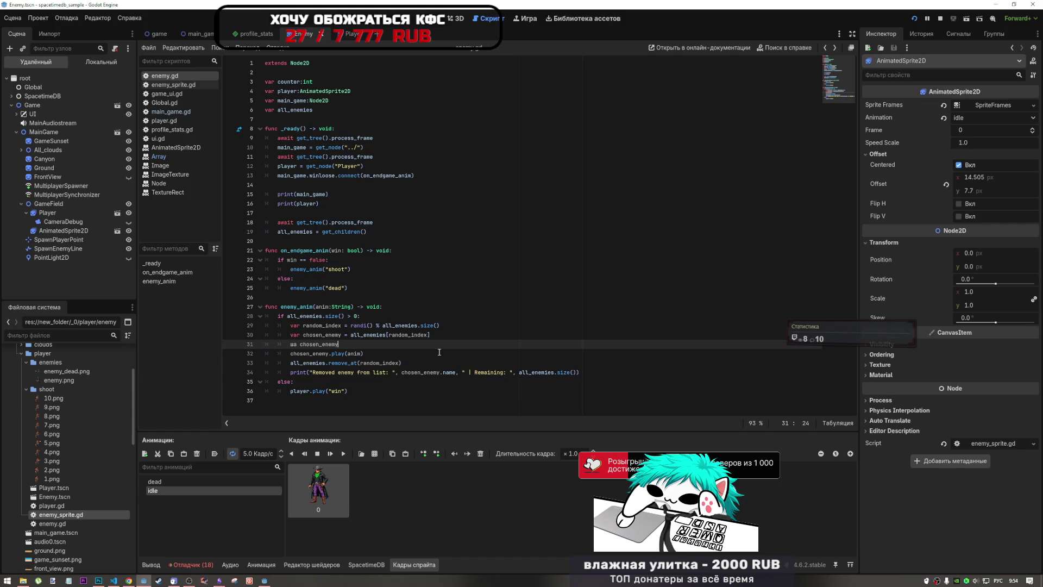
key("BackSpace")
key("BackSpace")
key("BackSpace")
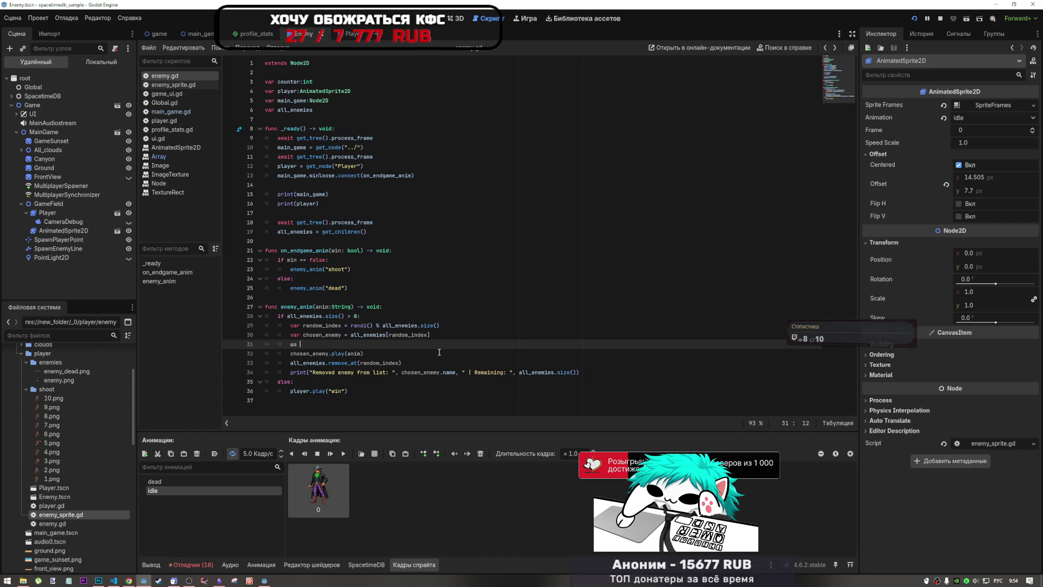
key("alt+shift")
type("if chosen_enemy")
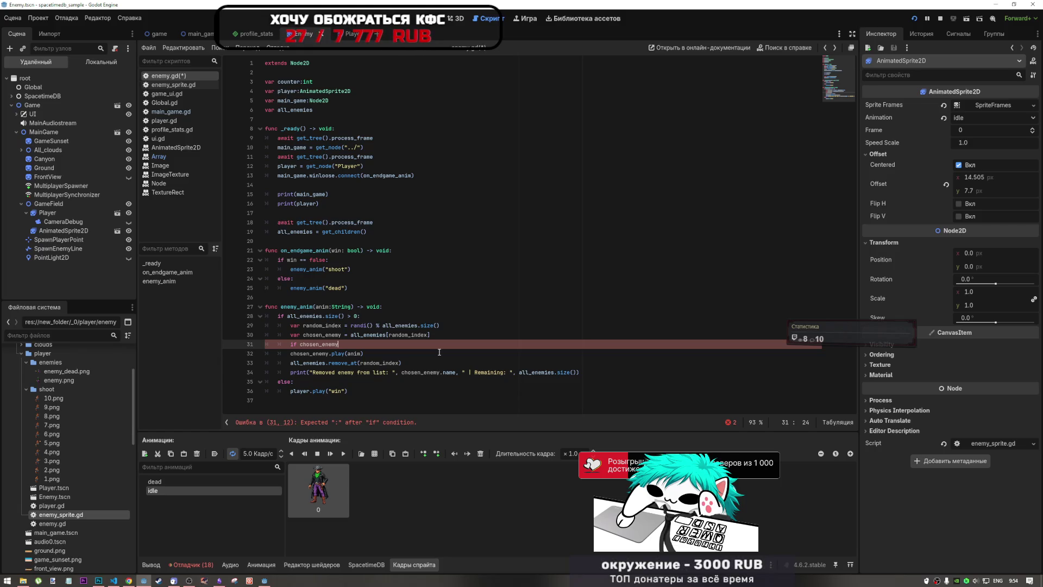
type(".name")
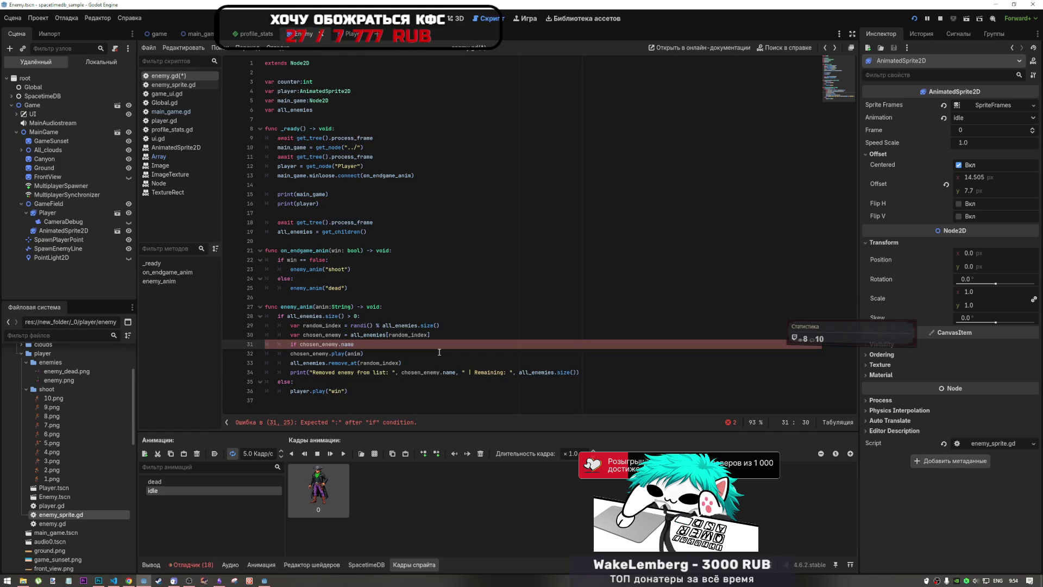
type(" !=")
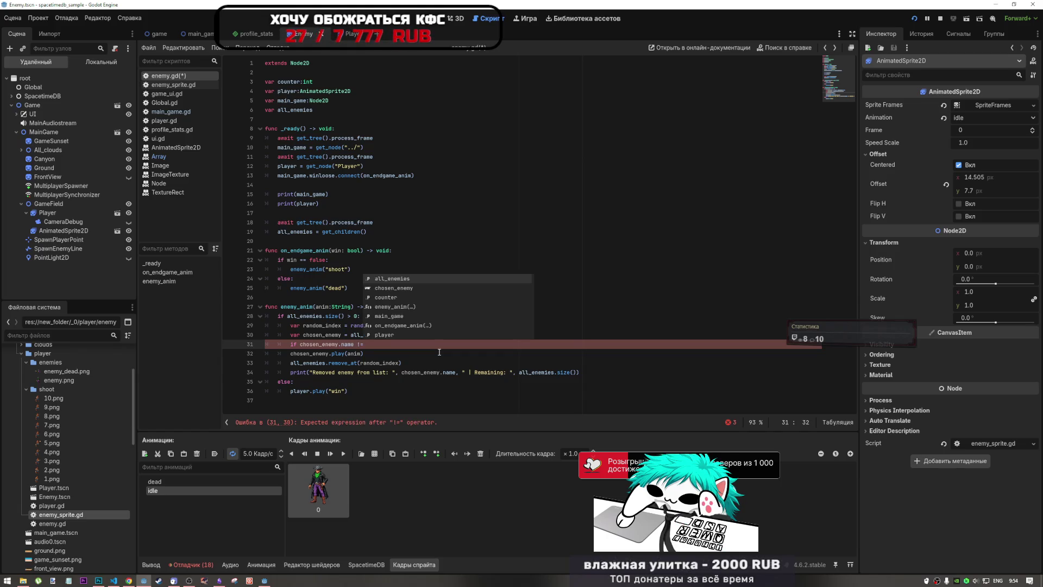
type(" \"PLa")
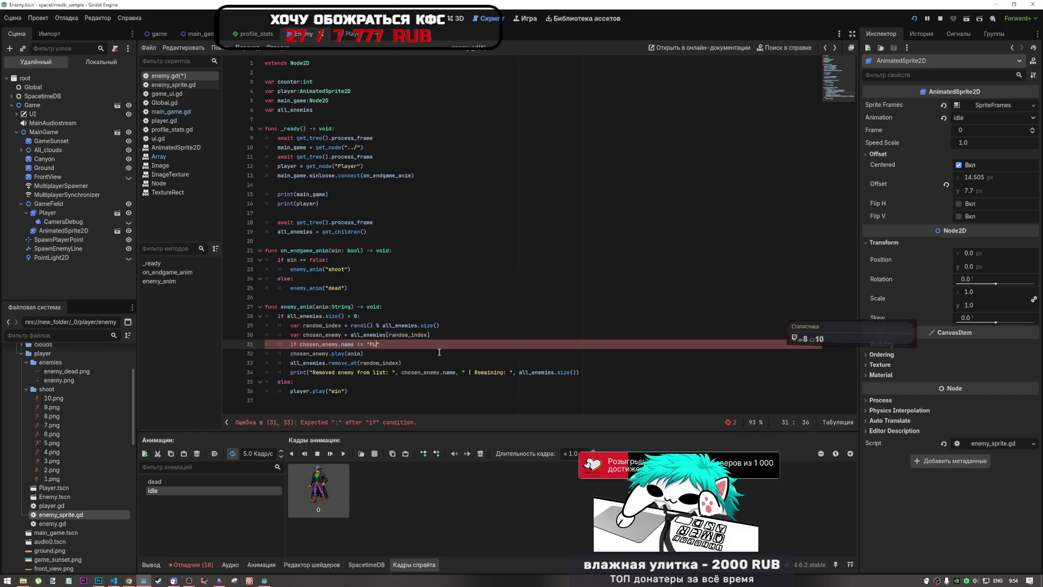
type("yer\"")
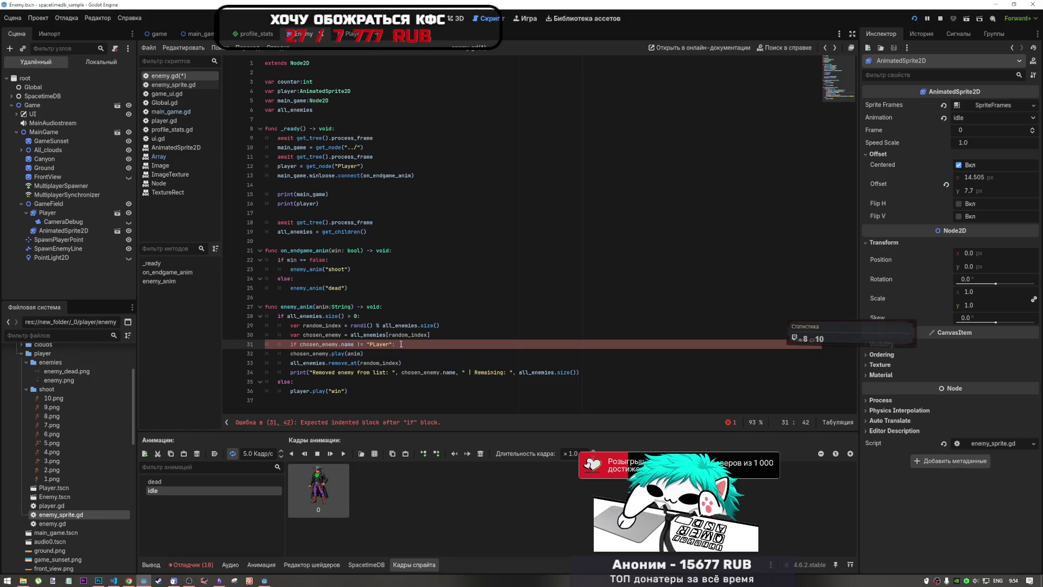
Indent the play, remove_at and print lines under the new if and save enemy.gd
left_click_drag(310, 353, 337, 373)
key("Tab")
left_click(444, 356)
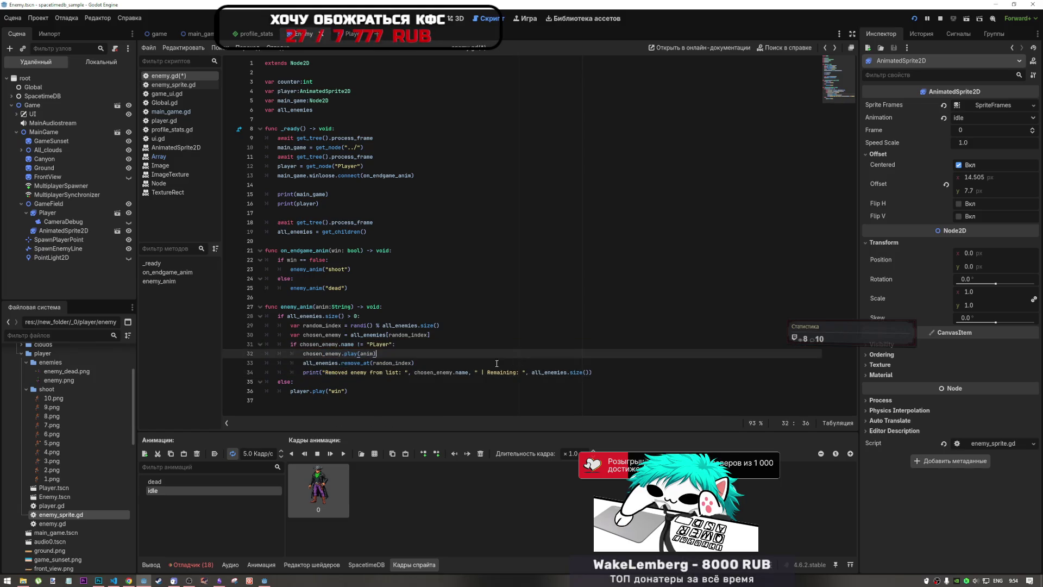
key("ctrl+s")
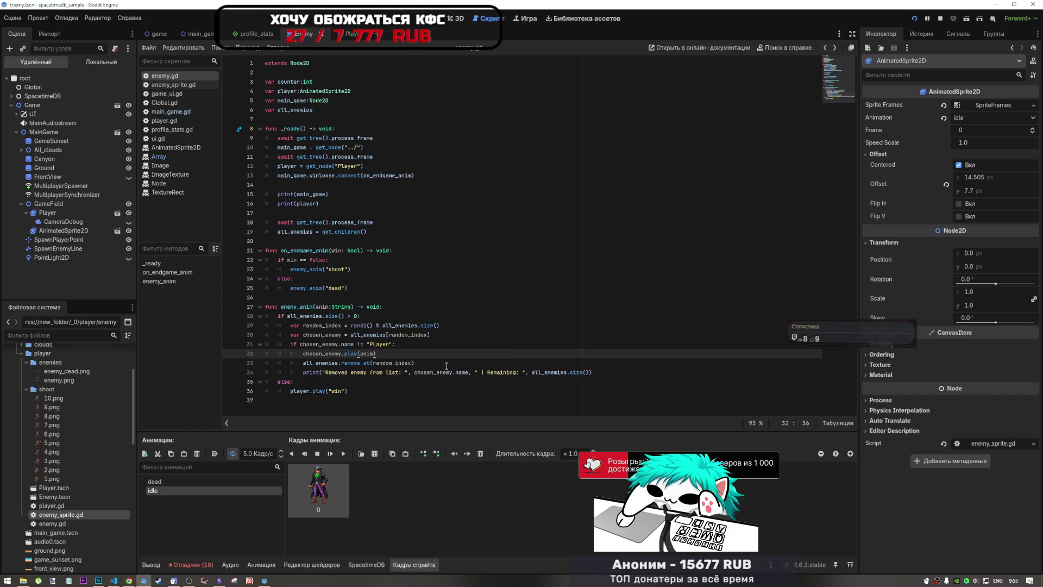
key("ctrl+s")
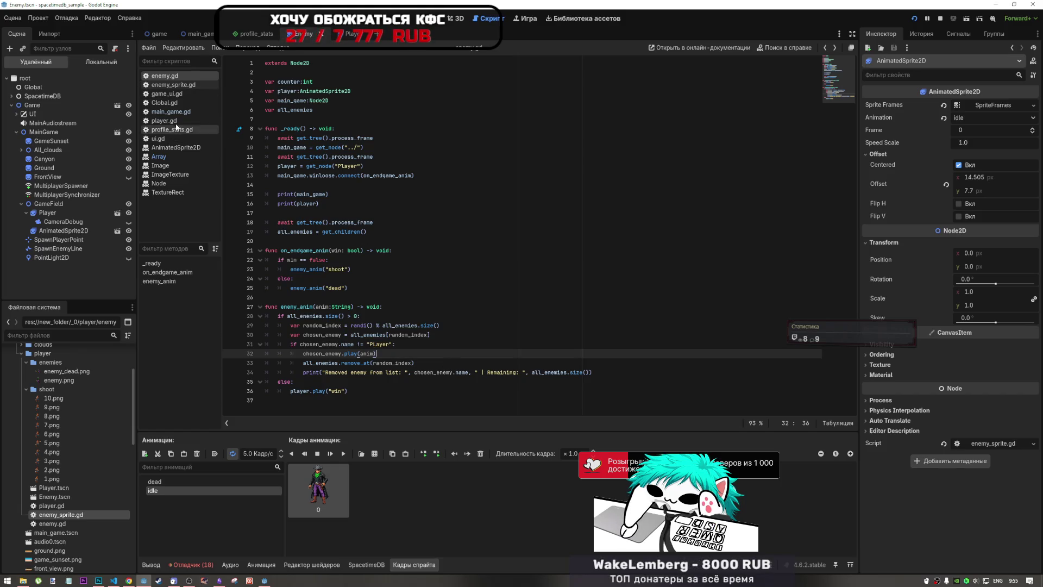
Open player.gd, look over its frame and counter logic, and search it for on_endgame_anim
left_click(174, 120)
left_click(337, 194)
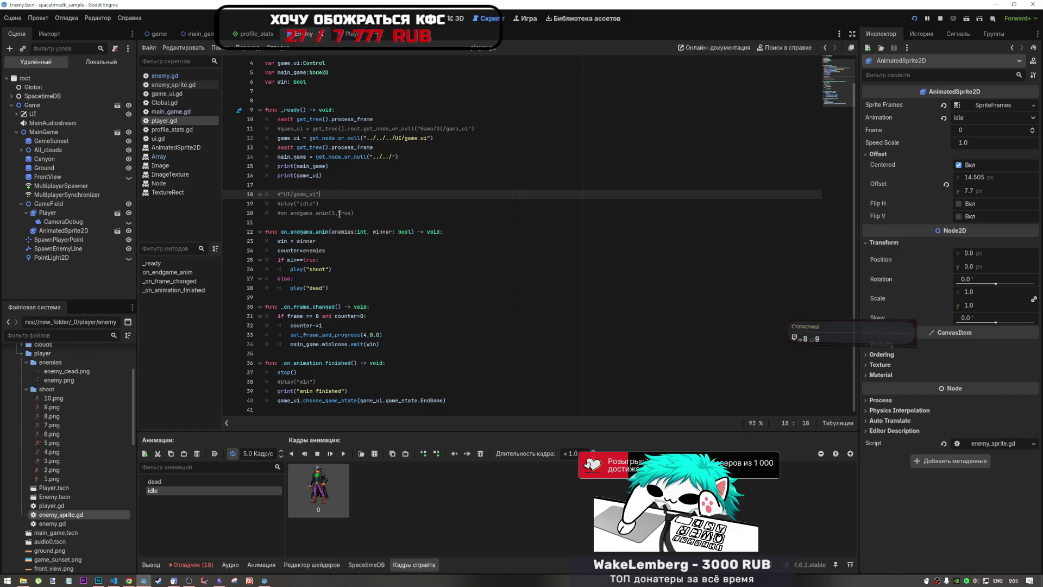
mouse_move(313, 315)
left_mouse_down()
mouse_move(349, 316)
mouse_move(325, 329)
left_mouse_up()
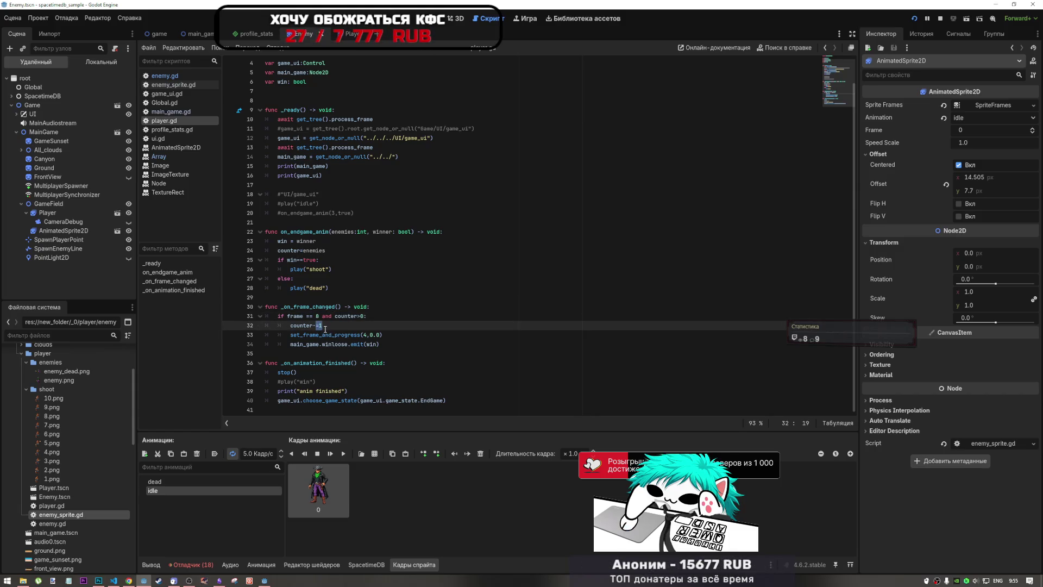
left_click(325, 329)
mouse_move(328, 333)
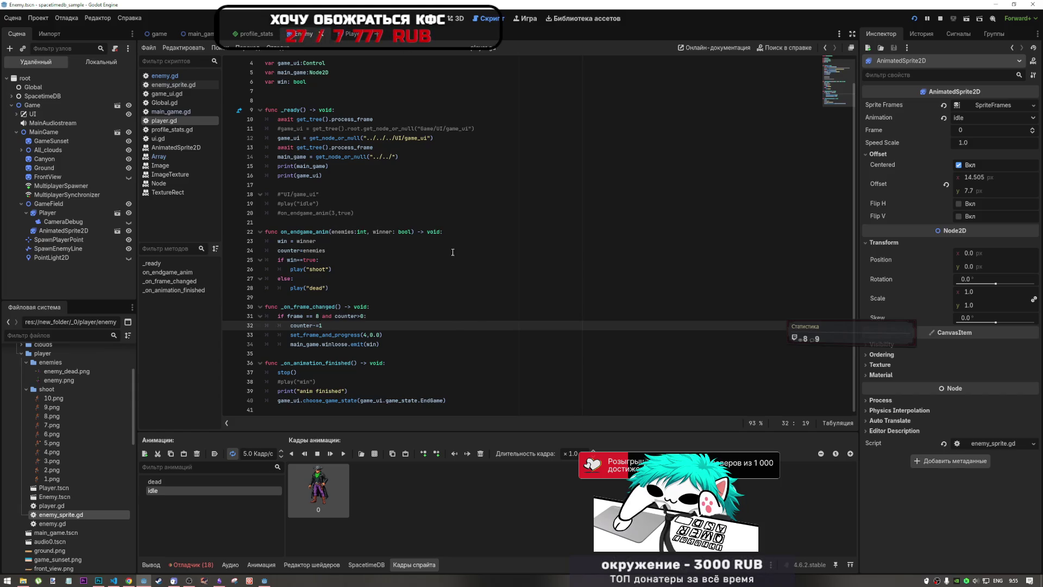
left_click(326, 250)
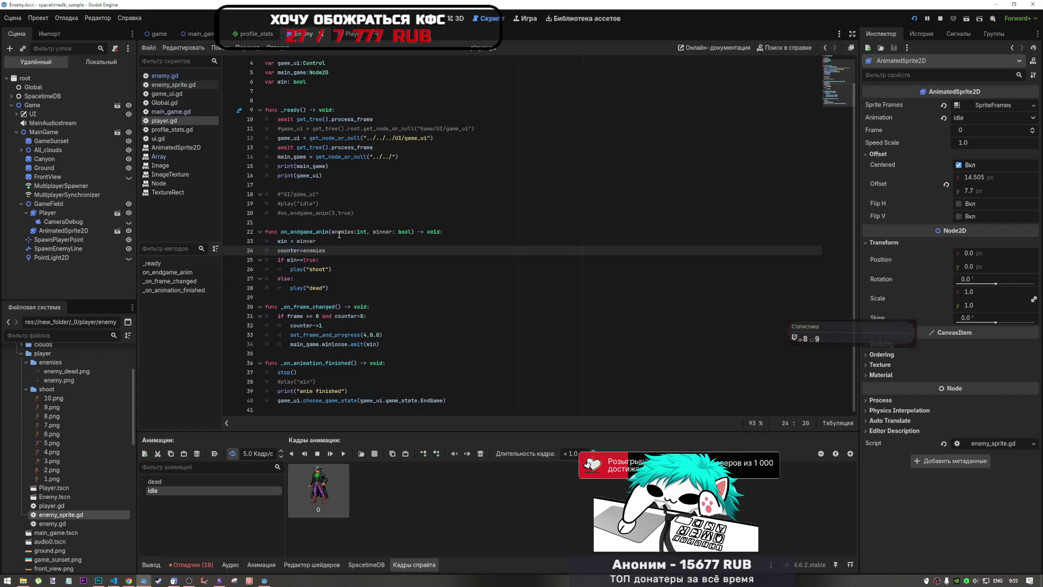
double_click(310, 232)
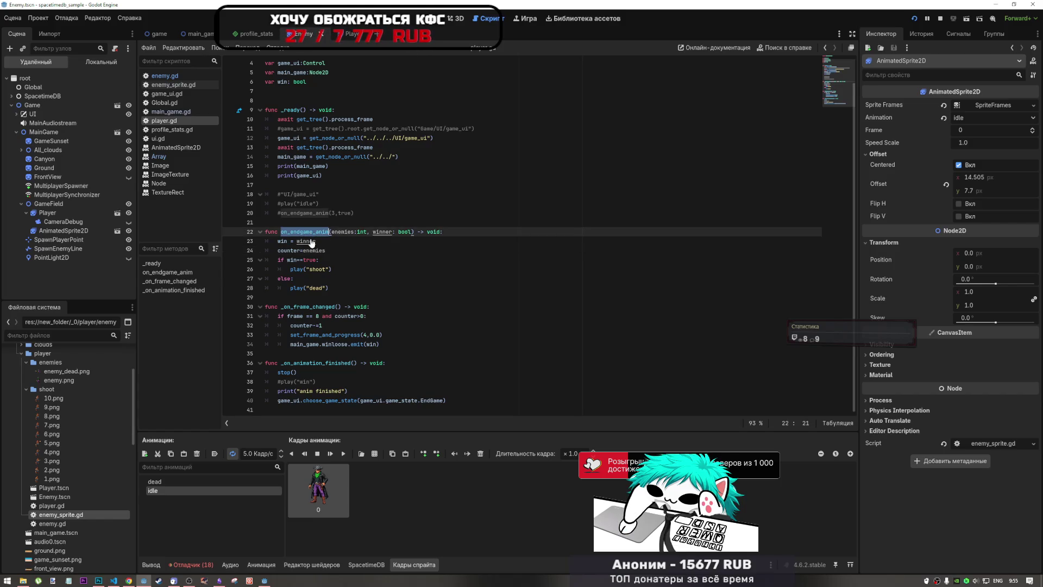
key("ctrl+f")
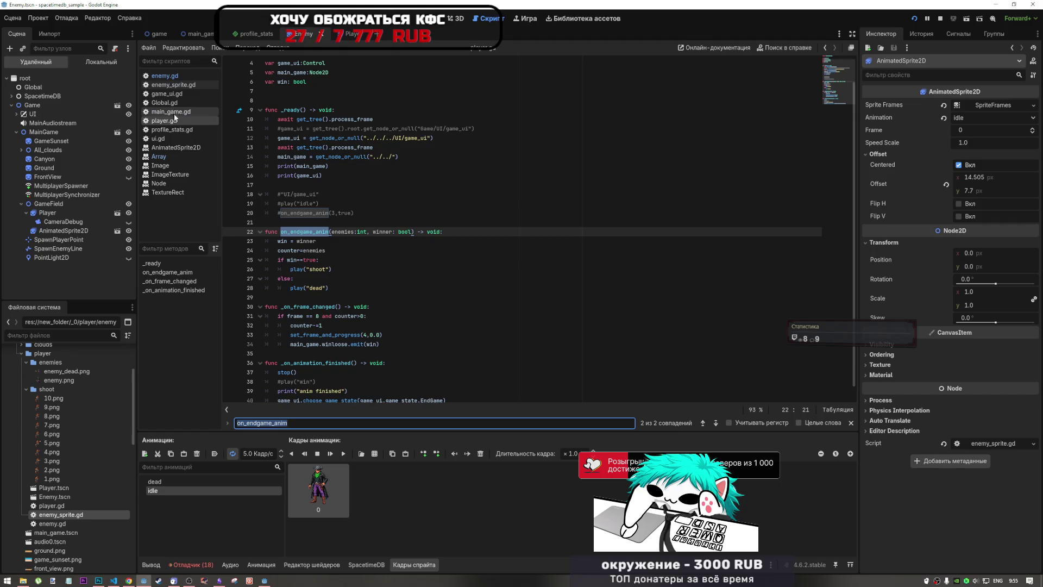
Jump to game_ui.gd's on_endgame_anim call on line 180, note its 3 argument, then open Global.gd
left_click(166, 93)
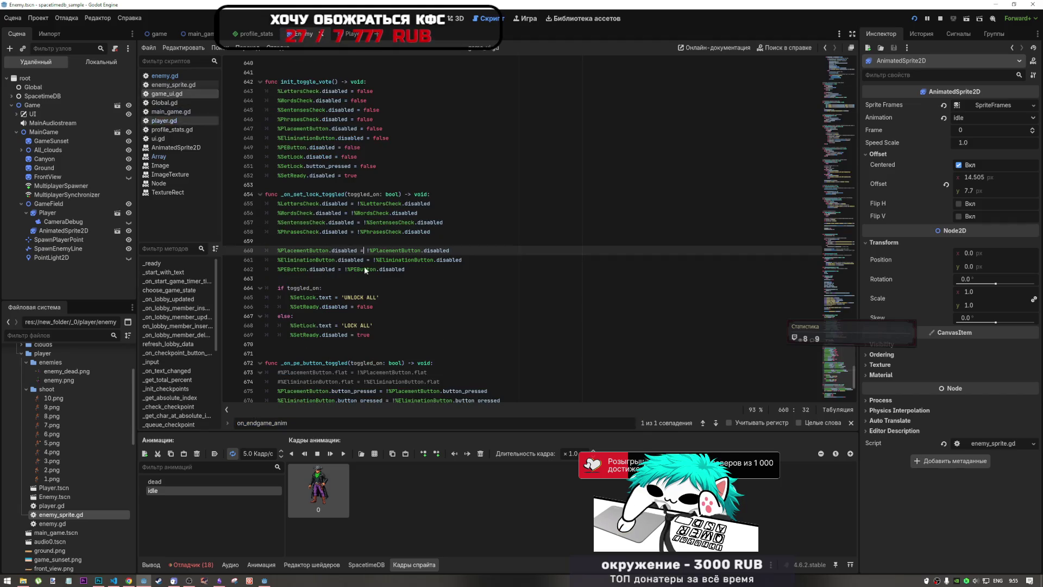
left_click(715, 422)
left_click(443, 231)
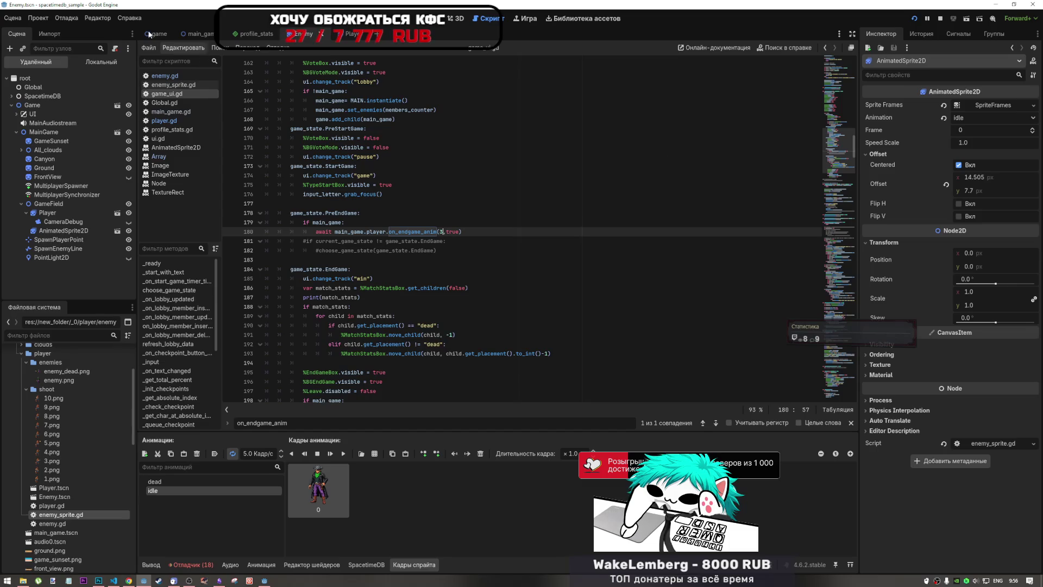
left_click(164, 103)
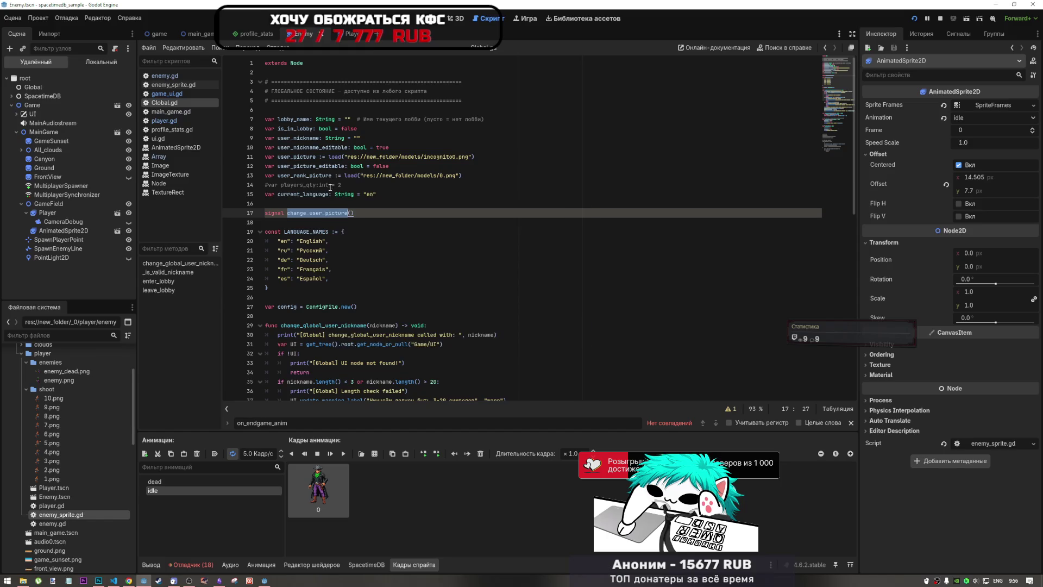
Search for players_qty, then browse main_game.gd and game_ui.gd before opening ui.gd
double_click(310, 185)
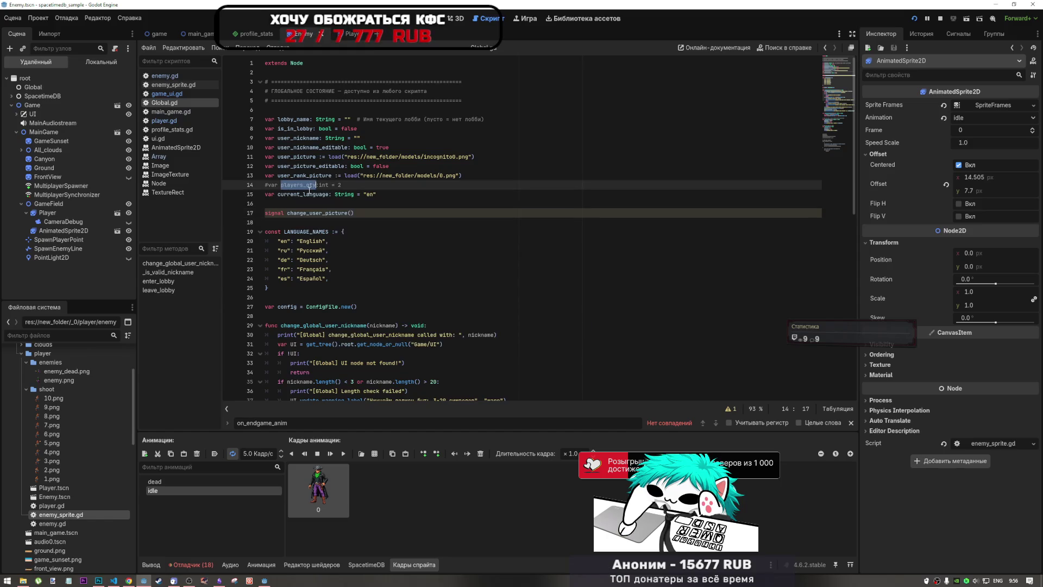
key("ctrl+f")
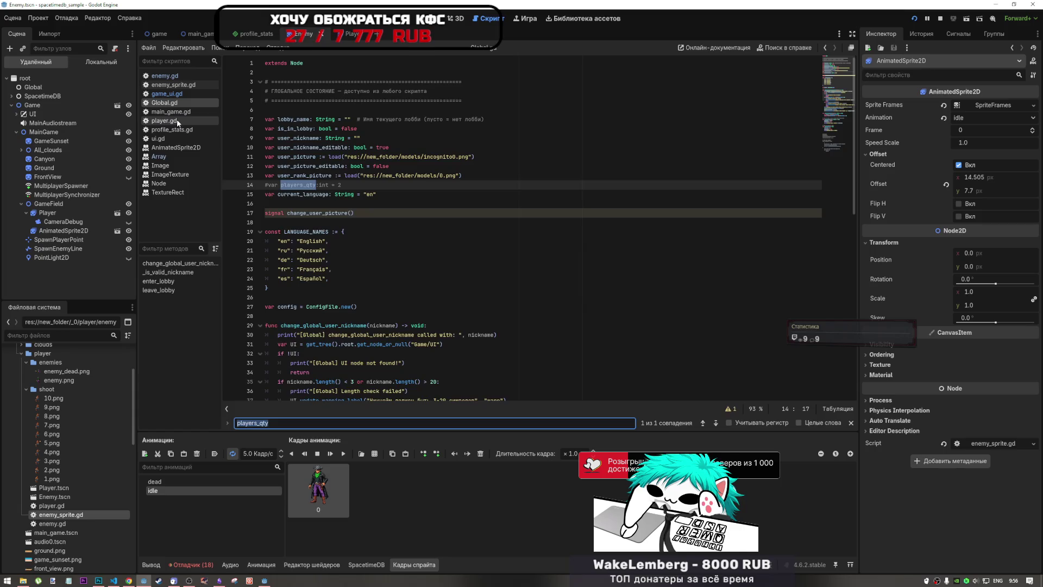
left_click(177, 119)
left_click(178, 113)
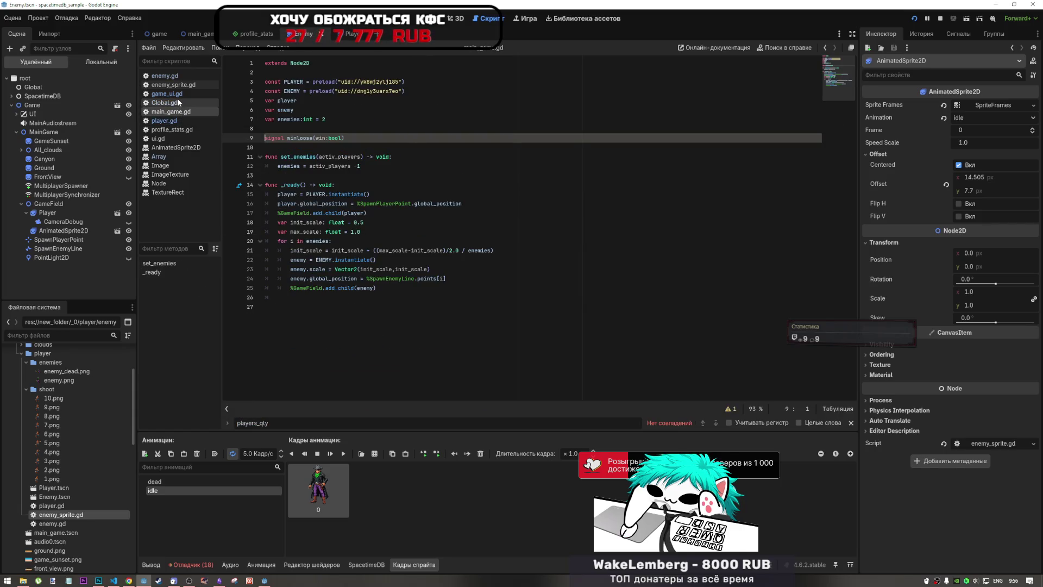
left_click(175, 94)
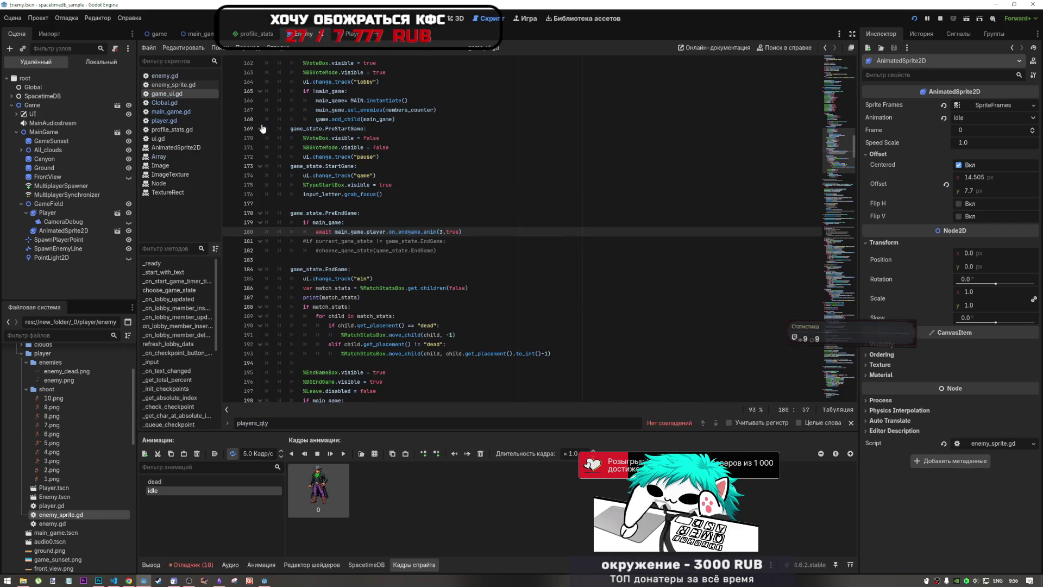
left_click(168, 137)
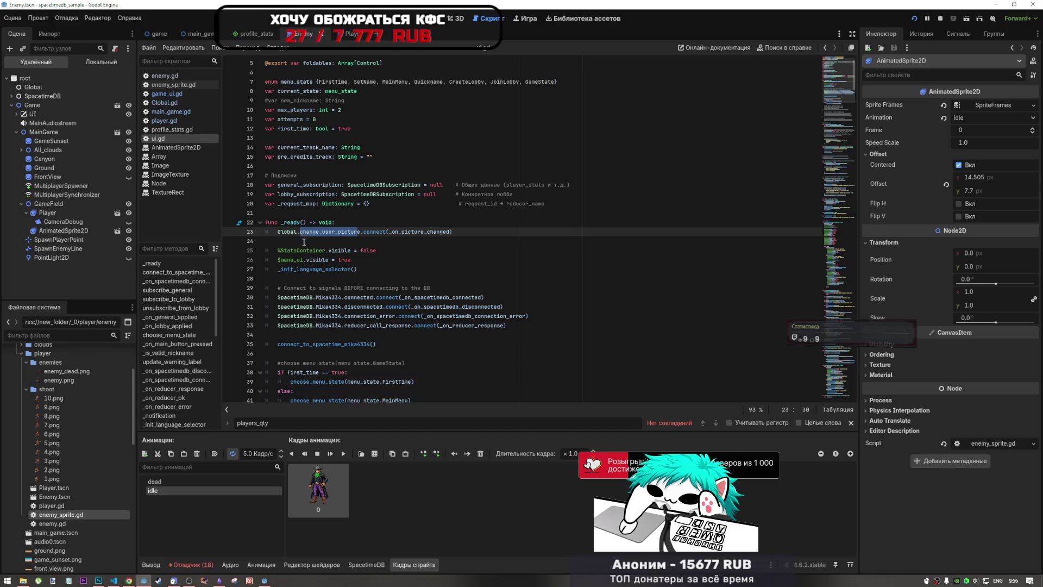
Search ui.gd for 'member' and step to the lobby_member subscription query on line 114
scroll(325, 249, "down", 3)
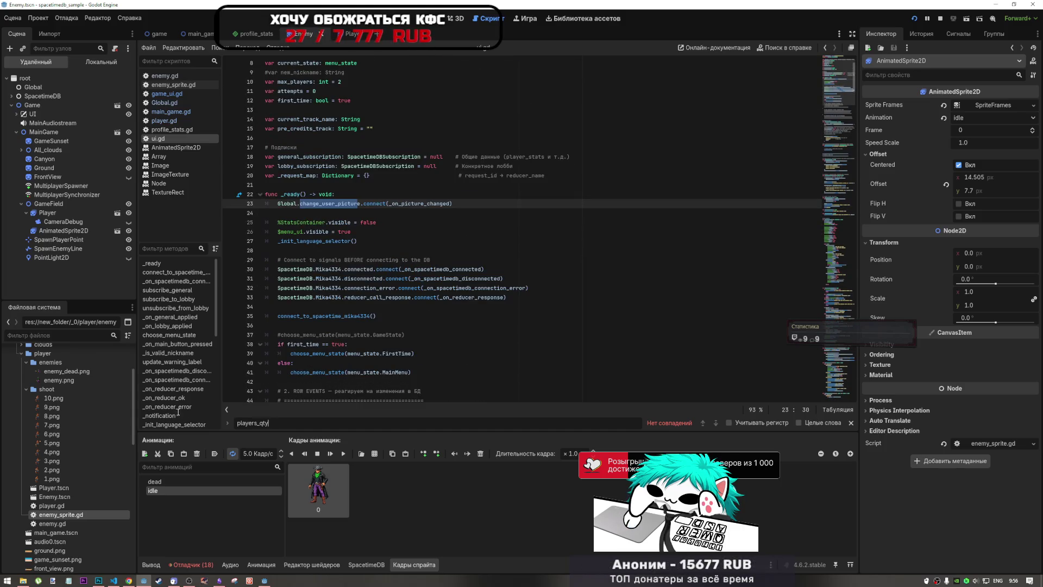
key("ctrl+f")
type("memeb")
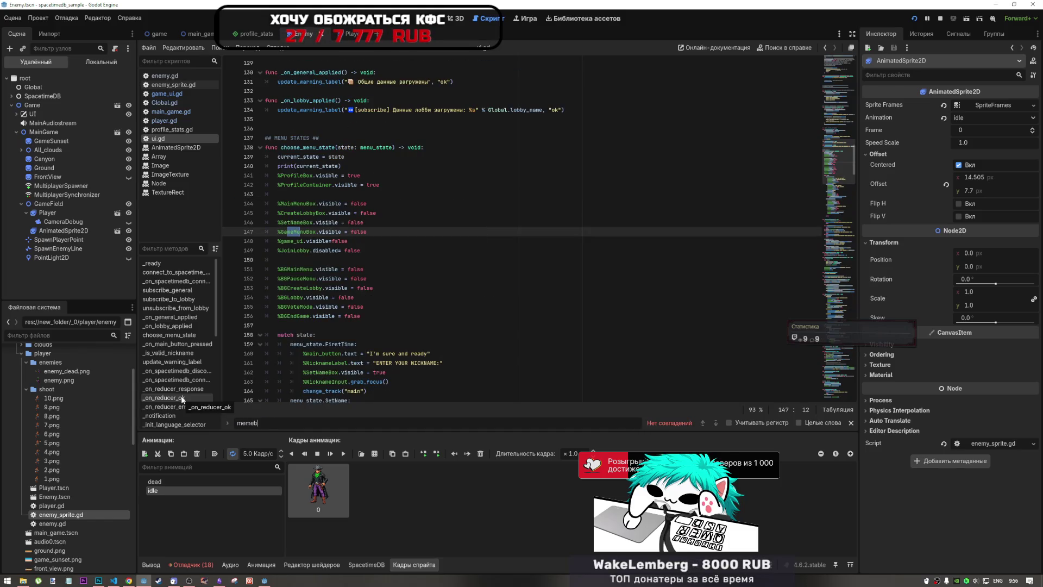
key("BackSpace")
key("BackSpace")
type("ber")
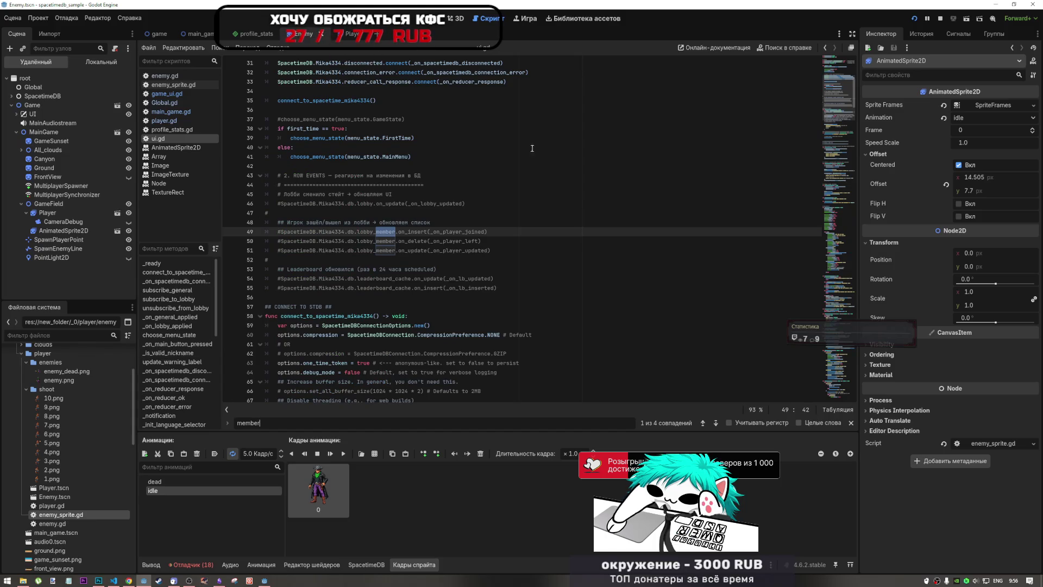
left_click(714, 422)
left_click(714, 422)
left_click(714, 422)
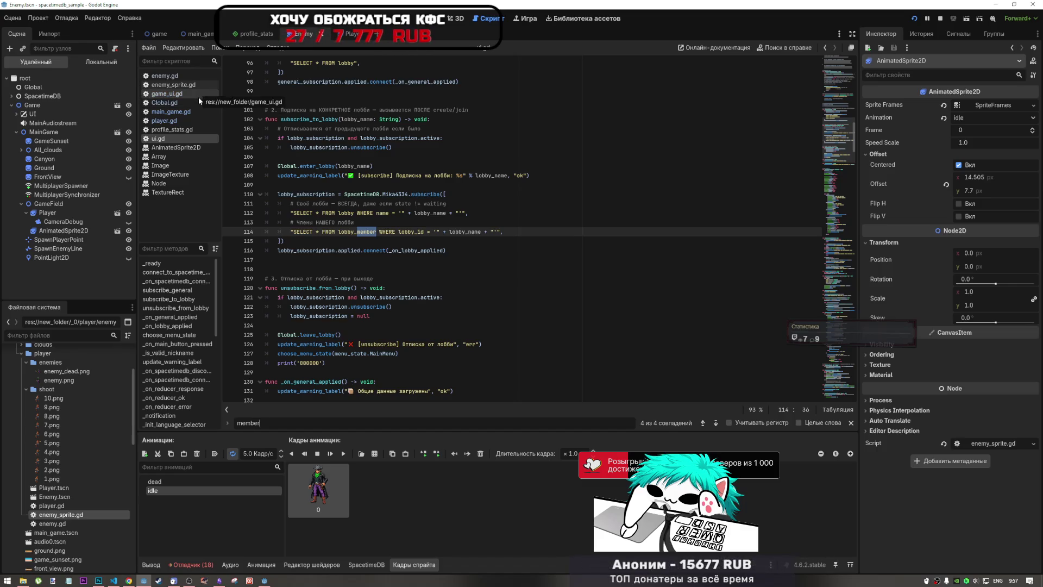
Step through the 'member' matches in game_ui.gd, selecting members_counter along the way
left_click(189, 111)
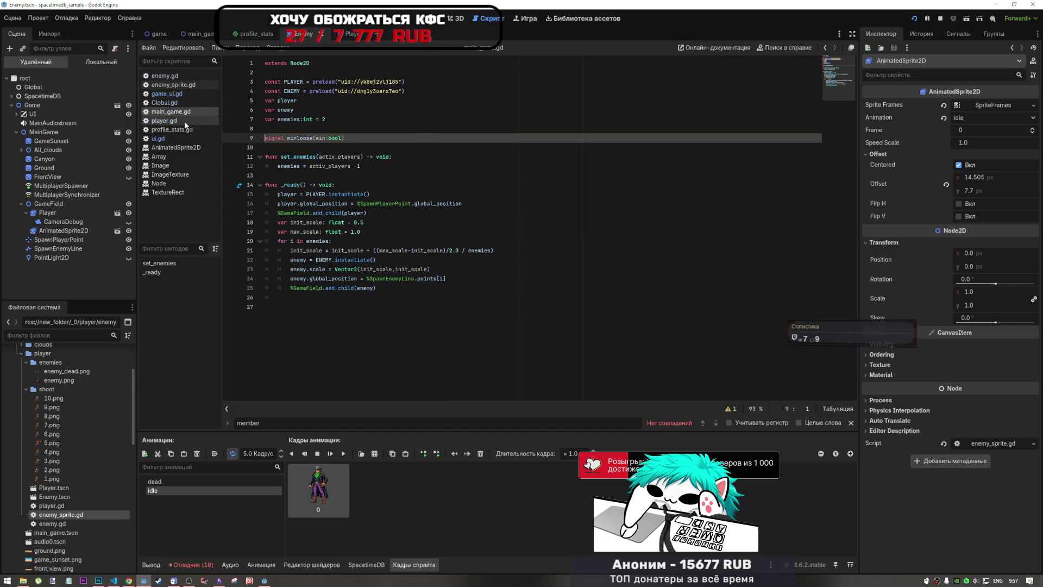
left_click(185, 95)
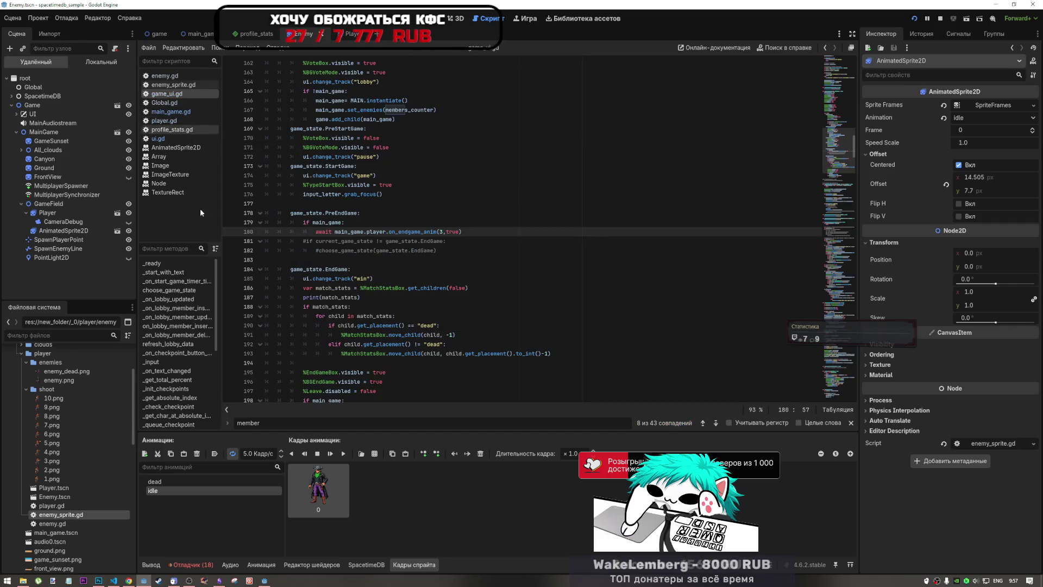
left_click(716, 423)
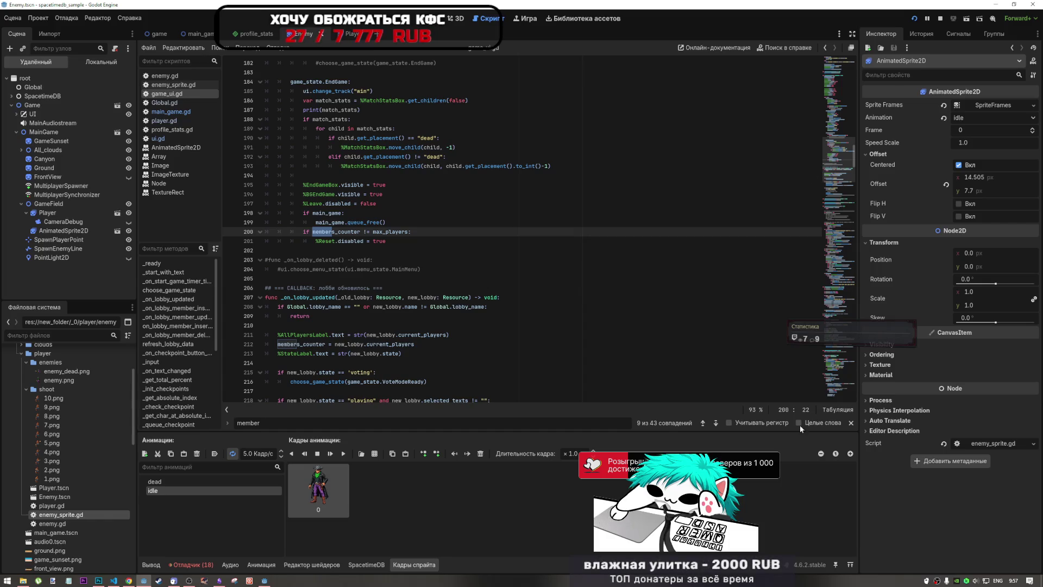
left_click(716, 424)
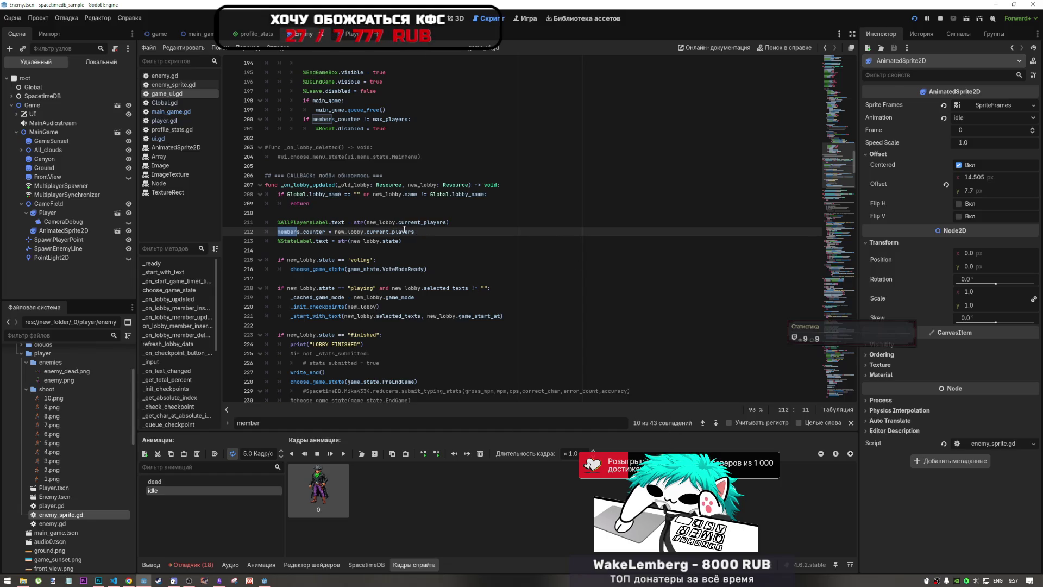
key("ctrl+shift+Right")
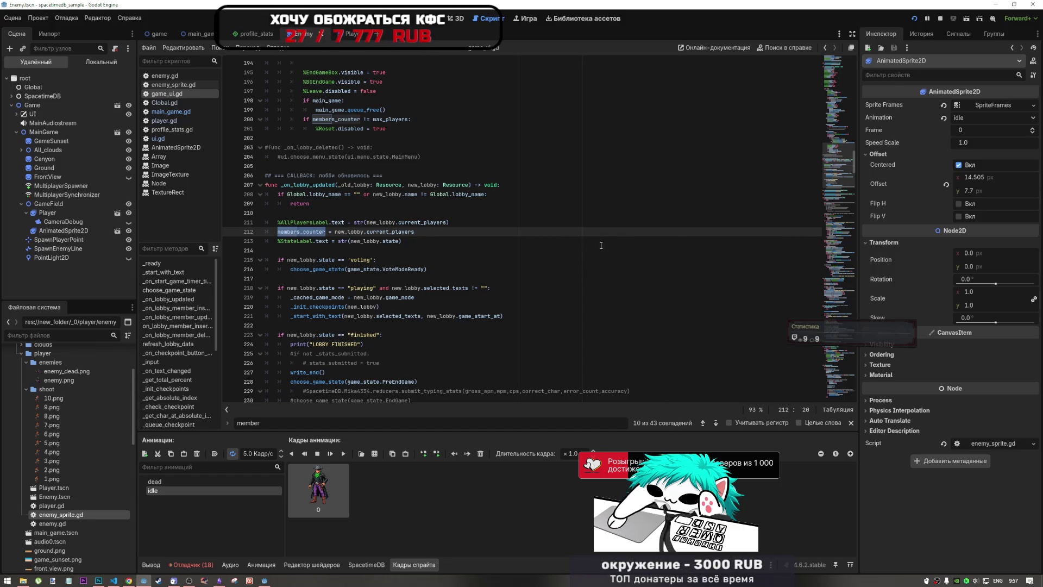
left_click(716, 423)
left_click(716, 423)
left_click(715, 424)
left_click(715, 423)
left_click(716, 423)
left_click(715, 424)
left_click(715, 423)
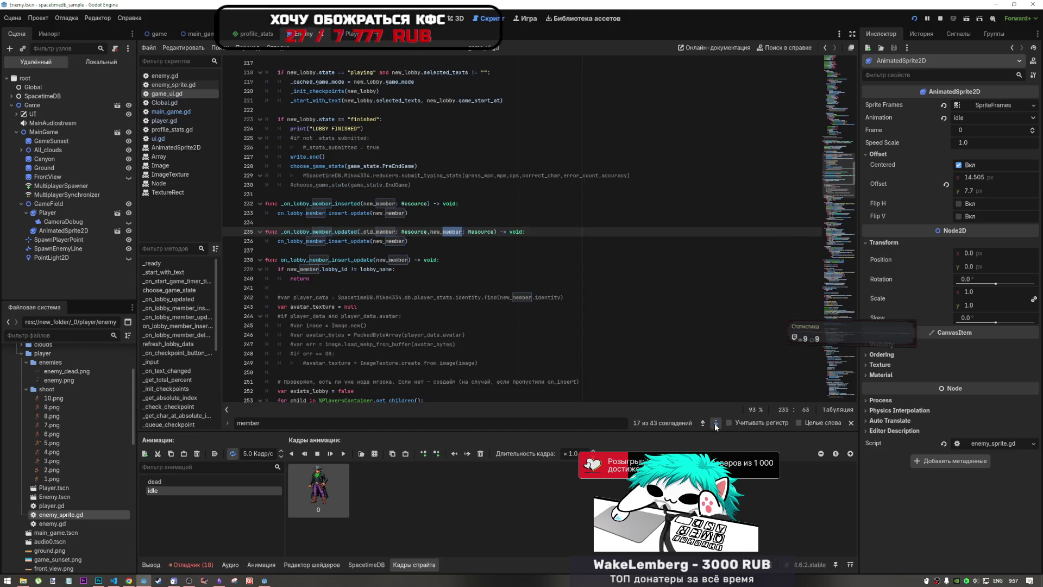
left_click(715, 423)
left_click(716, 424)
left_click(715, 423)
left_click(716, 423)
left_click(716, 423)
left_click(716, 424)
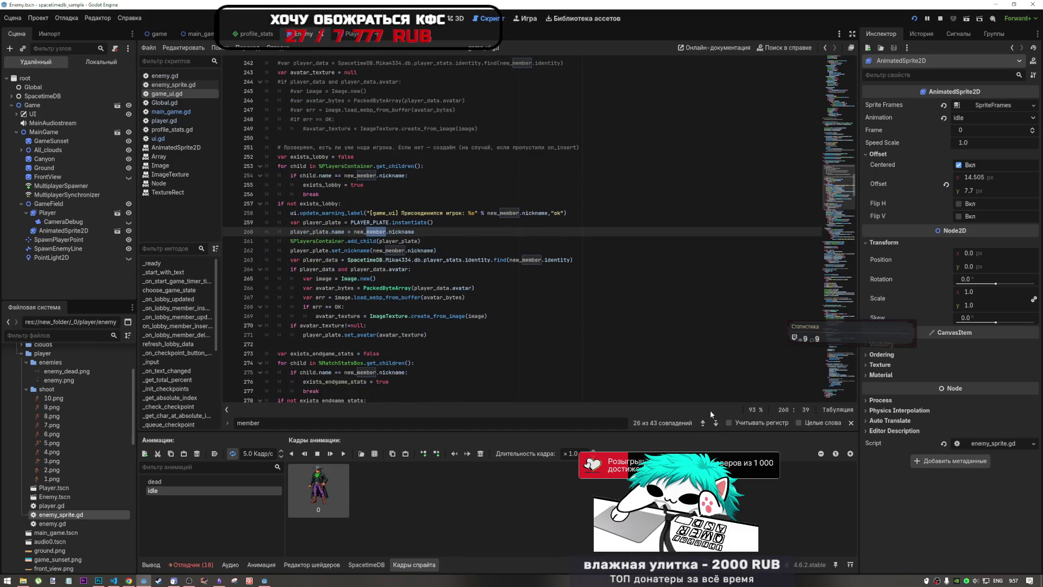
scroll(380, 163, "up", 20)
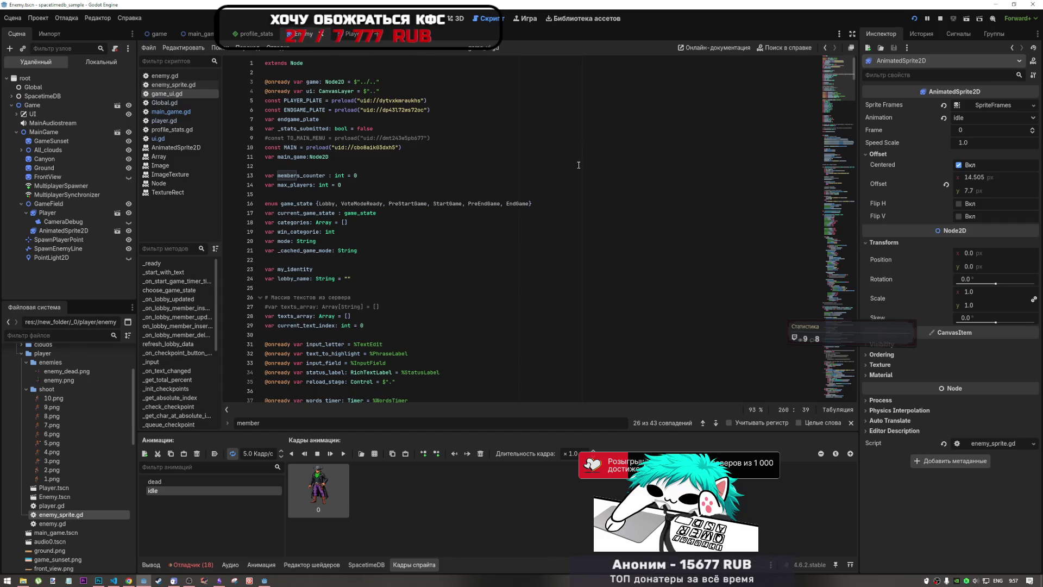
left_click_drag(824, 179, 819, 228)
scroll(794, 196, "up", 15)
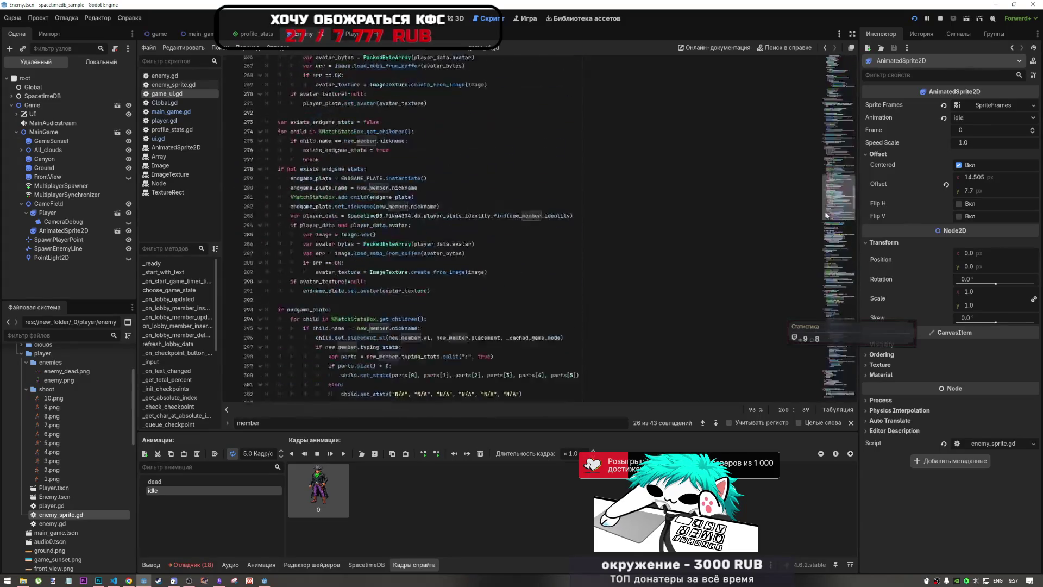
Search for on_endgame_anim from player.gd and return to its call in game_ui.gd
left_click(175, 112)
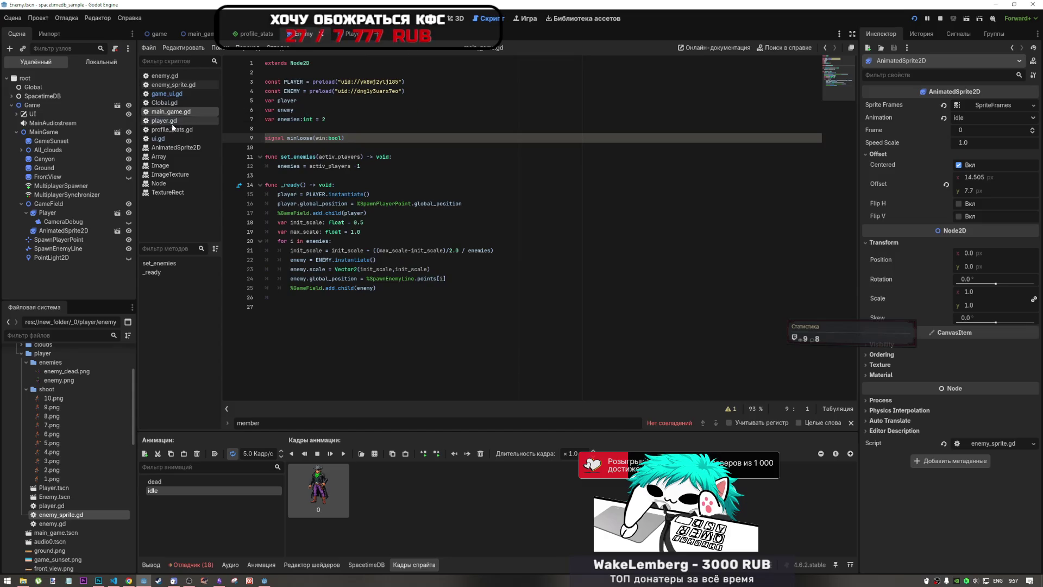
left_click(164, 121)
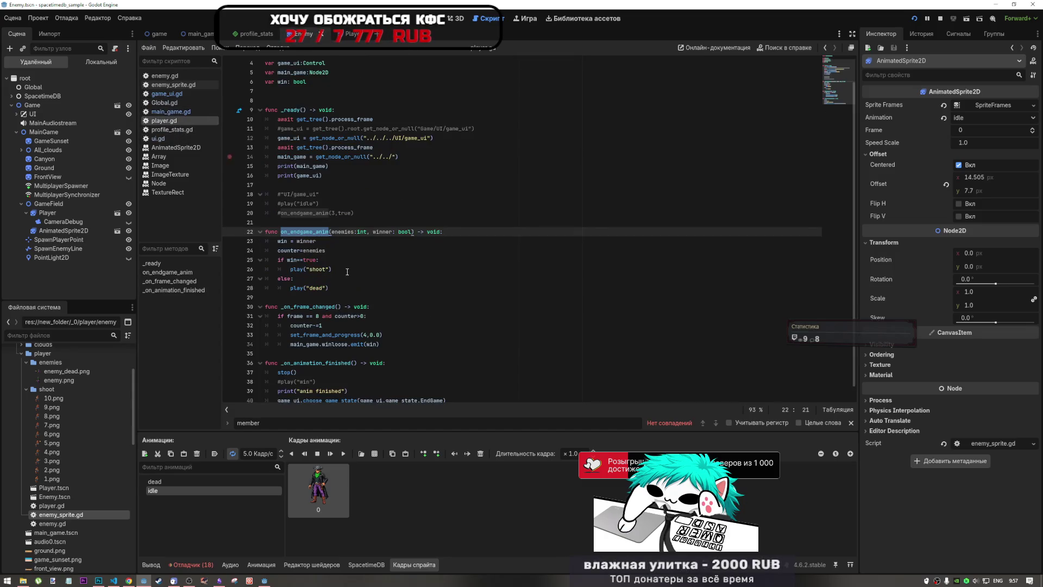
key("ctrl+f")
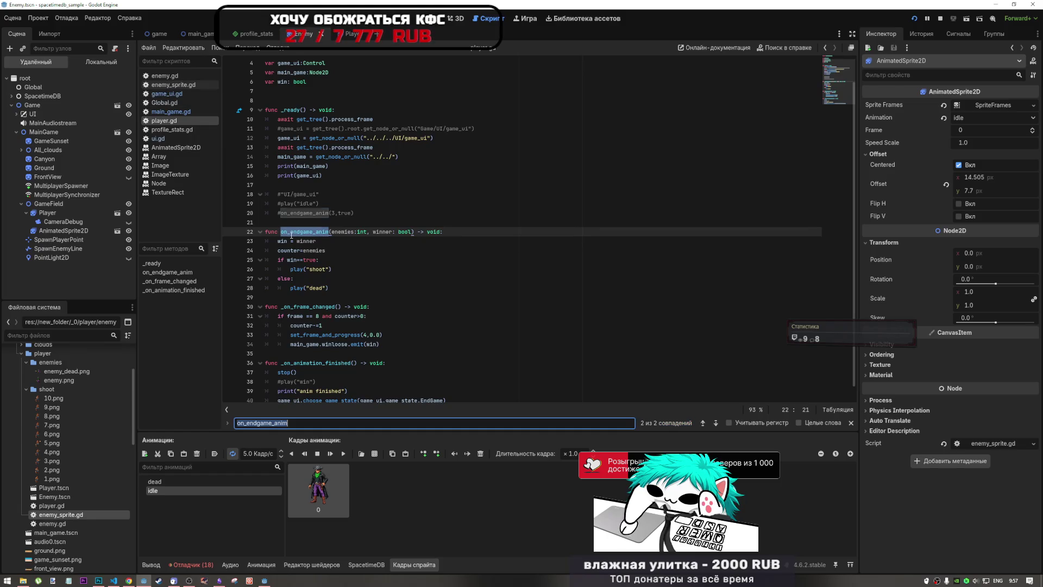
left_click(175, 95)
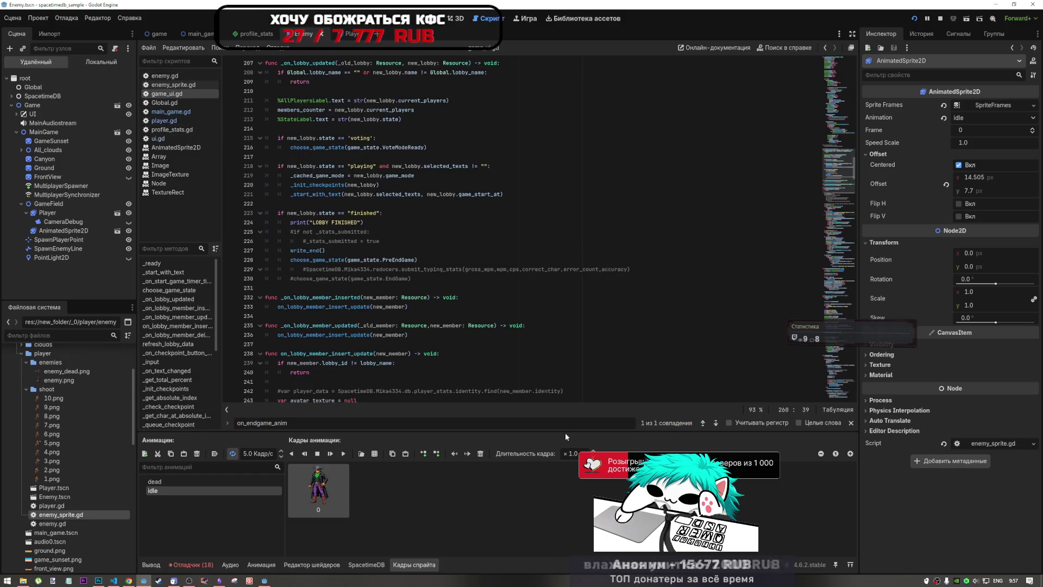
Replace the 3 in line 180's on_endgame_anim(3,true) with members_counter and save game_ui.gd
left_click(716, 423)
key("Right")
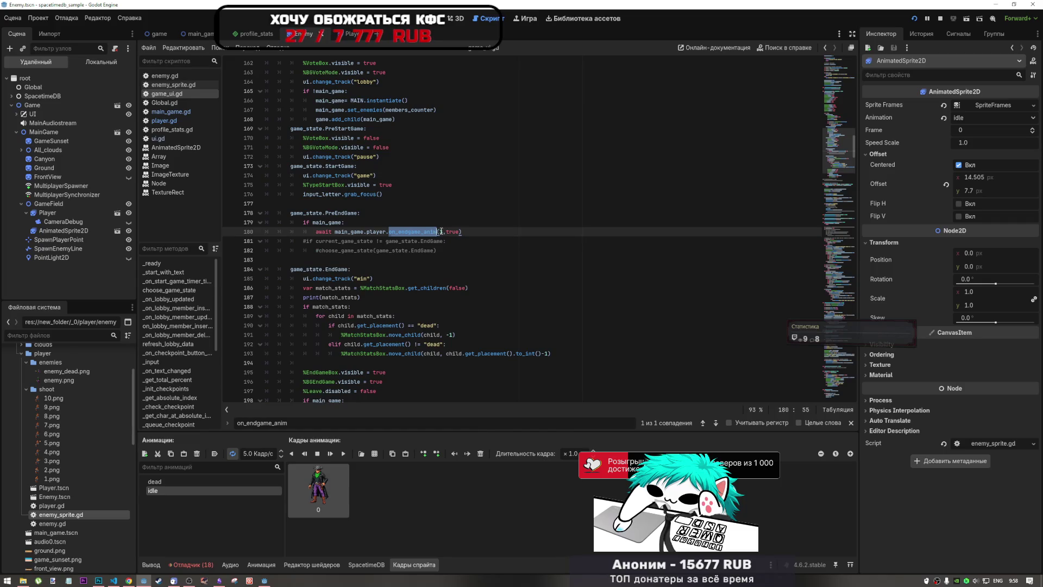
key("Delete")
type("members_counter")
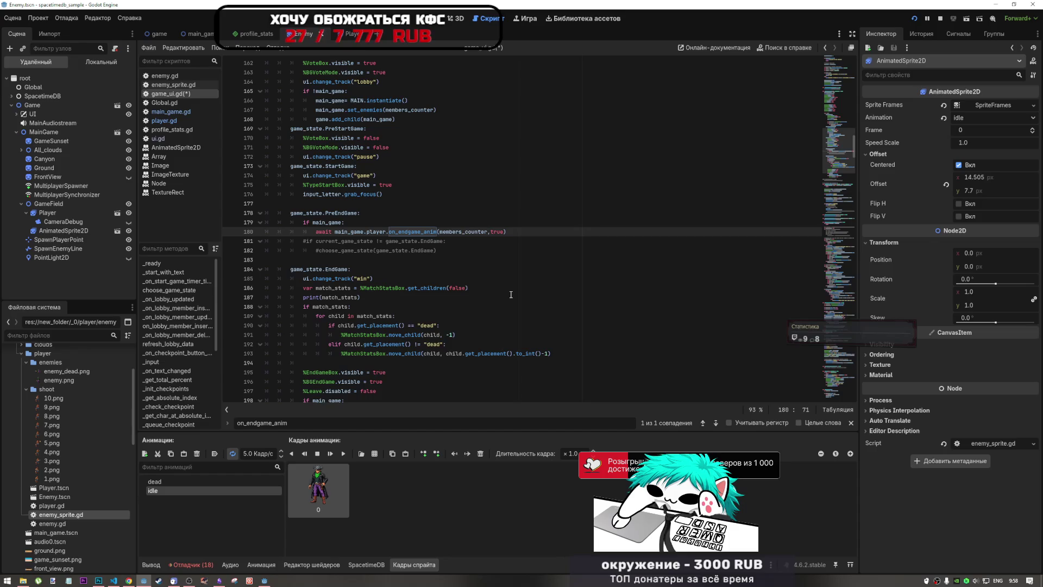
type("-1")
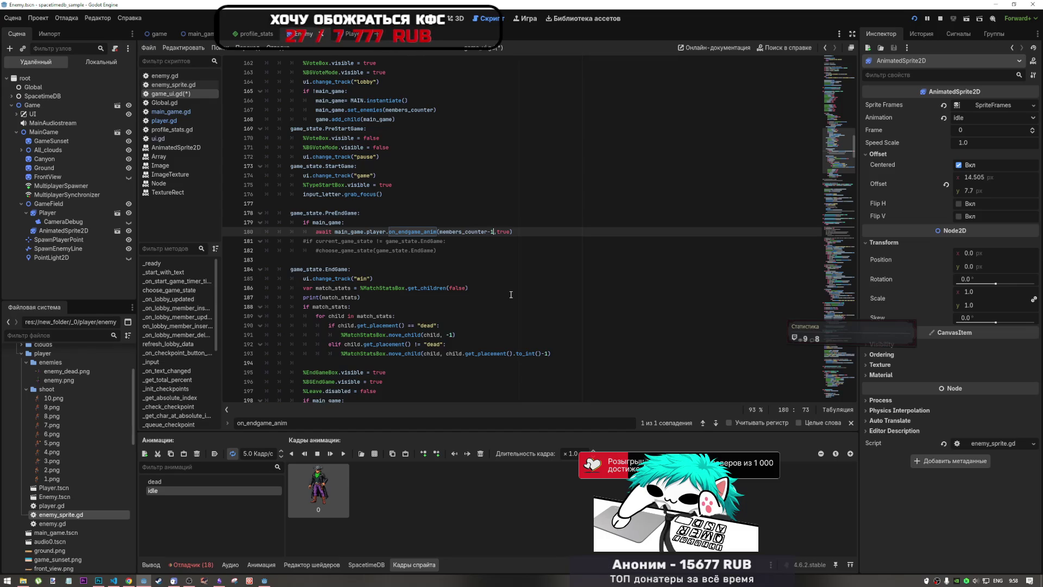
key("BackSpace")
key("ctrl+s")
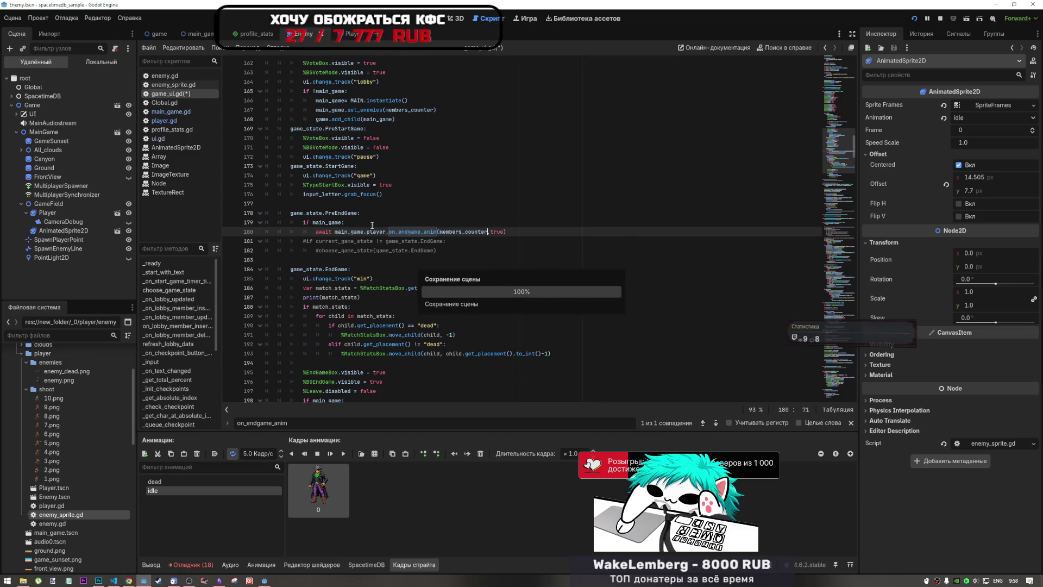
In player.gd's on_endgame_anim, change the counter assignment to counter = enemies-1
left_click(180, 120)
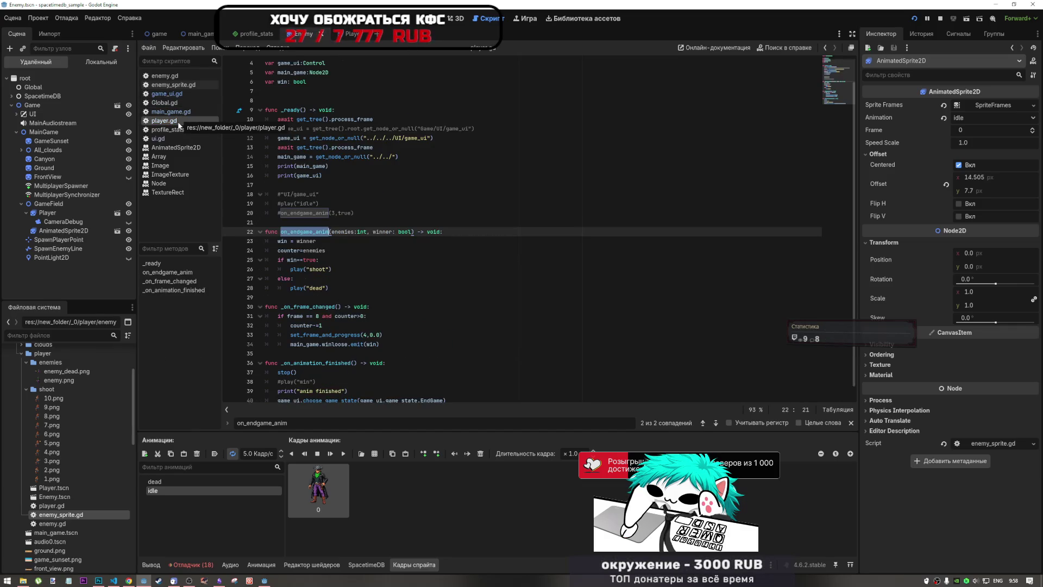
left_click(326, 250)
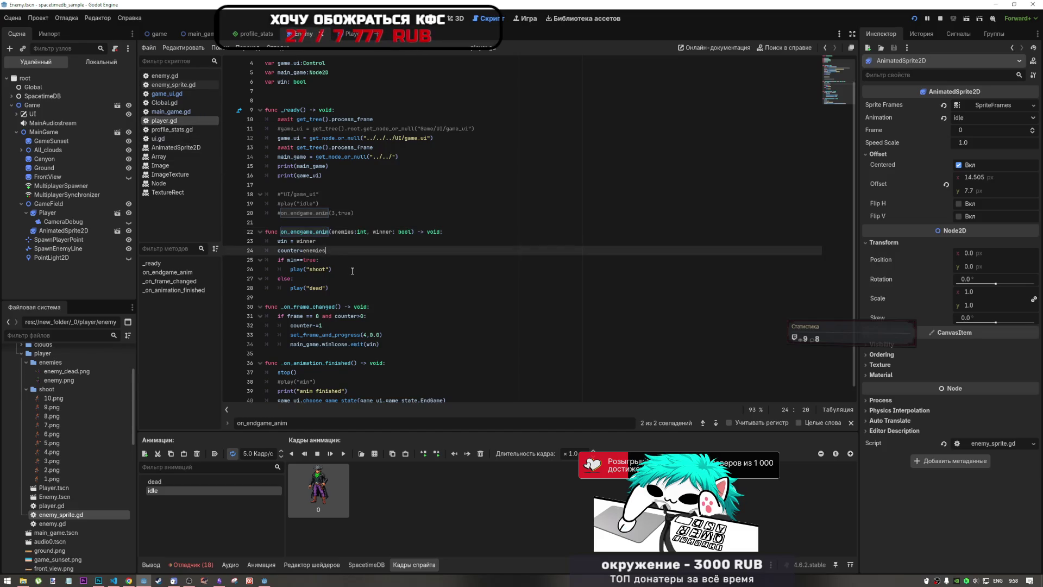
type("-1")
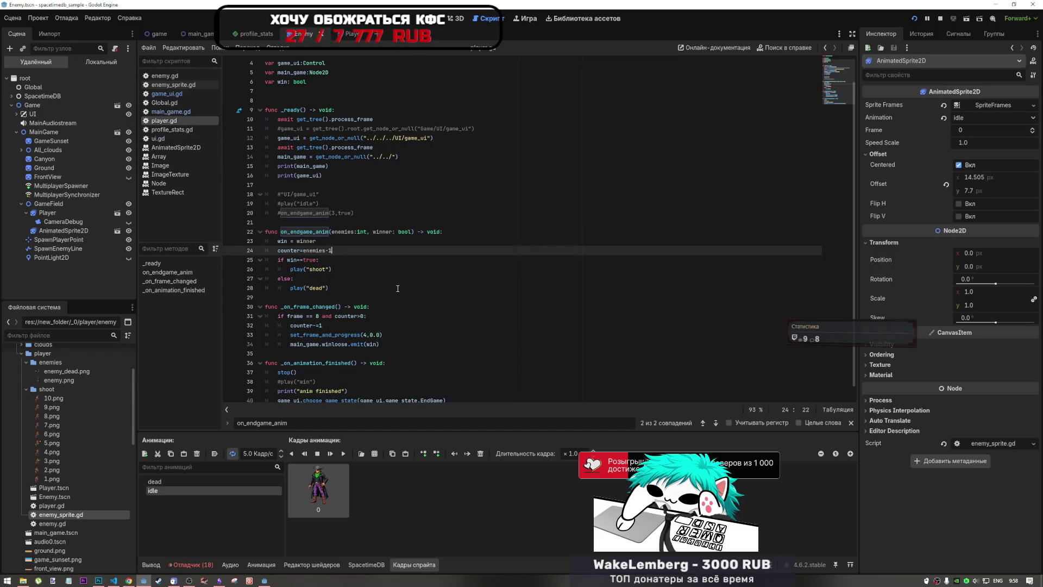
key("Up")
key("Up")
key("Up")
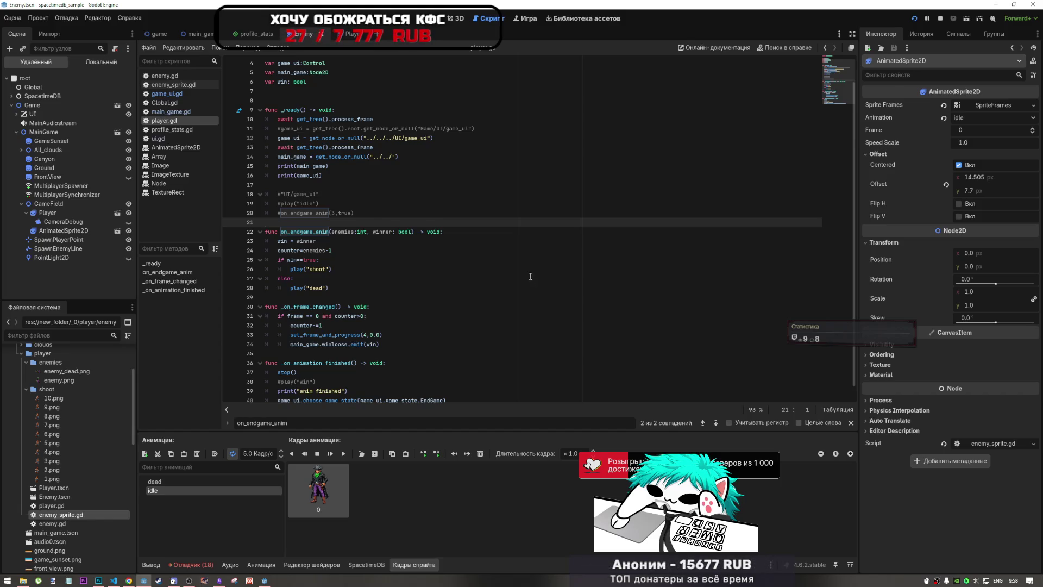
Return to game_ui.gd and save the edited scripts with Ctrl+S
left_click(175, 94)
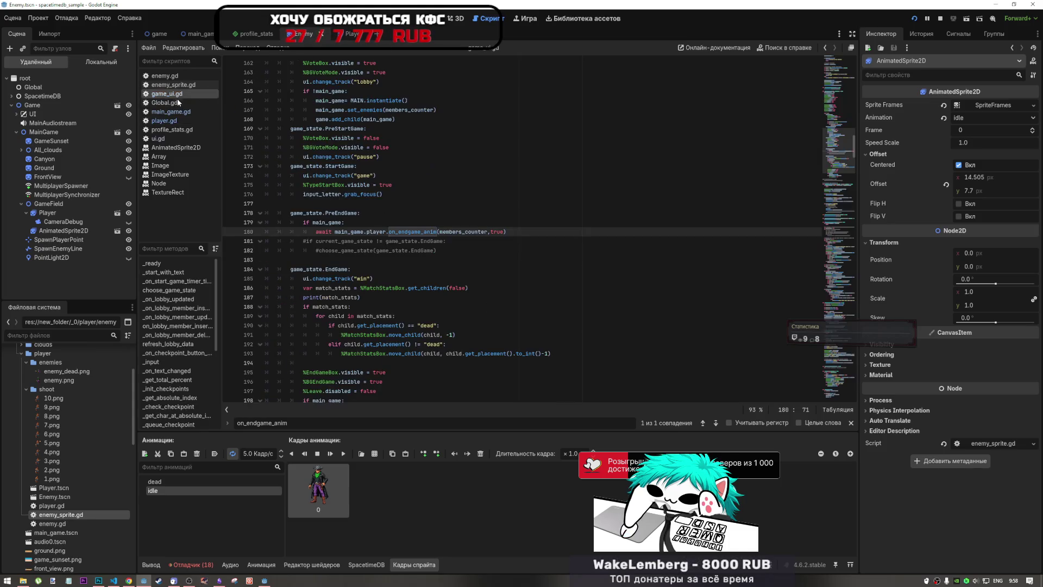
key("Up")
key("Up")
key("Up")
key("ctrl+s")
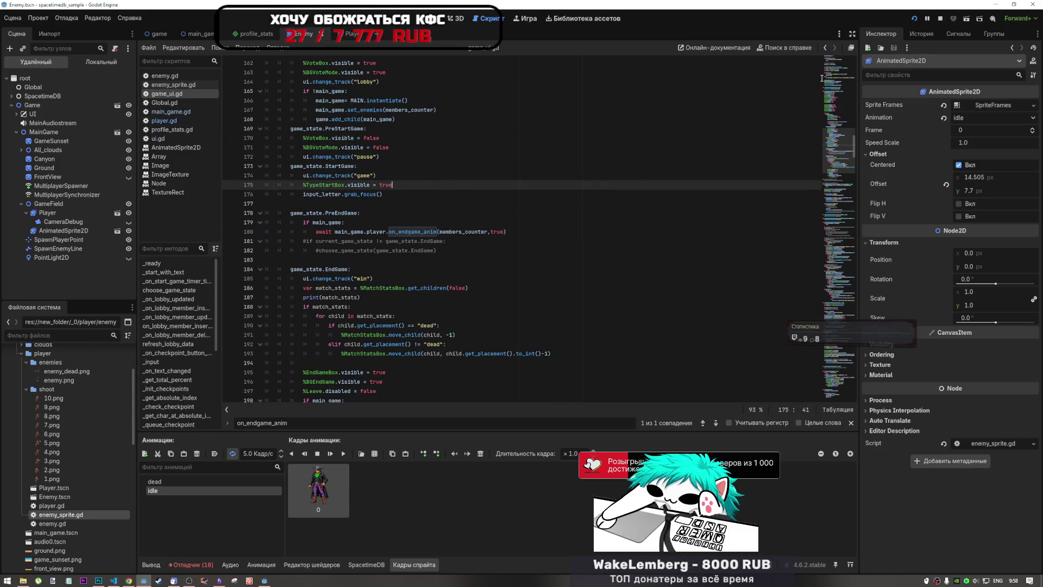
Sign the first game instance in with nickname 'ne', ticking the not-a-robot box
left_click(919, 22)
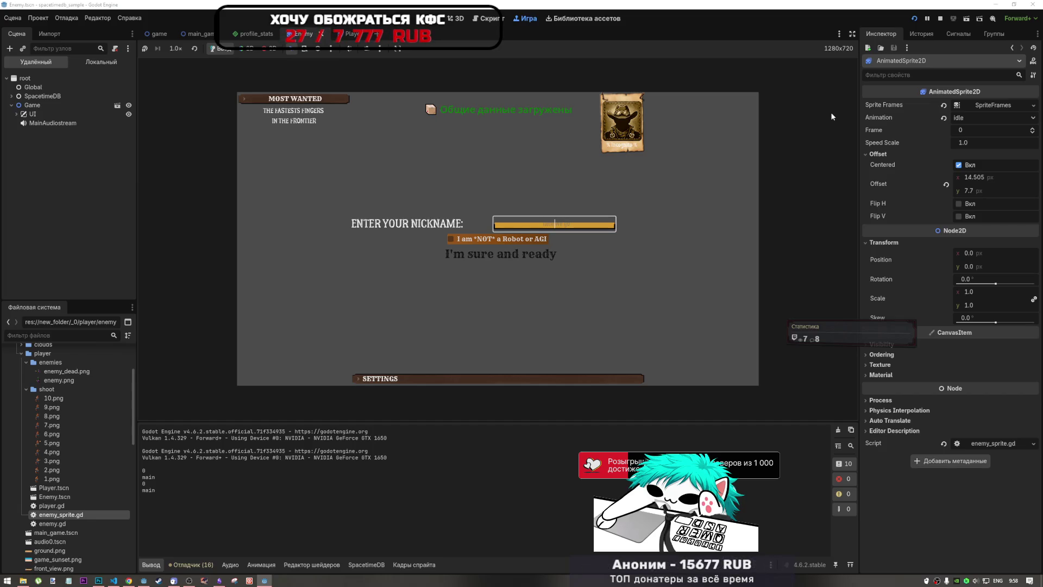
type("Kinek")
left_click(532, 240)
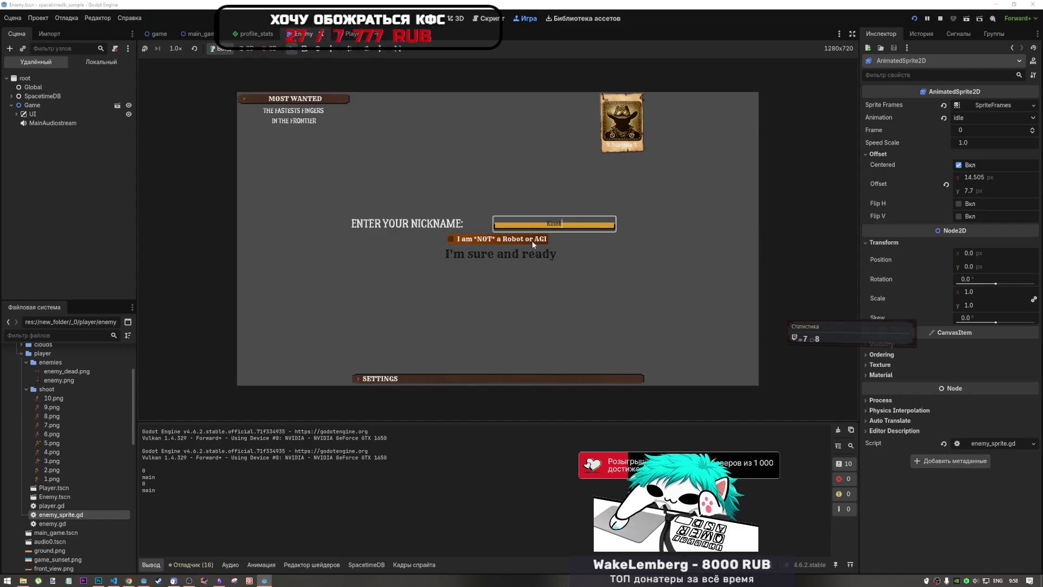
left_click(540, 257)
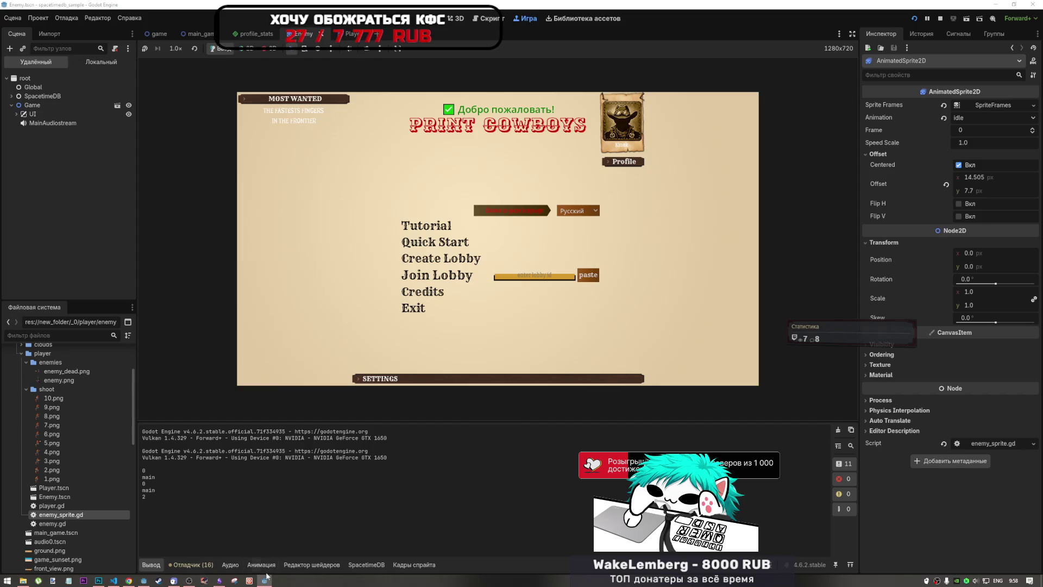
Enlarge the second instance's window, sign in as 'be', and create a lobby
left_click(266, 582)
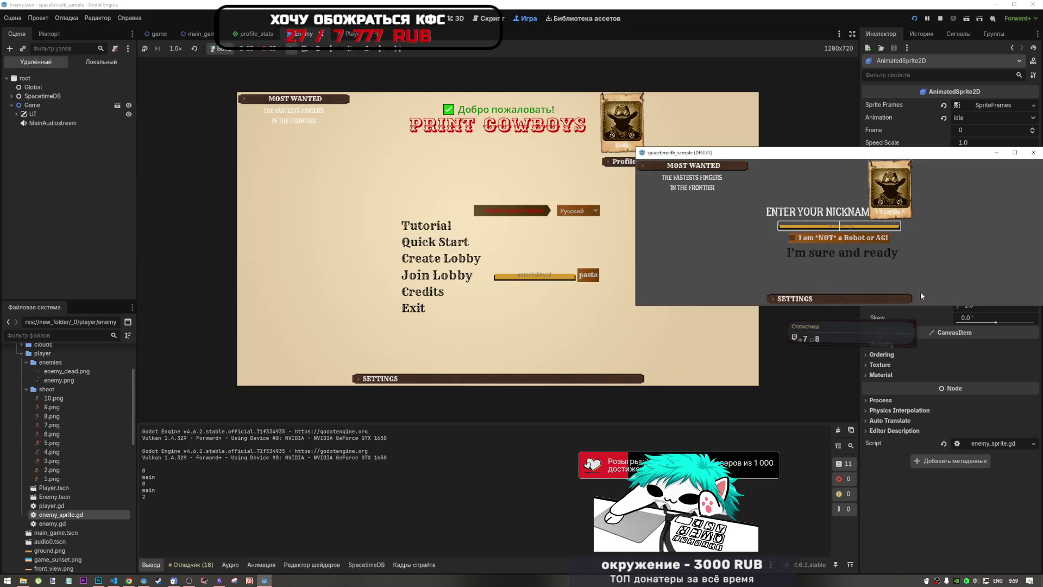
left_click_drag(935, 307, 935, 452)
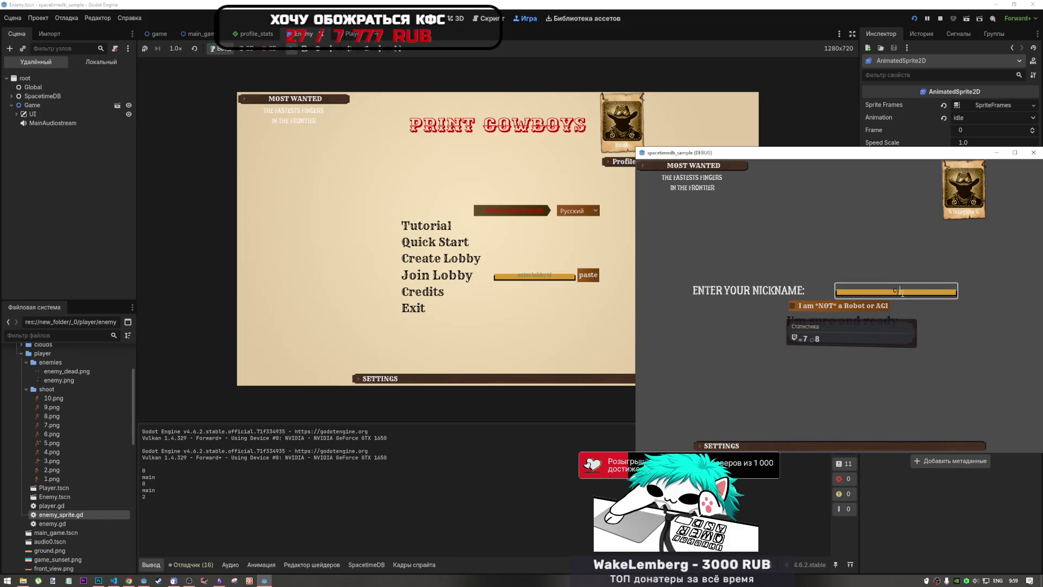
type("berTail")
left_click(766, 325)
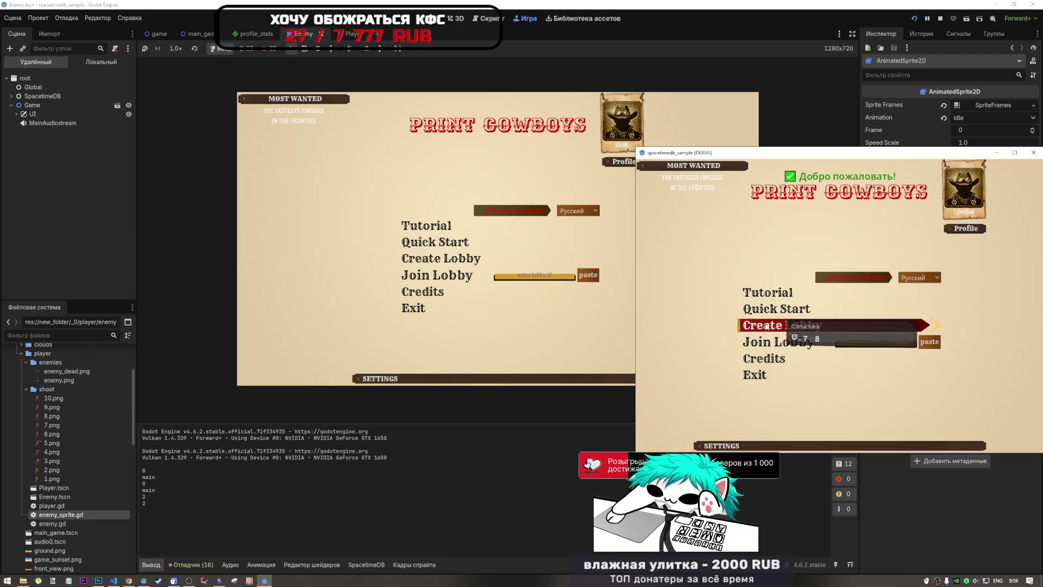
left_click(820, 324)
left_click(847, 320)
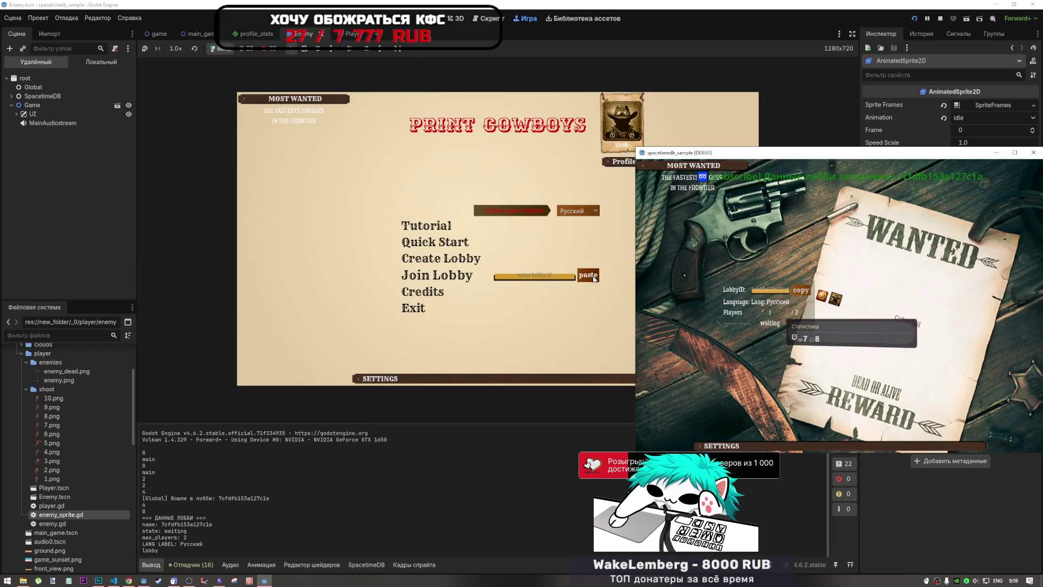
Join the lobby from the first instance by its pasted ID and lock all match settings in both instances
left_click(595, 280)
left_click(472, 276)
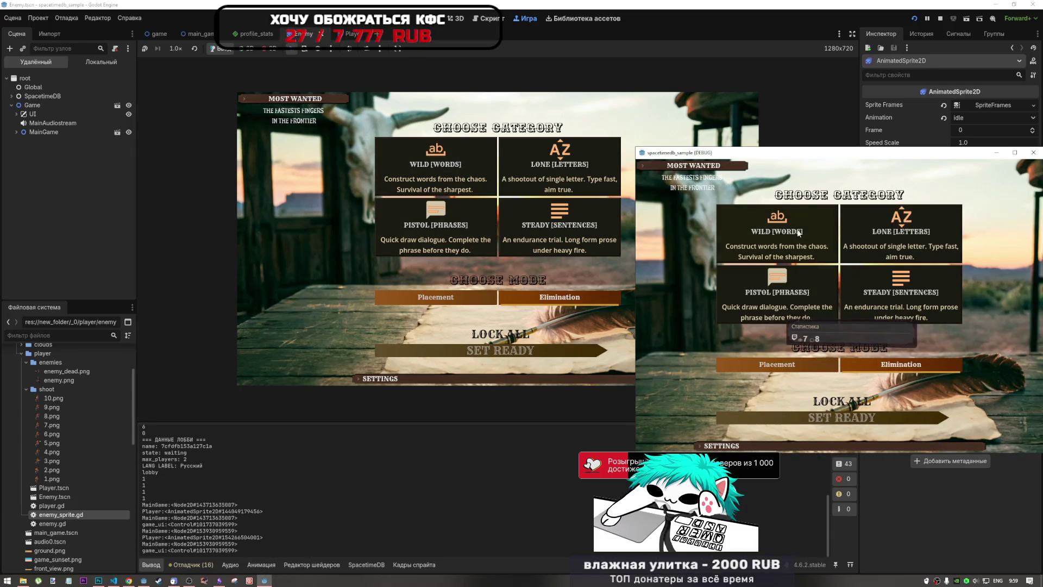
left_click(843, 401)
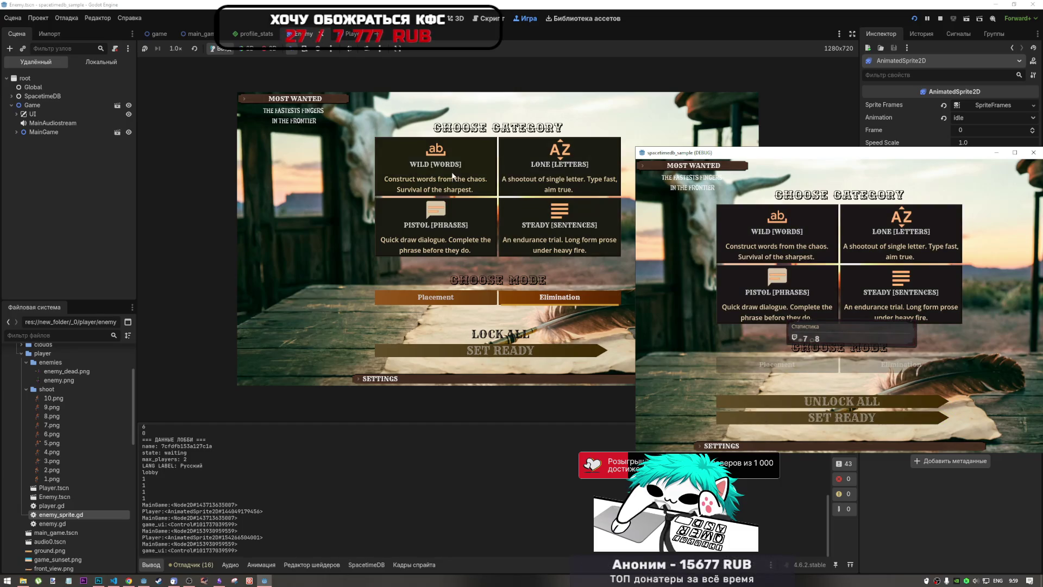
left_click(452, 175)
Set the first instance ready, then type the Russian challenge phrase in the duel
left_click(568, 336)
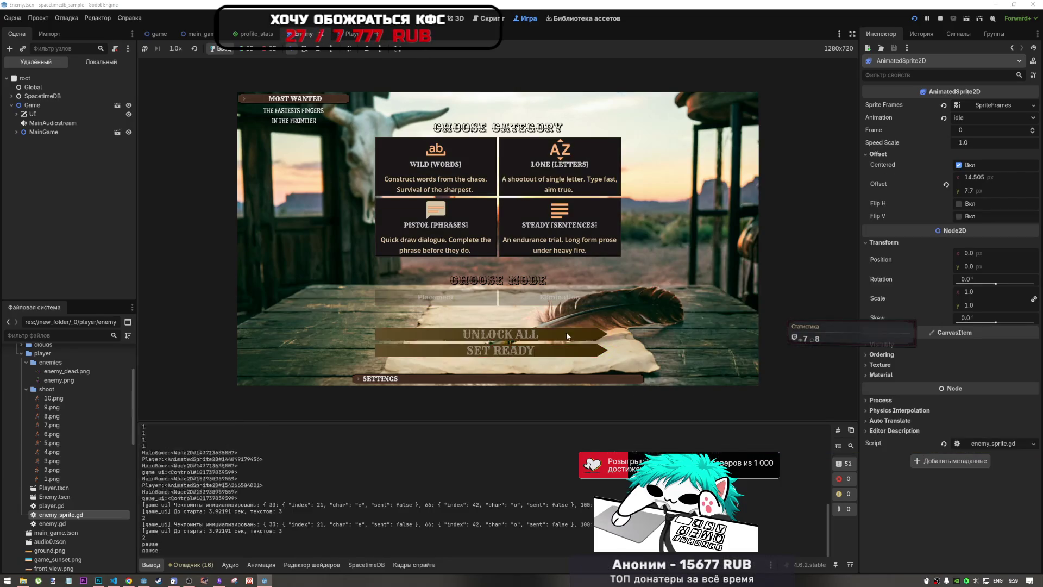
left_click(568, 350)
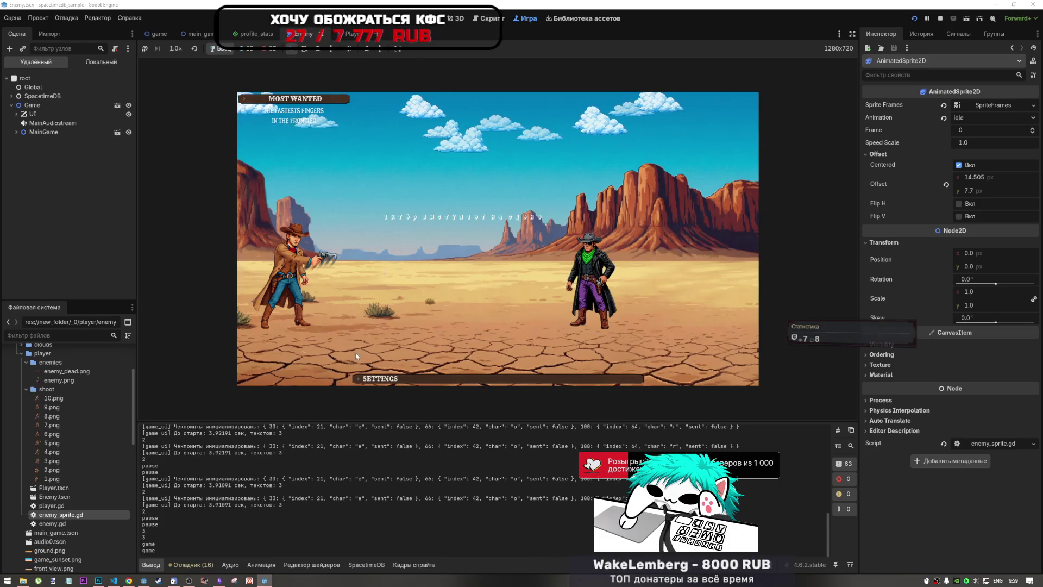
key("alt+shift")
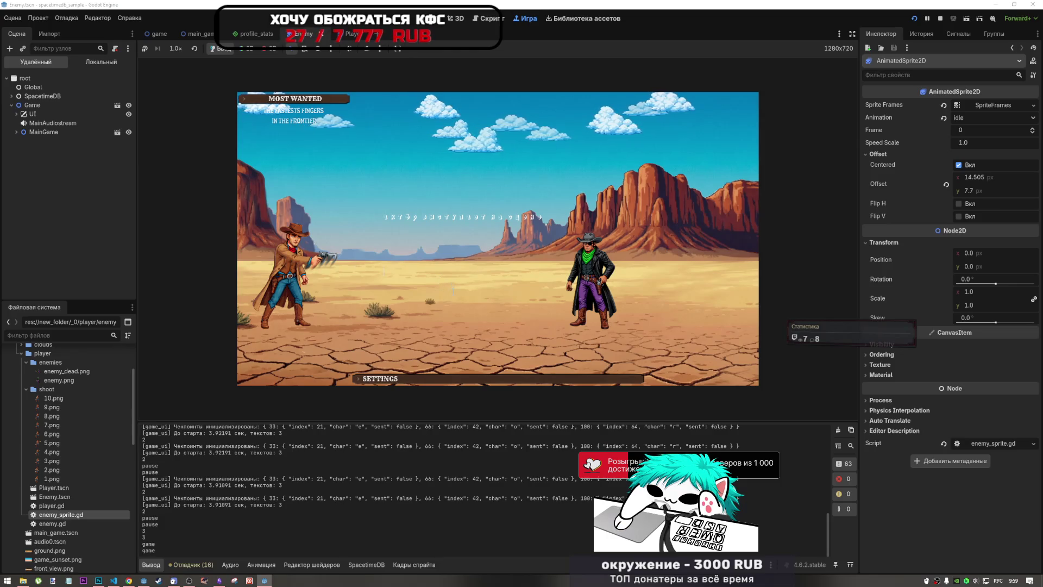
type("а")
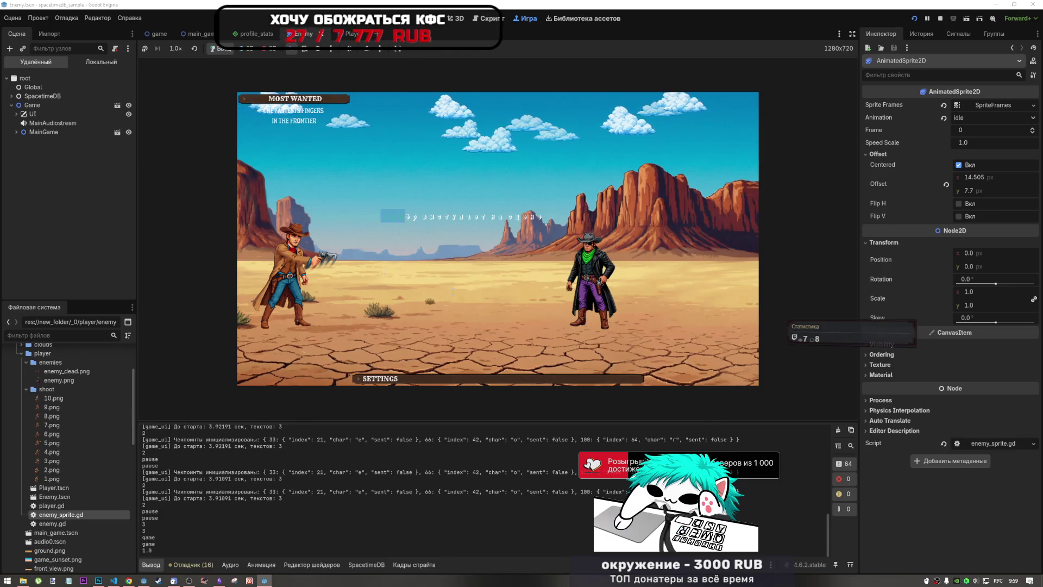
type("ёр вст")
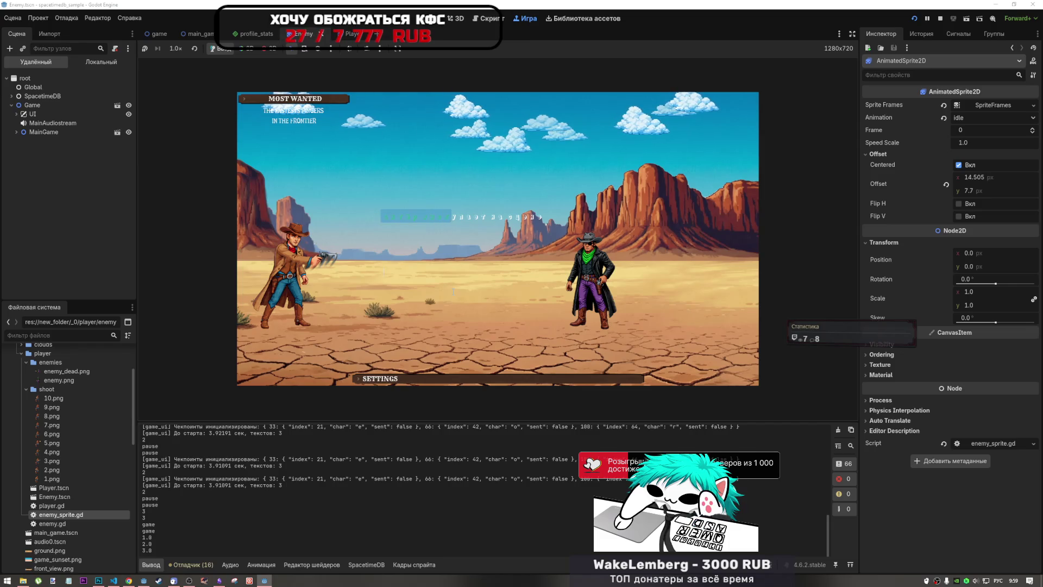
type("упление")
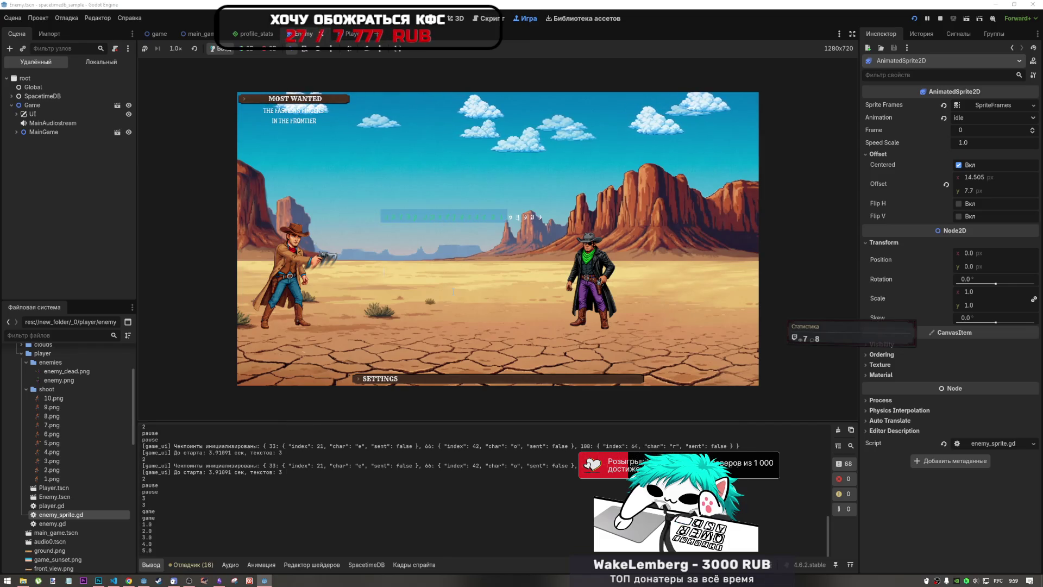
type("ием")
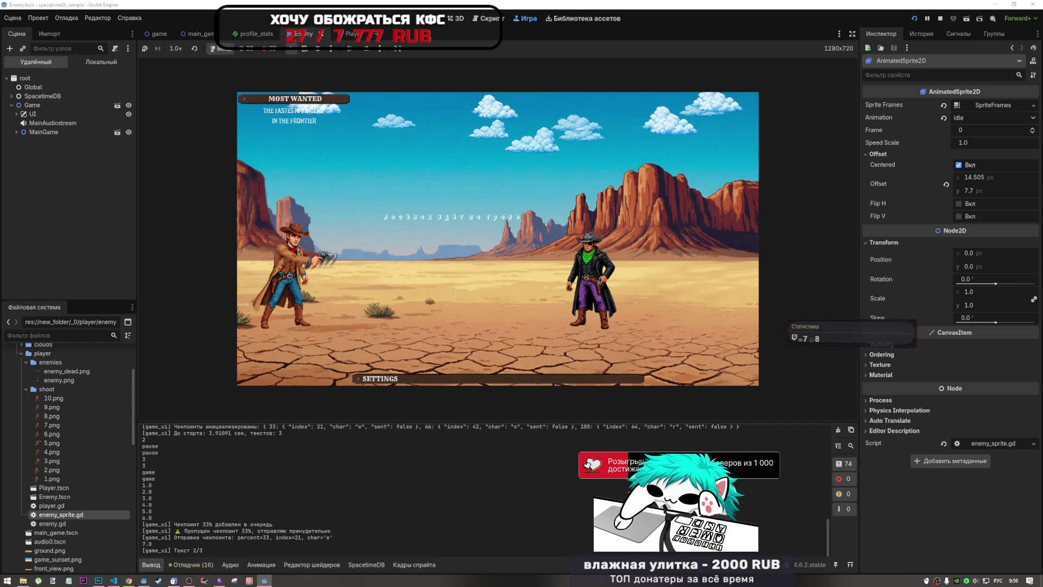
type("лос")
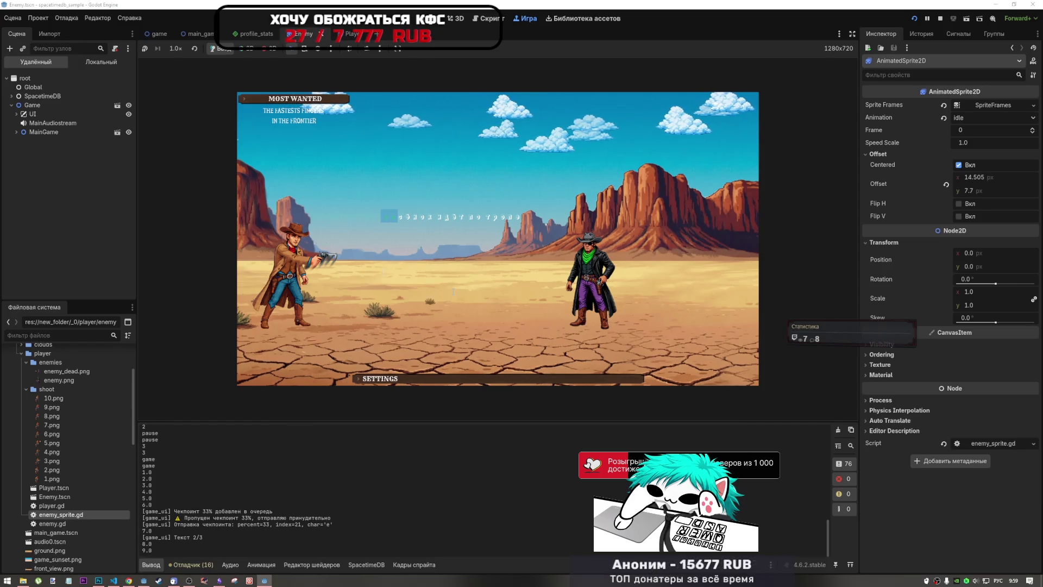
type("ё")
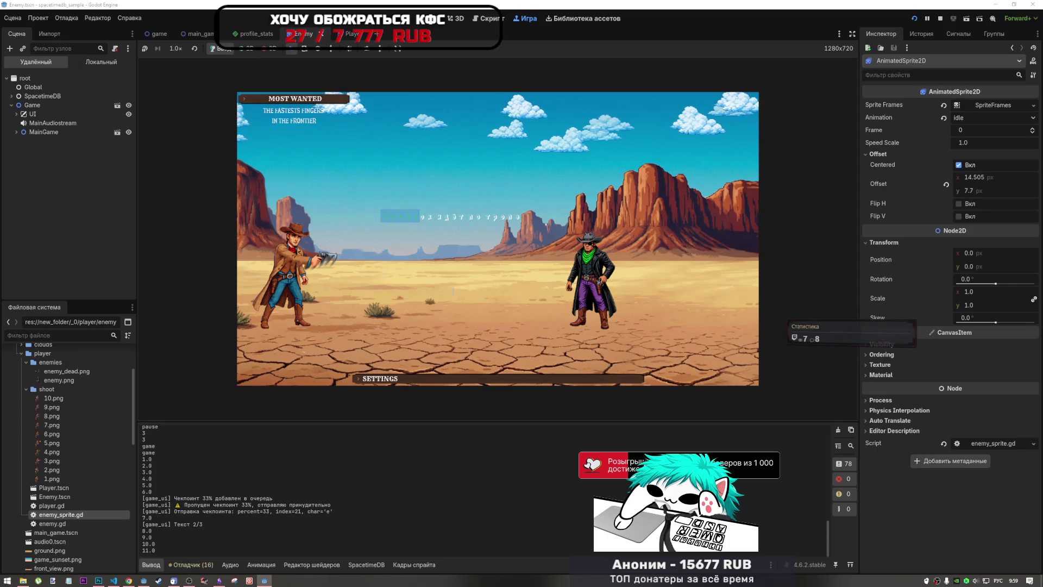
type("оз")
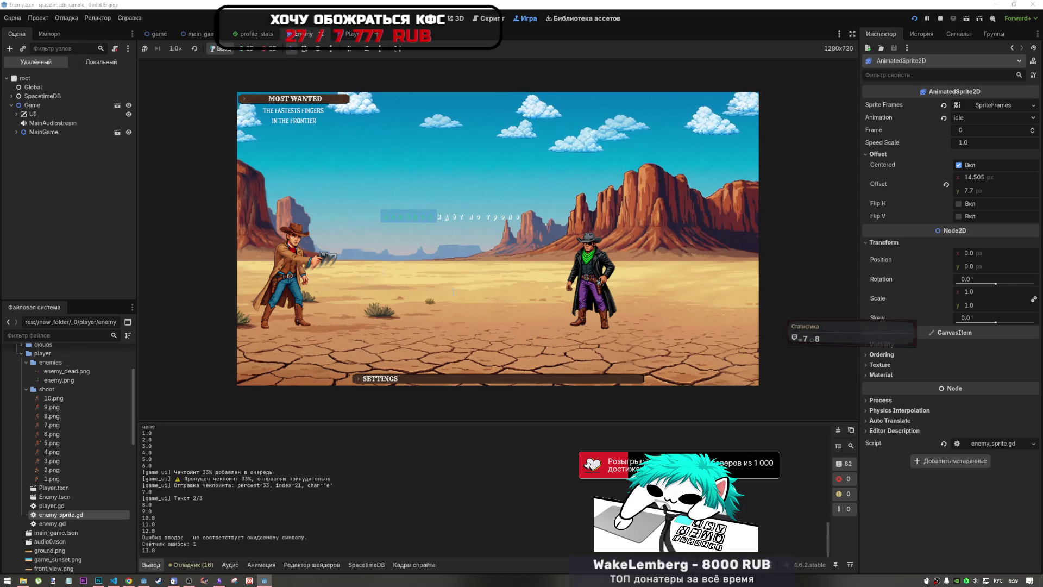
type("дку")
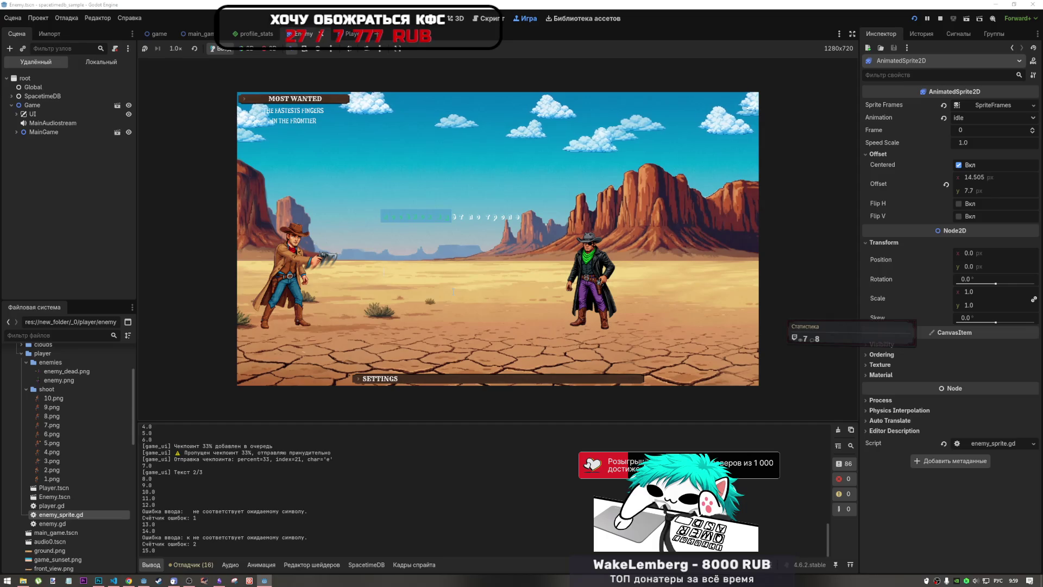
type("ут")
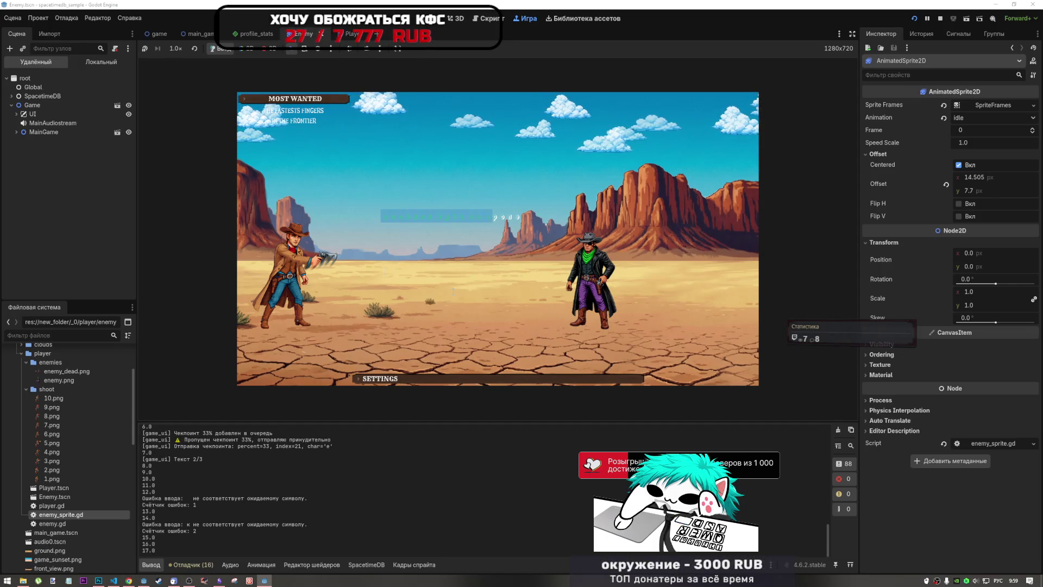
type("ое")
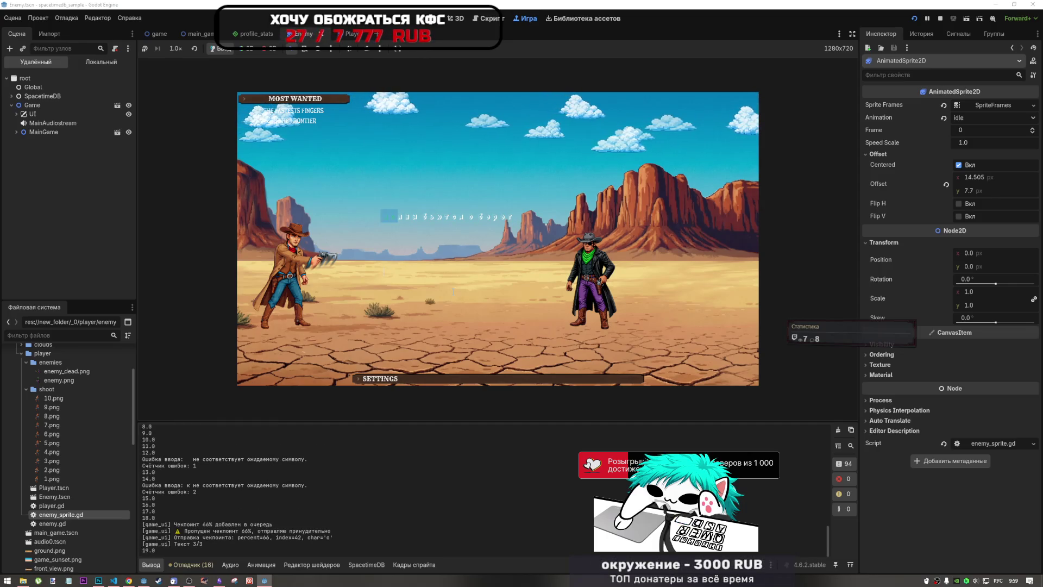
type("лны бью")
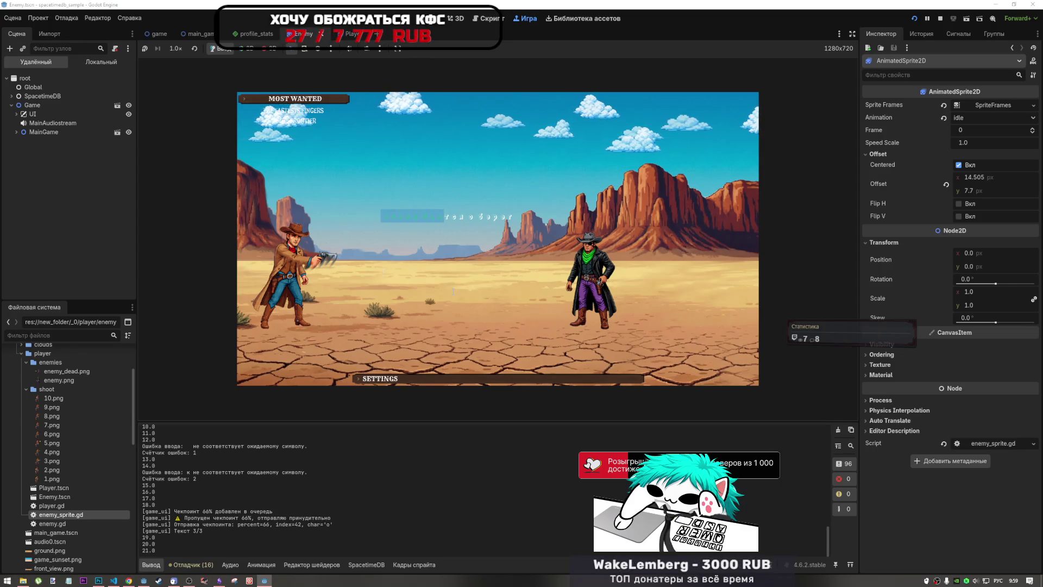
type("т о бе")
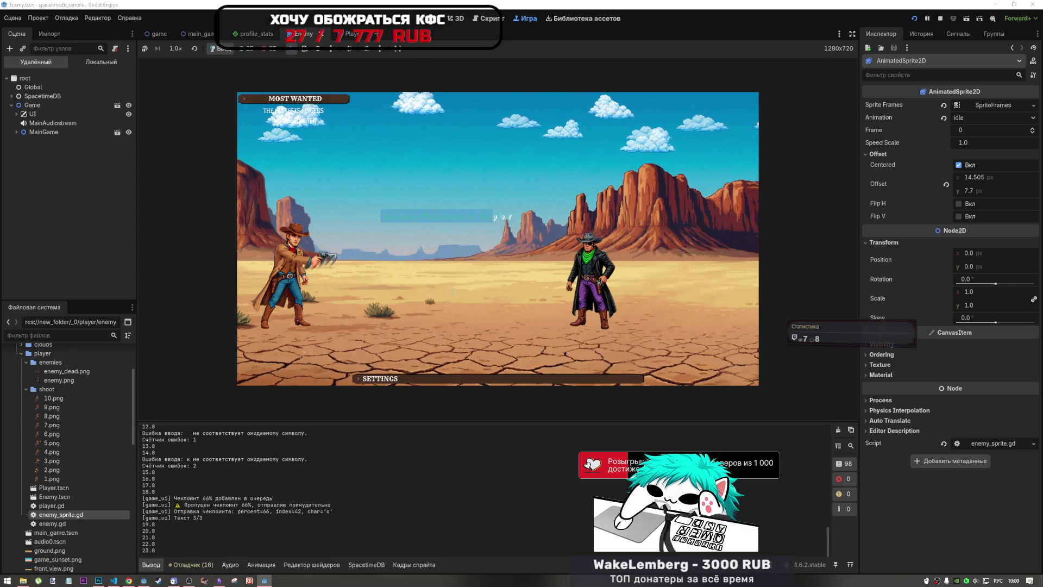
type("рег")
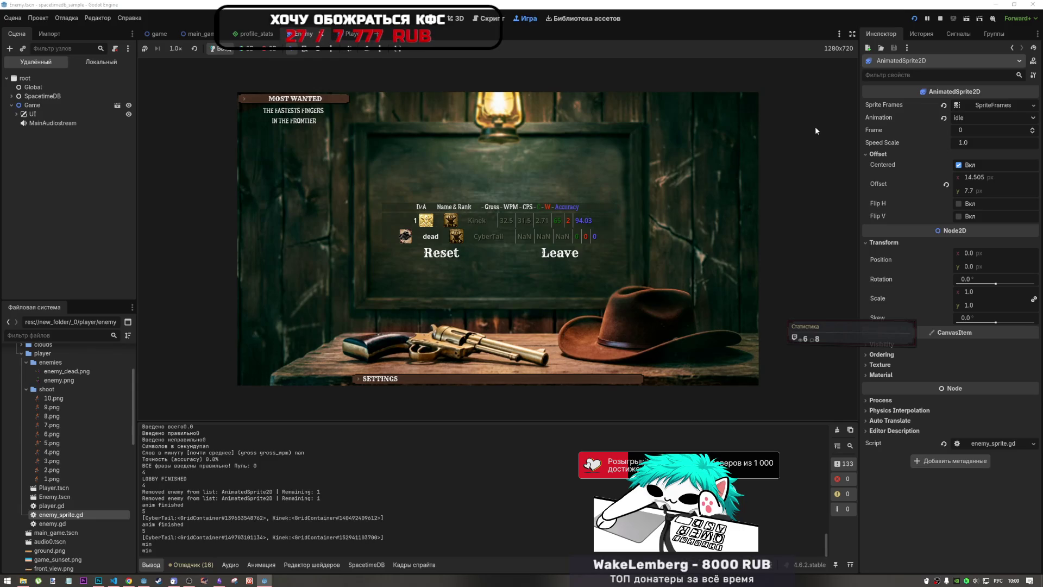
Leave the results screen in the second game window to return to the Print Cowboys main menu
left_click(266, 581)
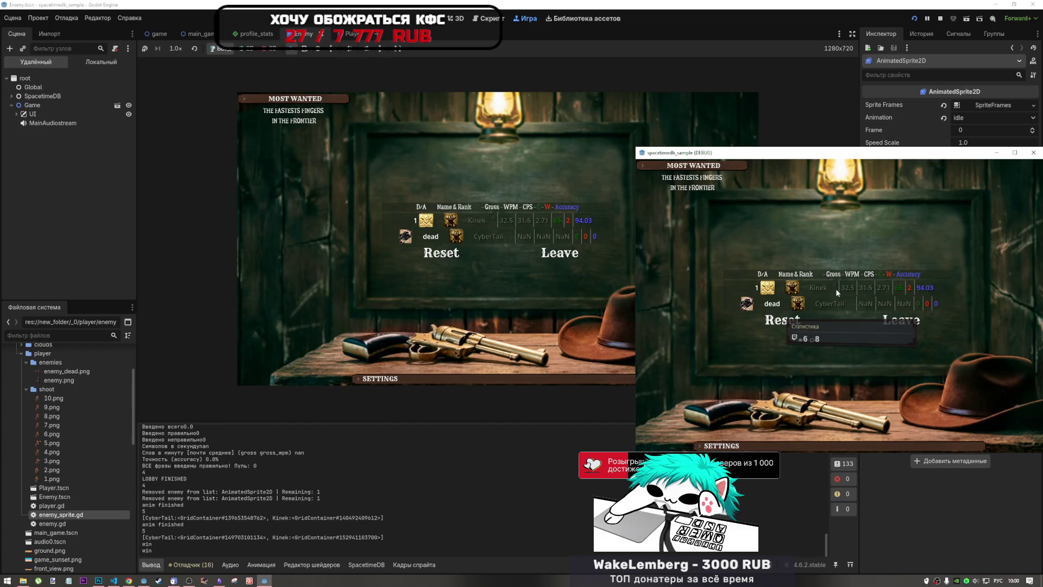
left_click(886, 324)
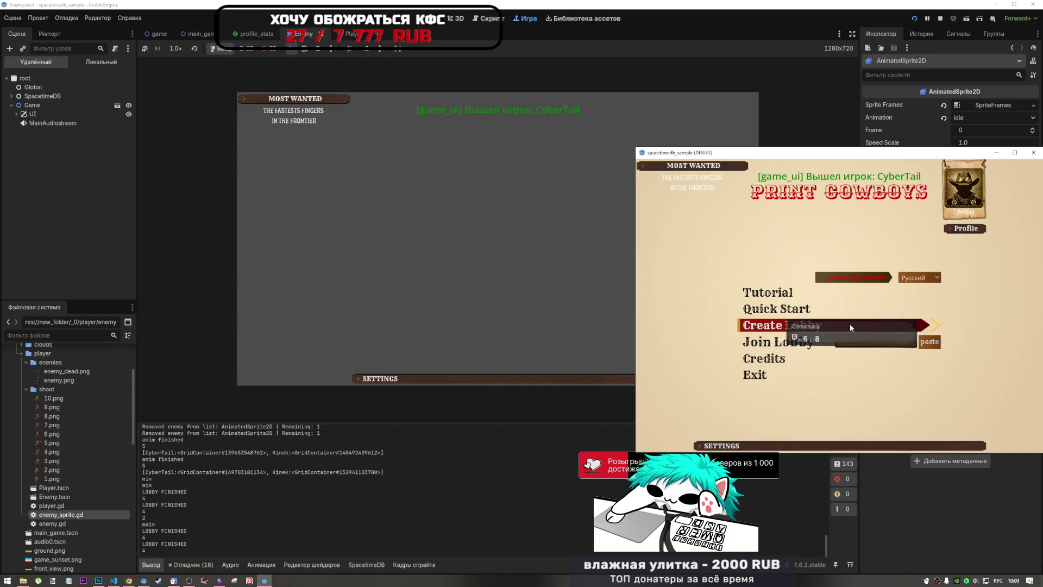
left_click(506, 214)
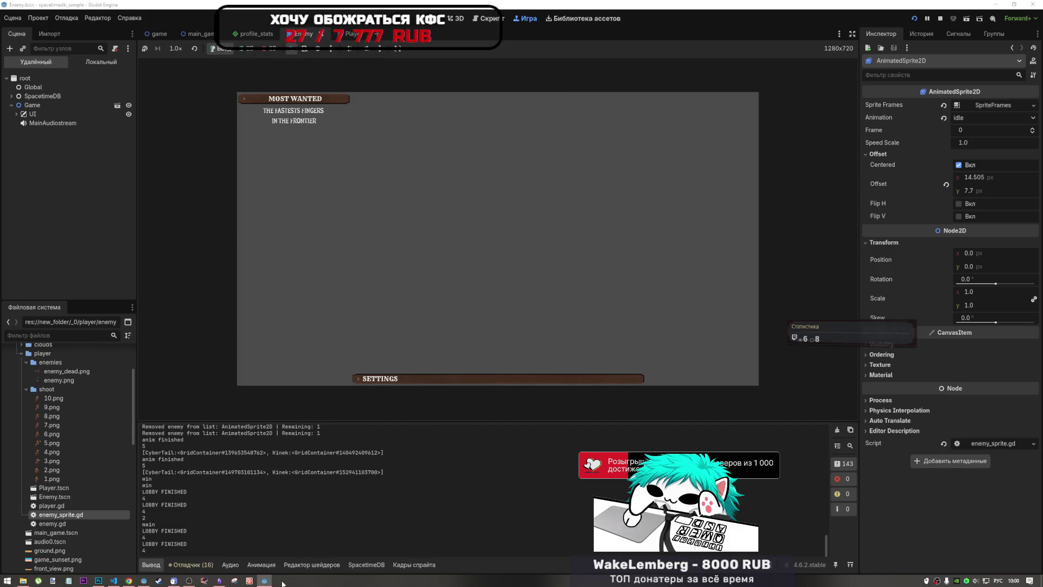
mouse_move(264, 580)
left_click(274, 560)
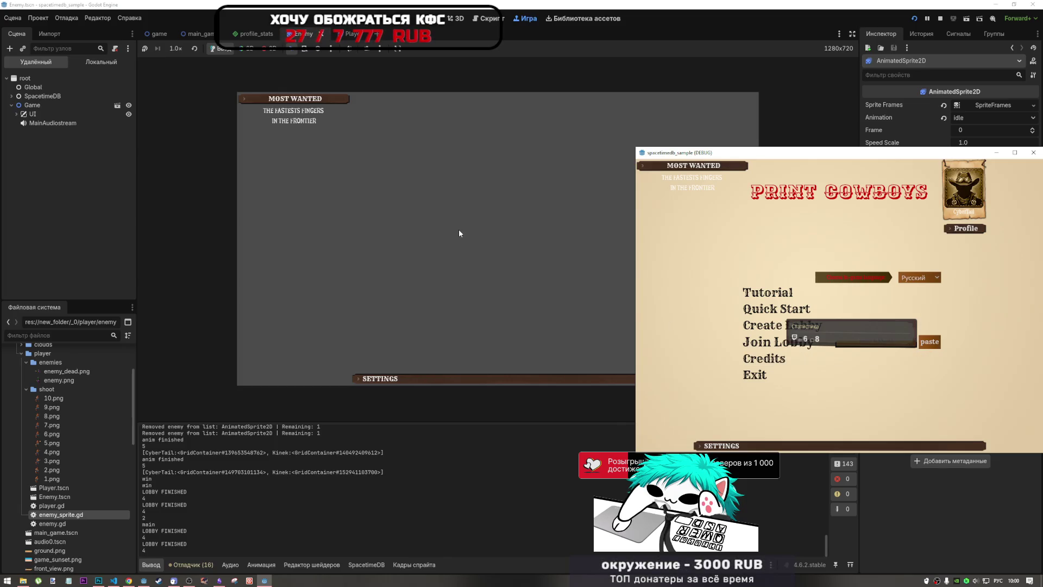
In the Remote tree, expand UI and briefly show then hide BGMainMenu in-game
left_click(574, 207)
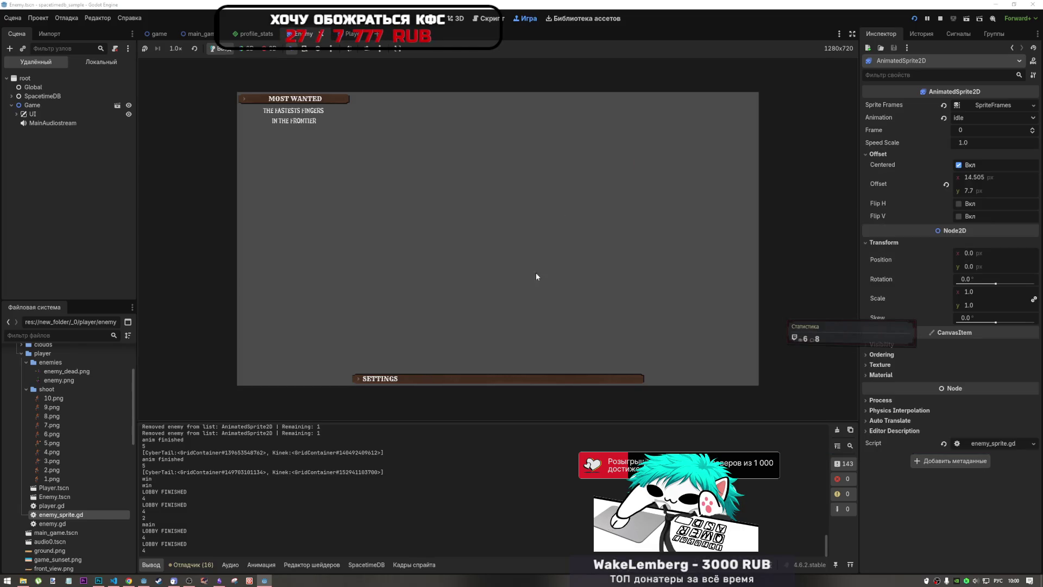
left_click(17, 114)
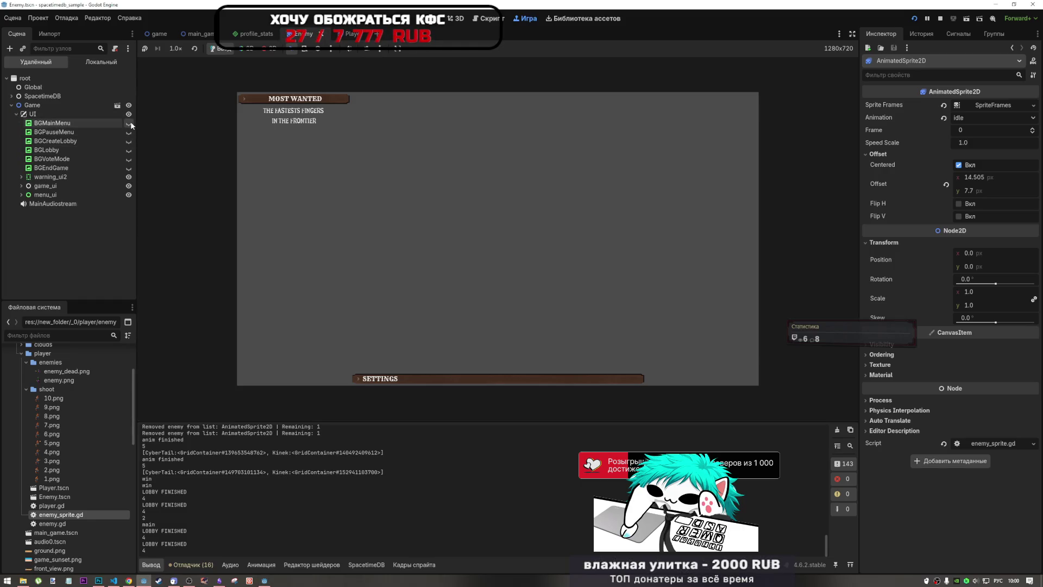
left_click(129, 123)
left_click(128, 123)
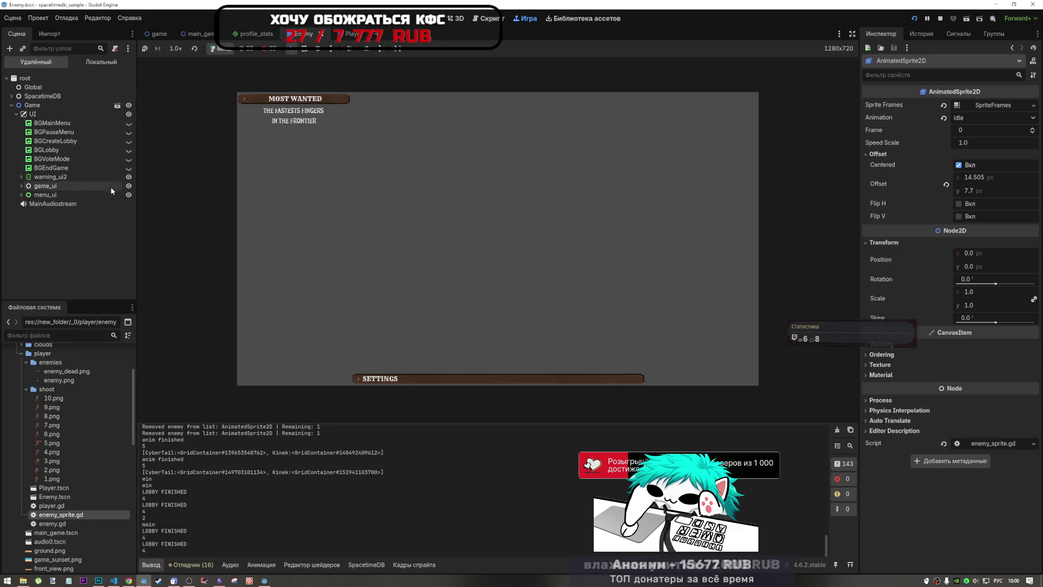
Expand game_ui and menu_ui, make LobbyProfilesBox visible, and inspect the warning_ui2 container
left_click(21, 186)
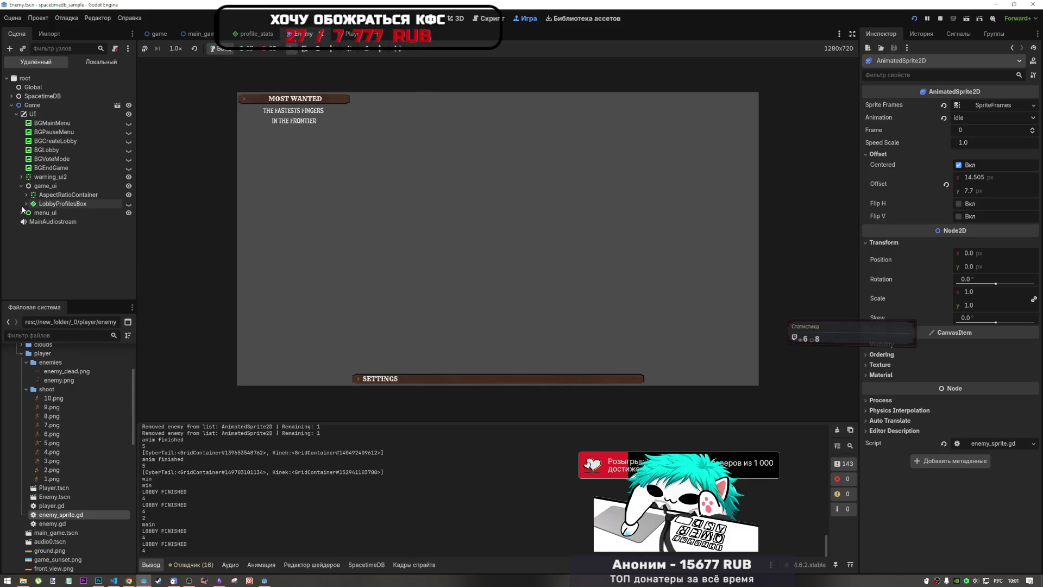
left_click(22, 212)
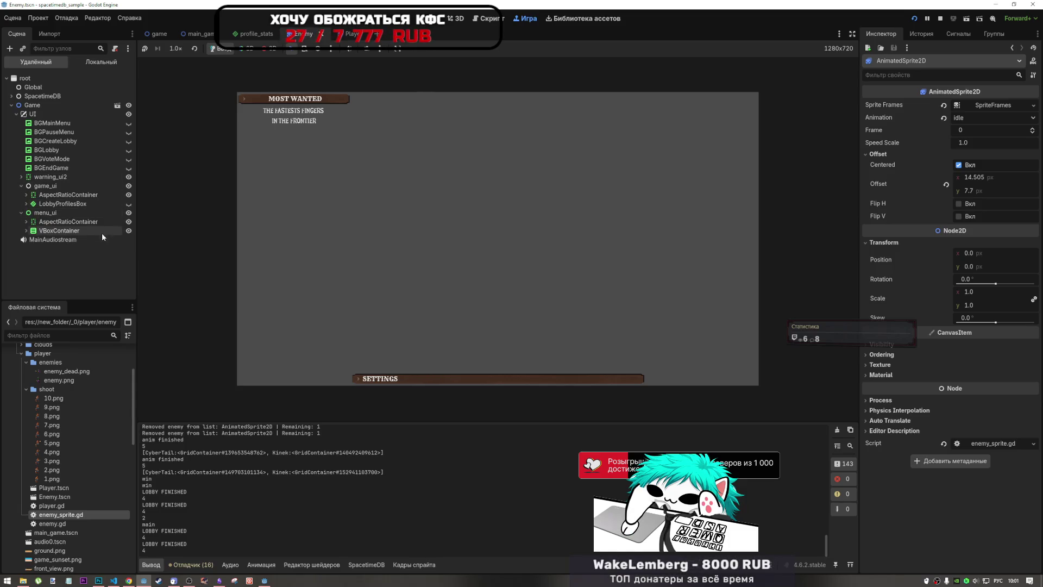
left_click(129, 204)
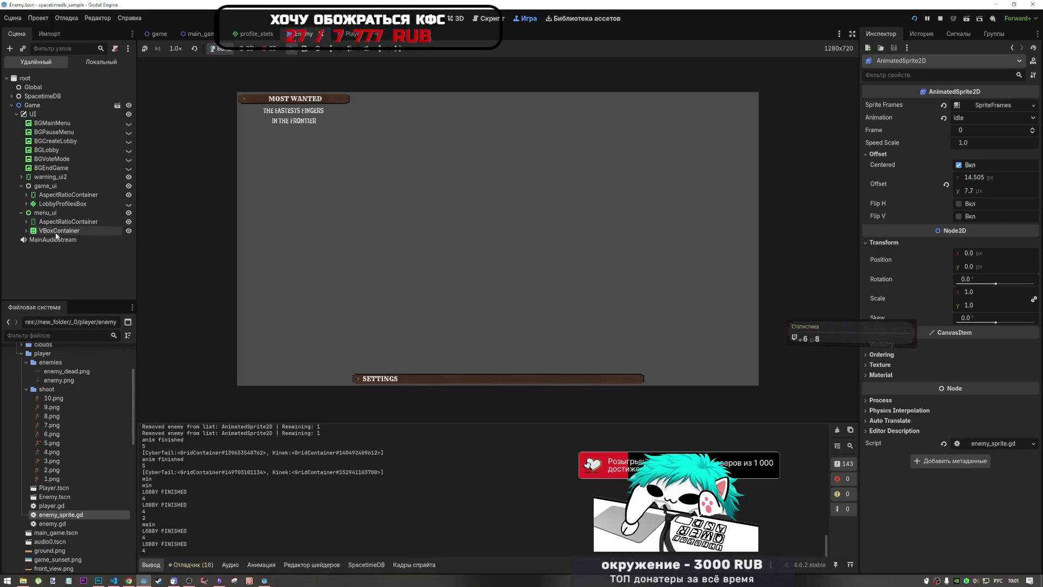
left_click(73, 176)
left_click(15, 177)
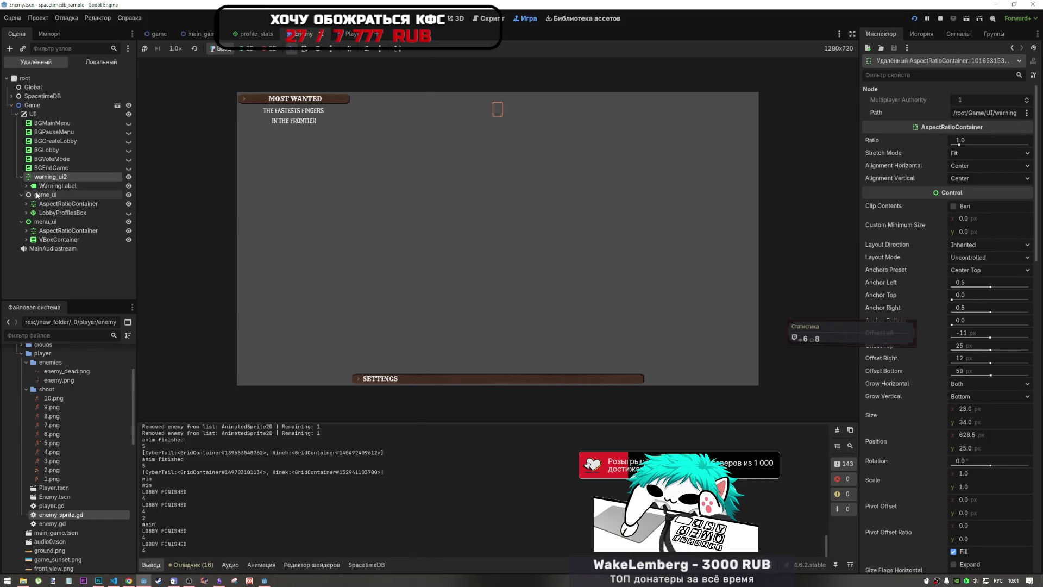
Toggle menu_ui, GameMenuBox and MainMenuBox visibility on and off, then stop the running game
left_click(68, 231)
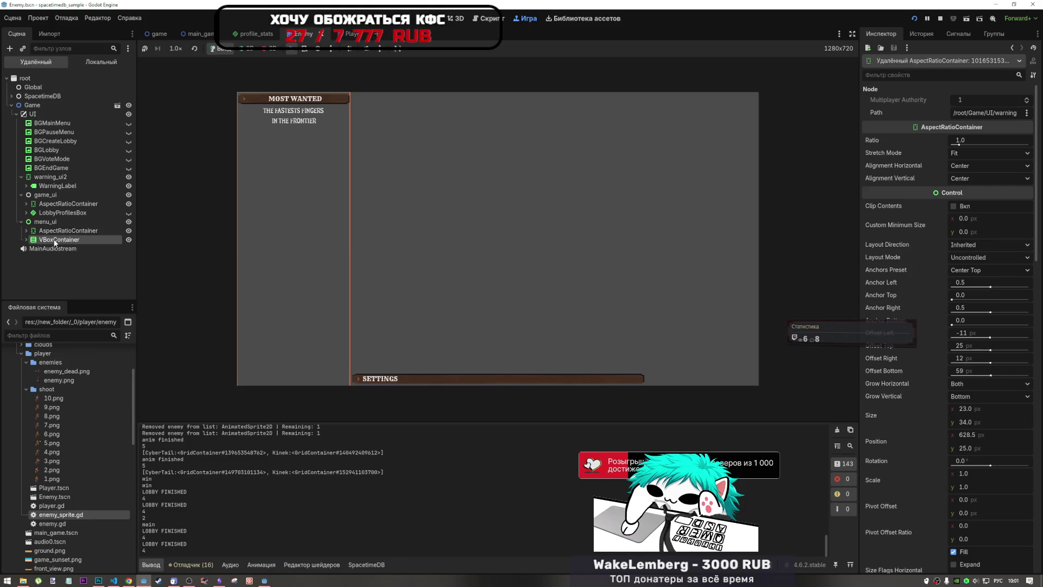
double_click(73, 232)
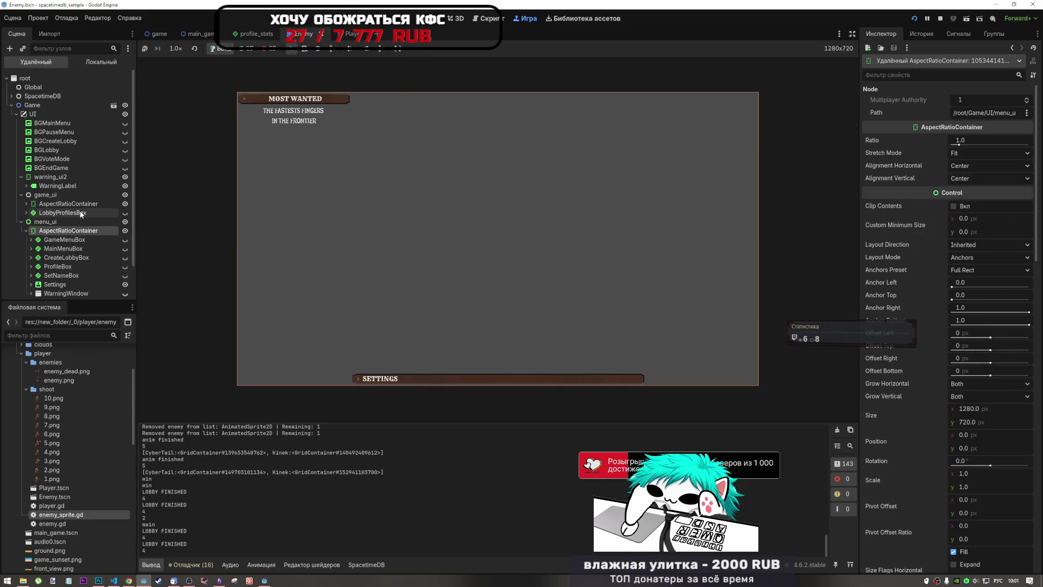
left_click(125, 222)
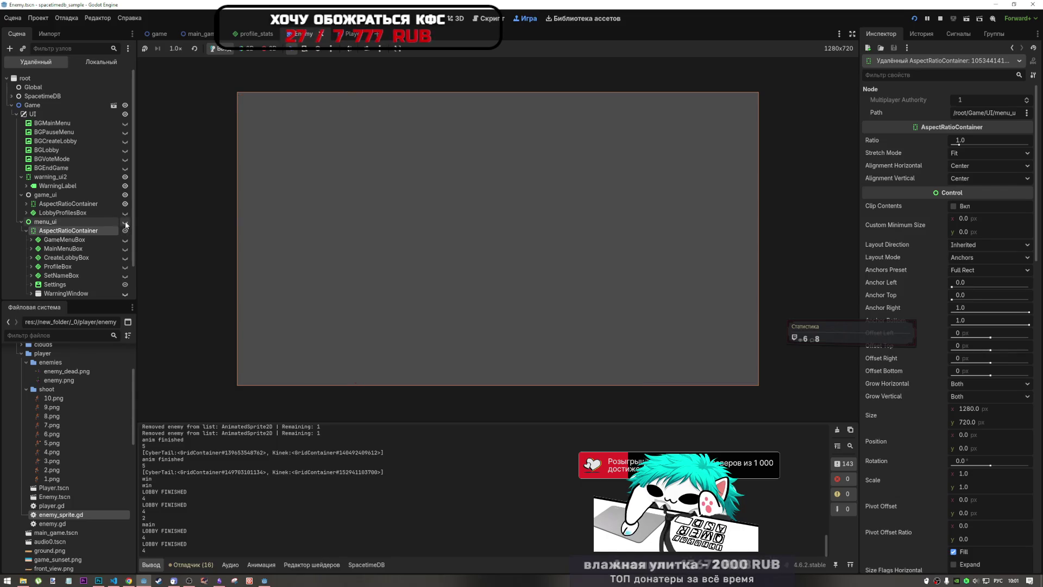
left_click(125, 222)
left_click(125, 240)
left_click(125, 239)
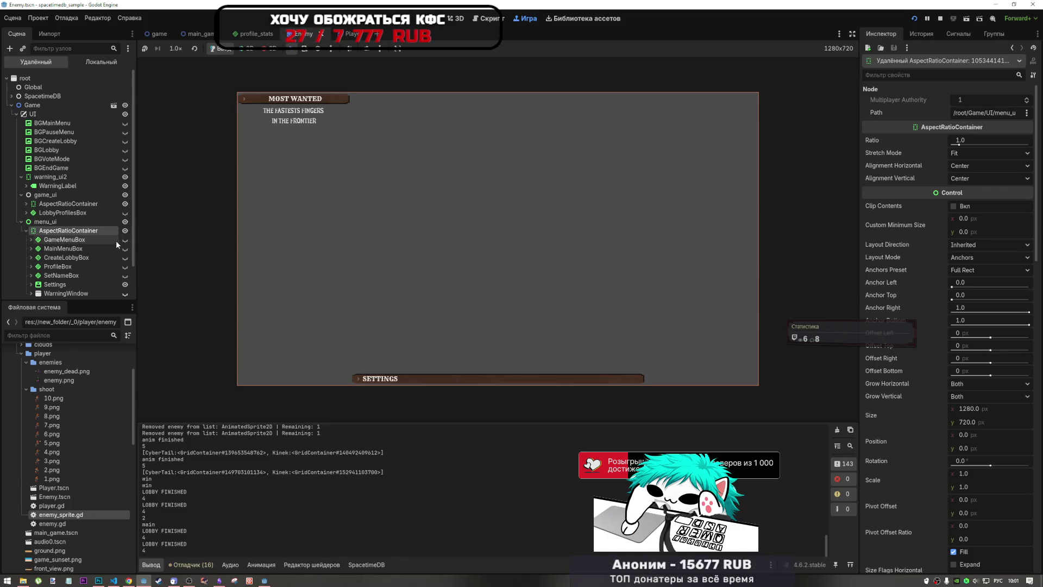
scroll(113, 244, "down", 2)
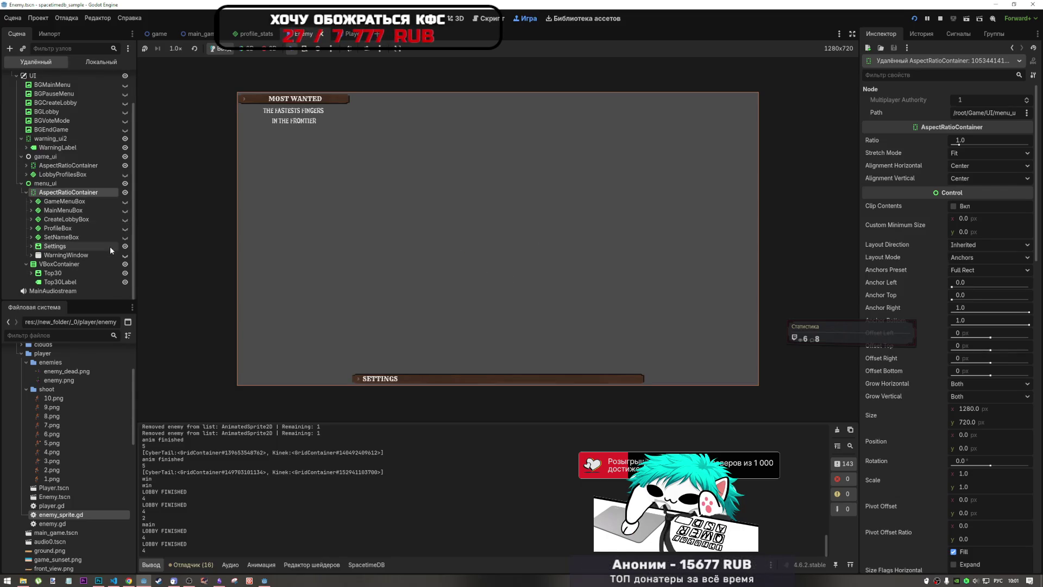
left_click(124, 211)
left_click(124, 211)
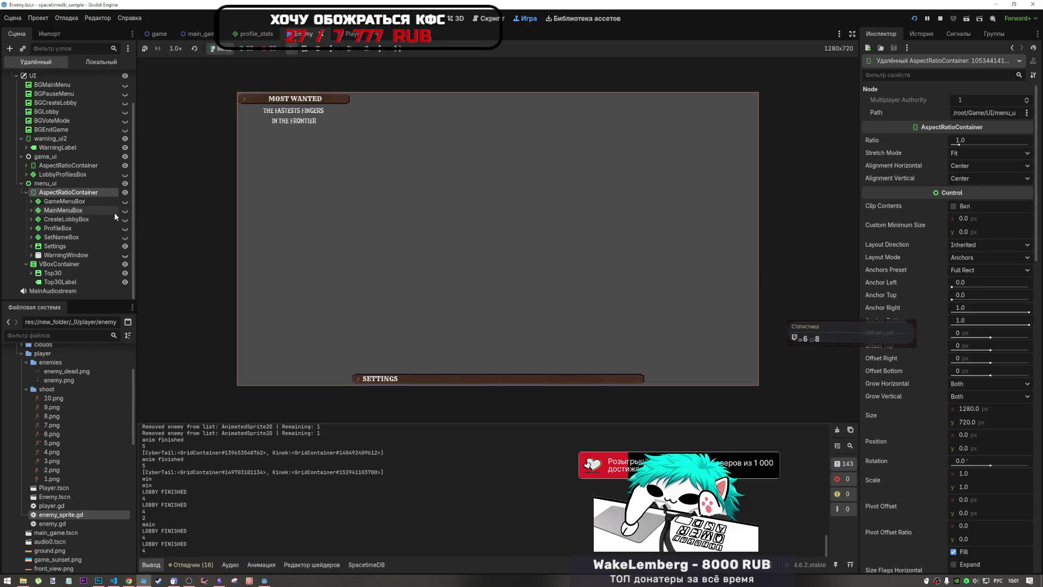
left_click(940, 18)
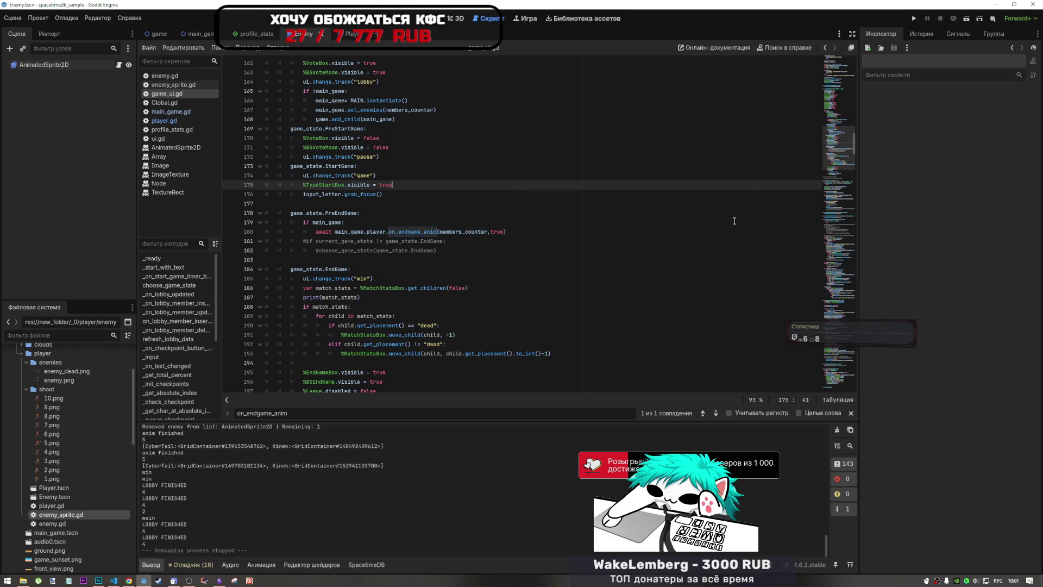
left_click(527, 315)
scroll(527, 313, "down", 6)
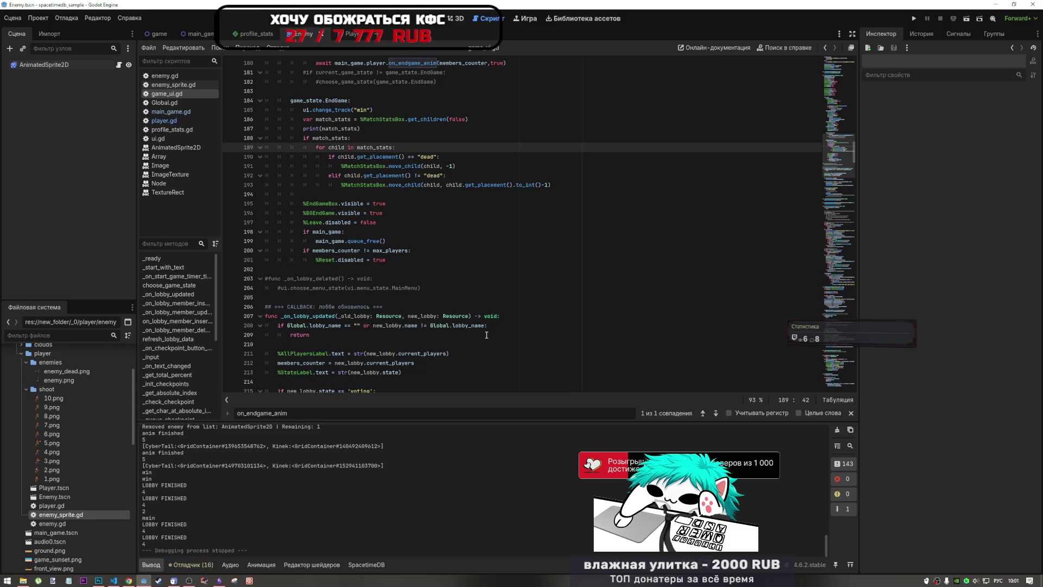
scroll(486, 334, "up", 5)
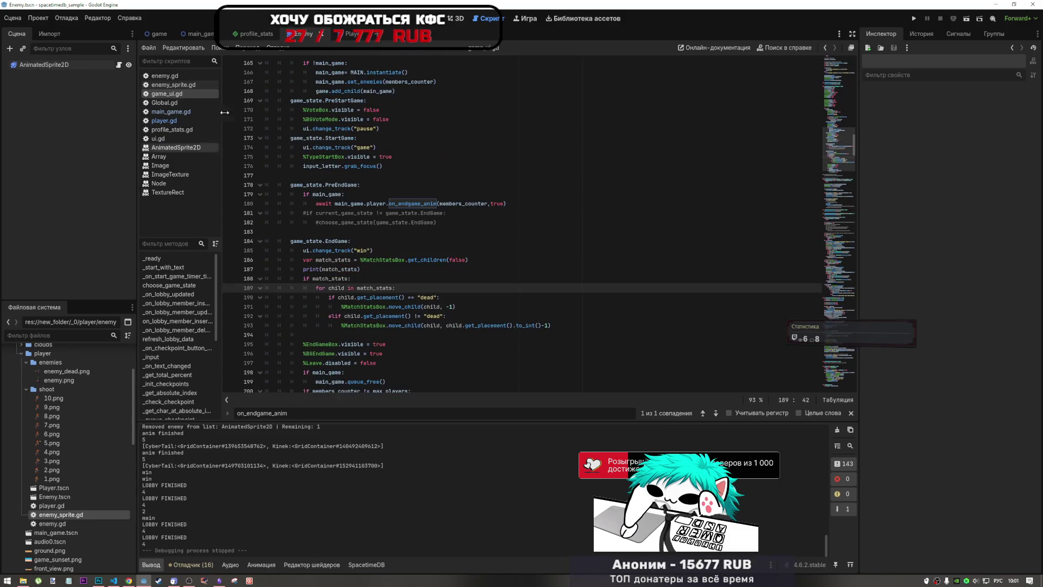
left_click(179, 112)
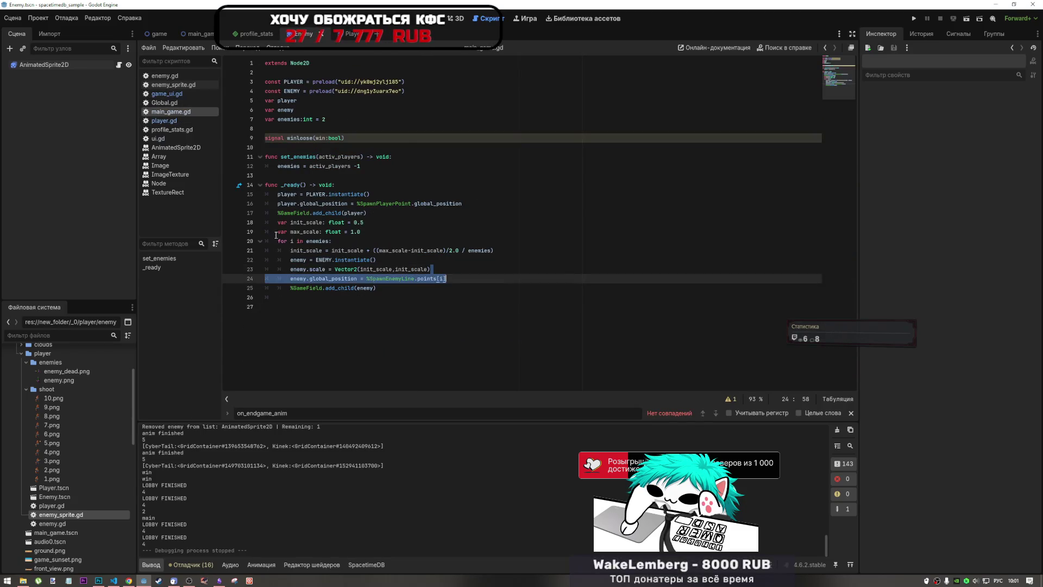
left_click(348, 222)
mouse_move(367, 274)
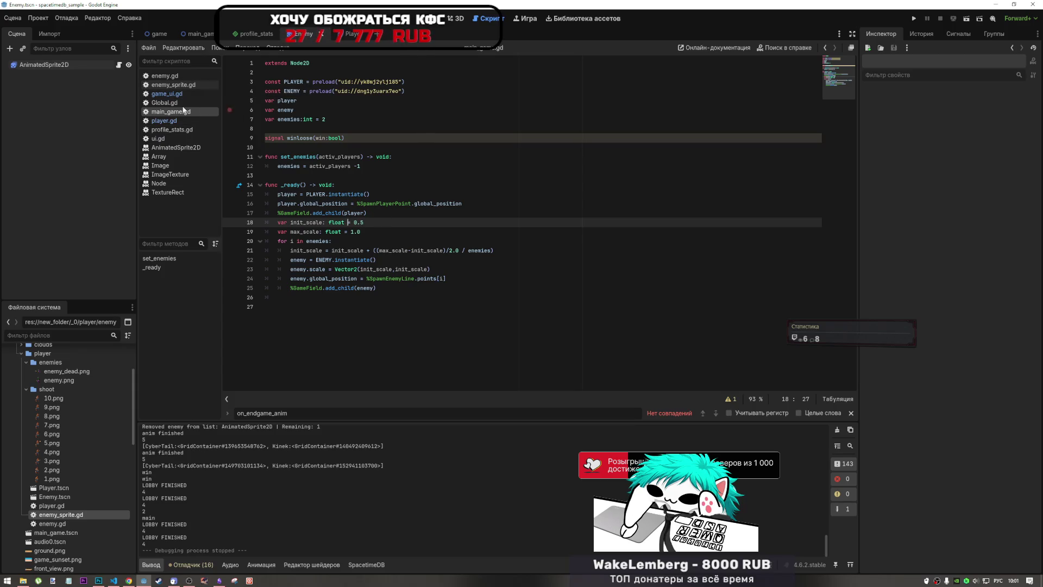
left_click(163, 86)
left_click(167, 94)
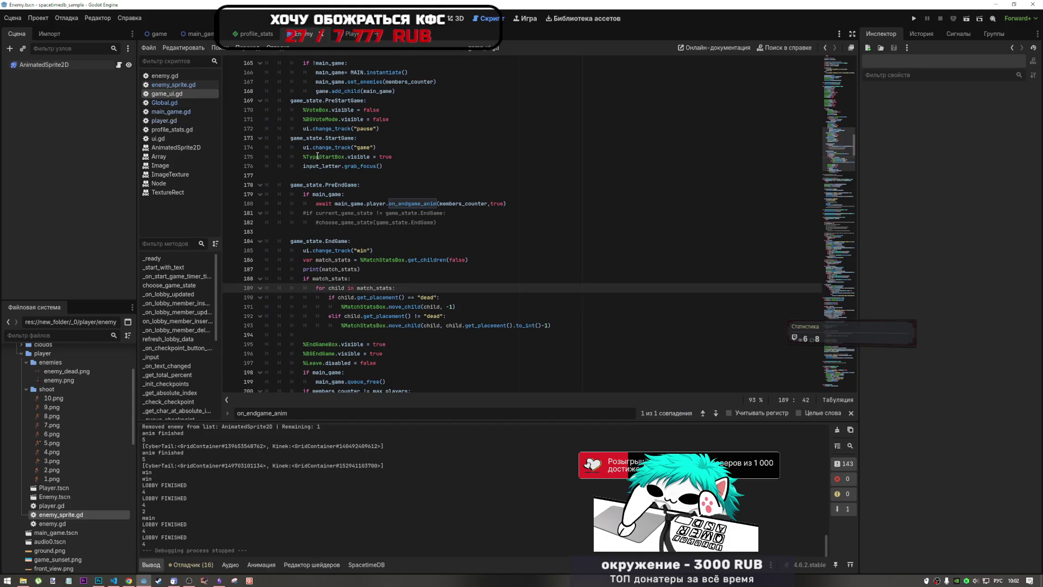
scroll(844, 177, "down", 5)
scroll(844, 177, "up", 15)
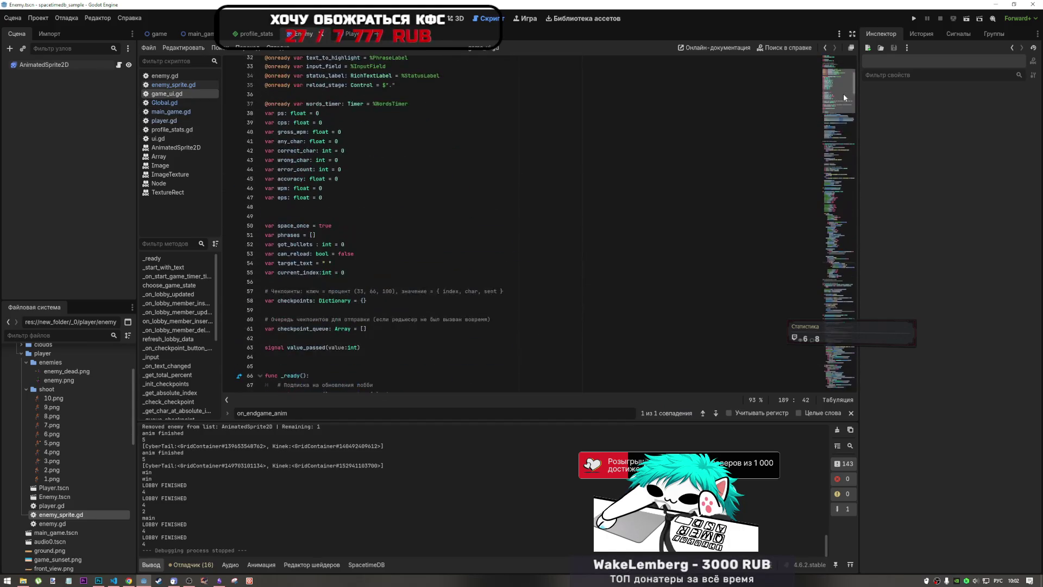
scroll(845, 173, "down", 20)
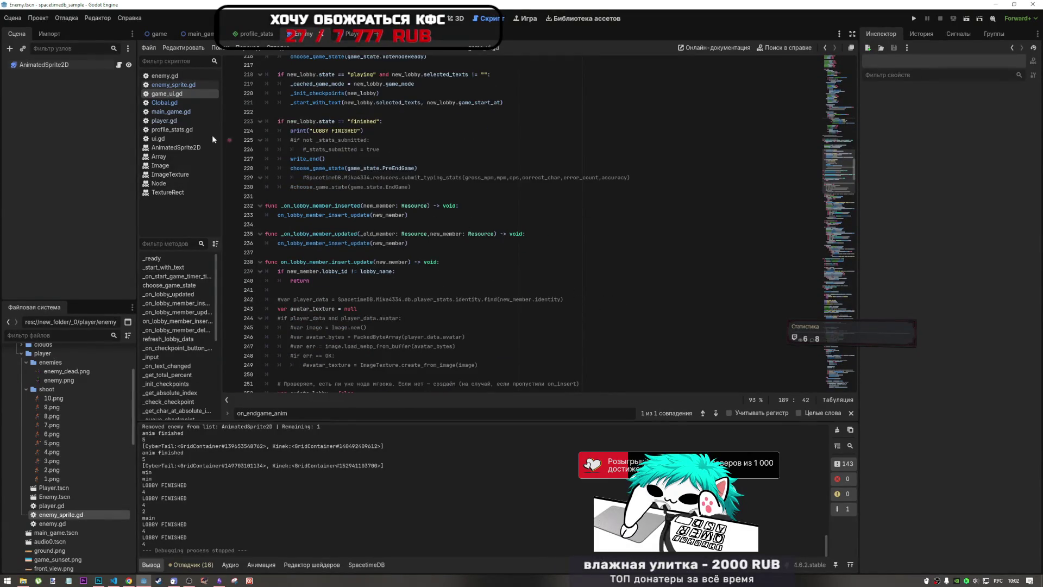
left_click(165, 106)
left_click(165, 111)
left_click(361, 204)
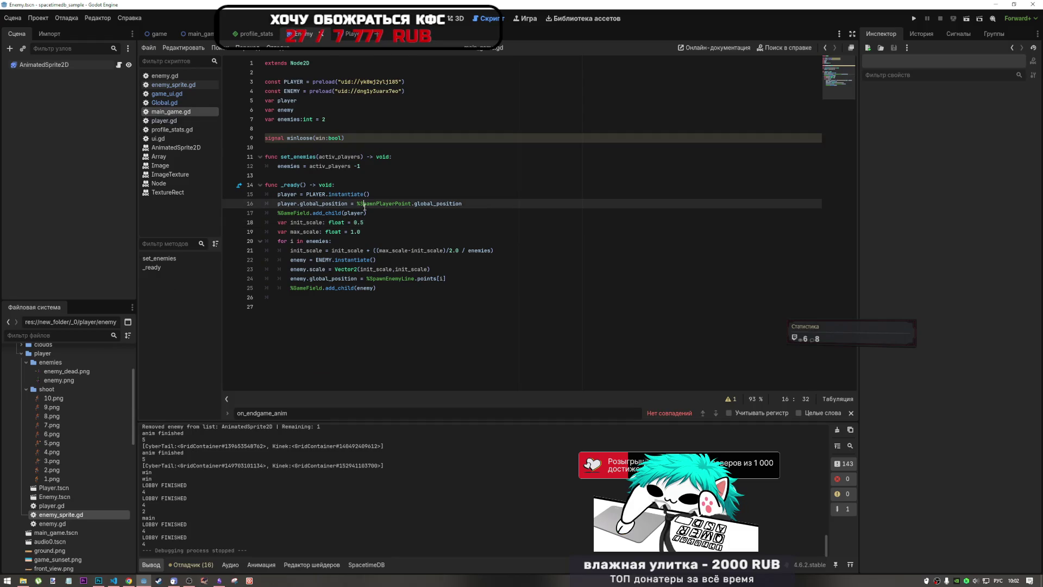
left_click(372, 232)
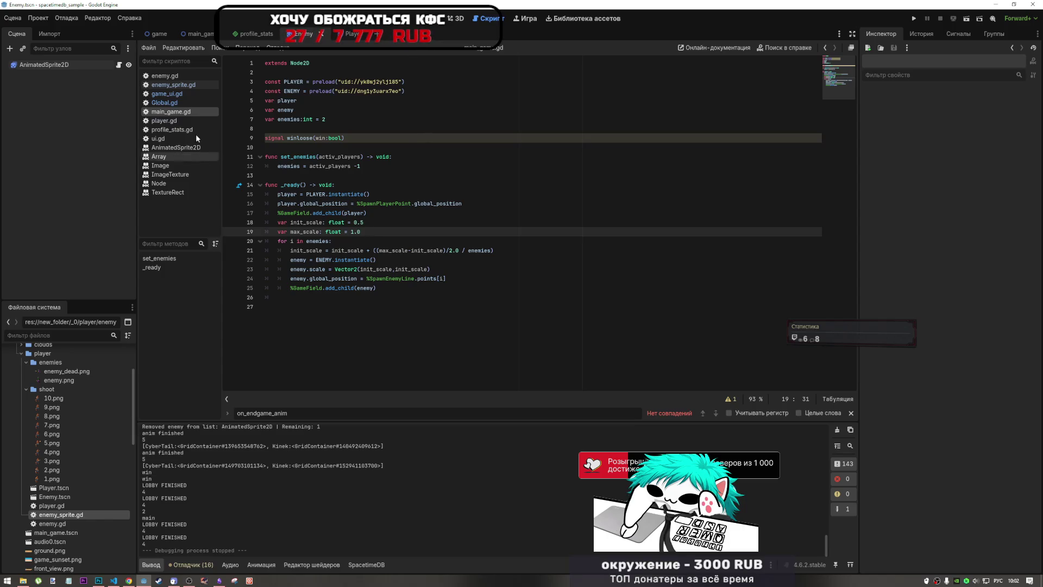
left_click(163, 94)
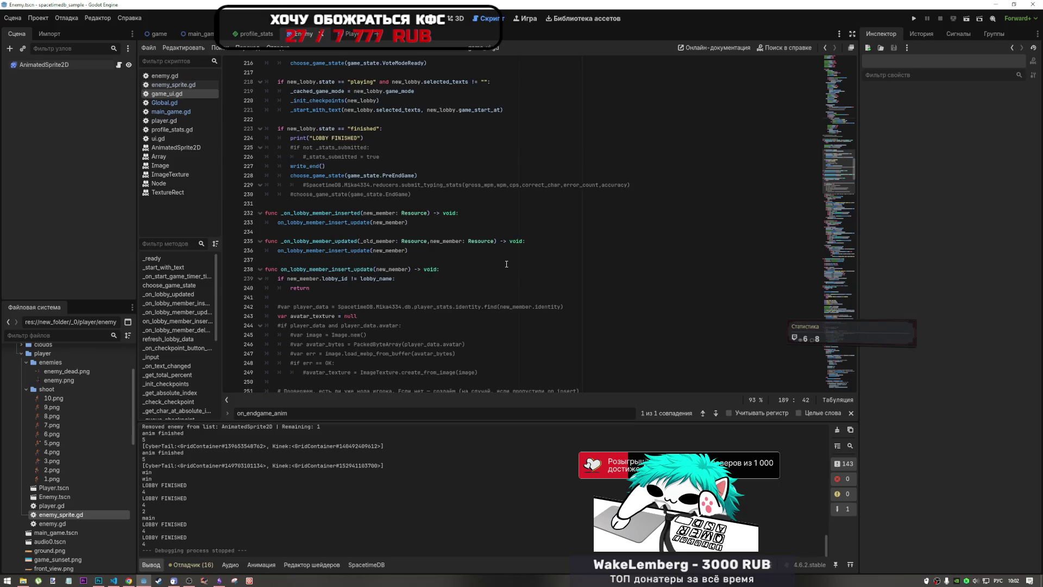
scroll(462, 254, "down", 3)
scroll(462, 253, "down", 5)
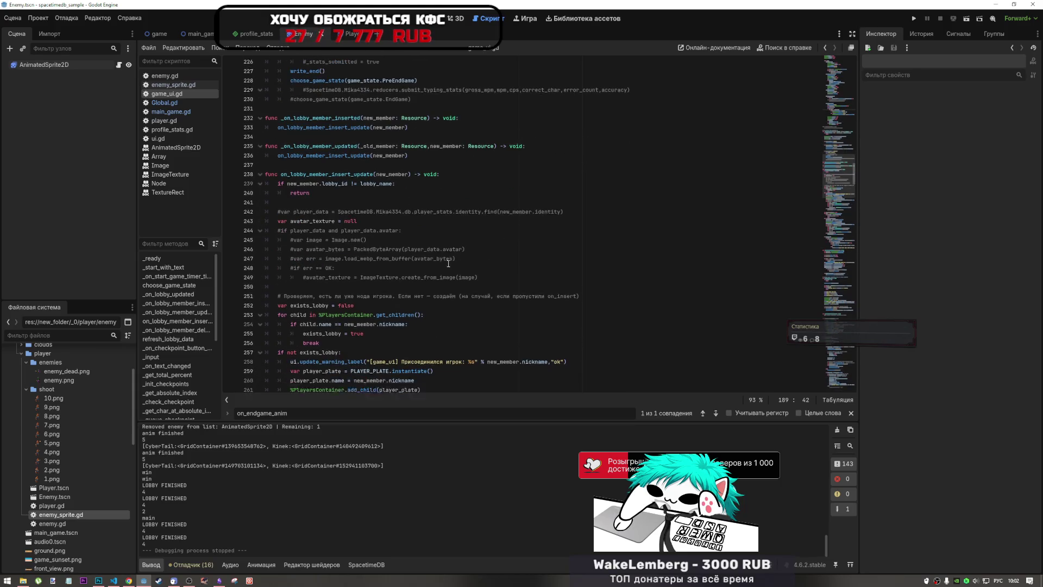
scroll(436, 261, "up", 14)
scroll(174, 293, "down", 1)
type("д")
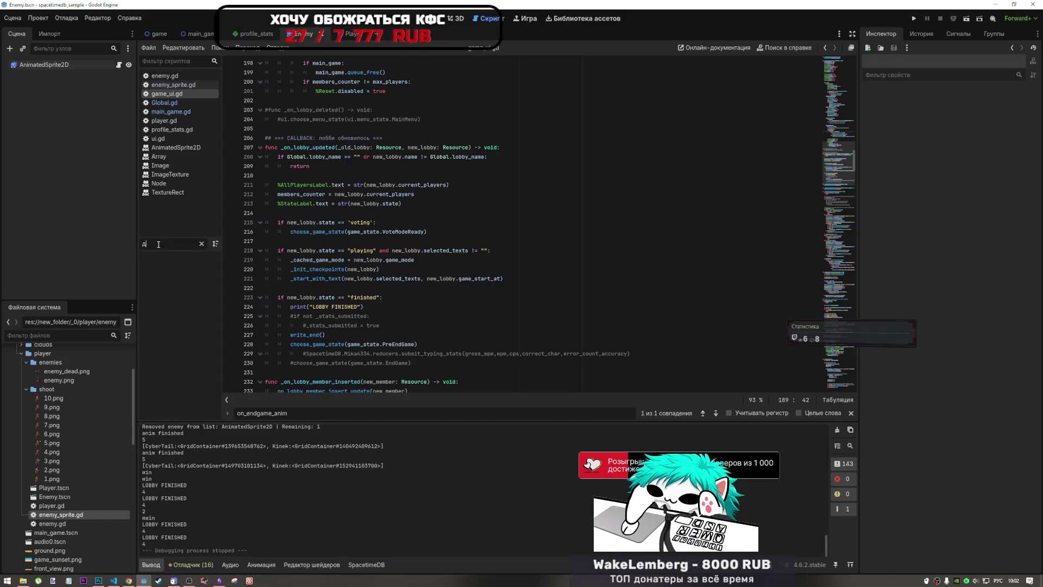
Filter methods by 'leave' and go to _on_leave_pressed's leave_lobby call on line 687
key("alt+shift")
type("leave")
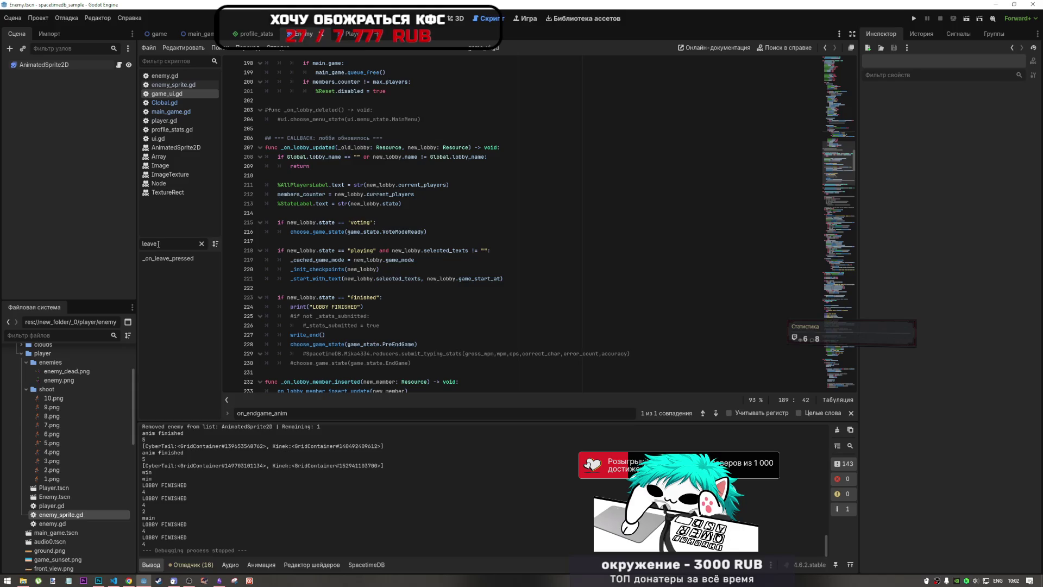
left_click(157, 258)
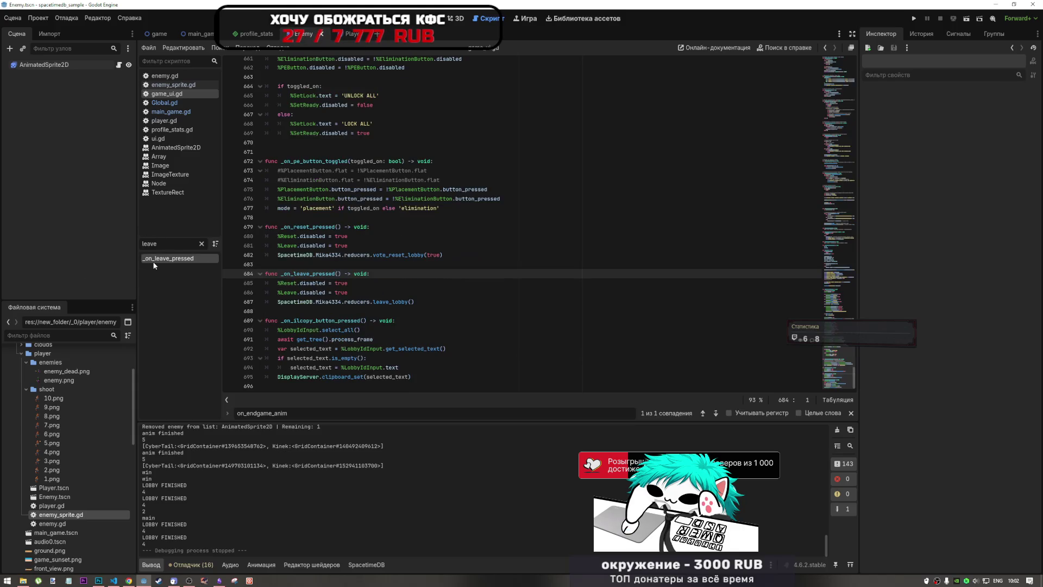
left_click(400, 301)
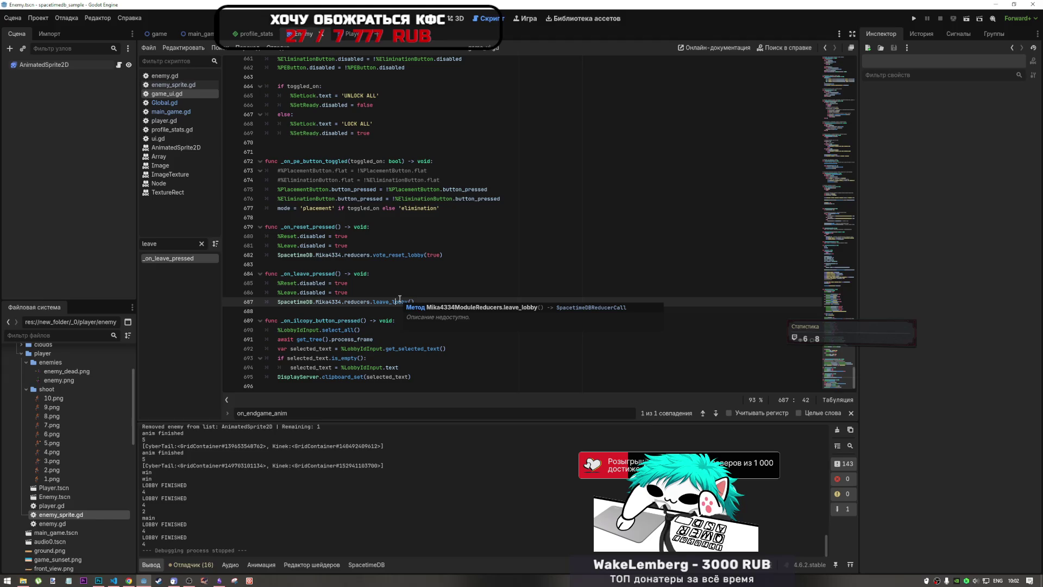
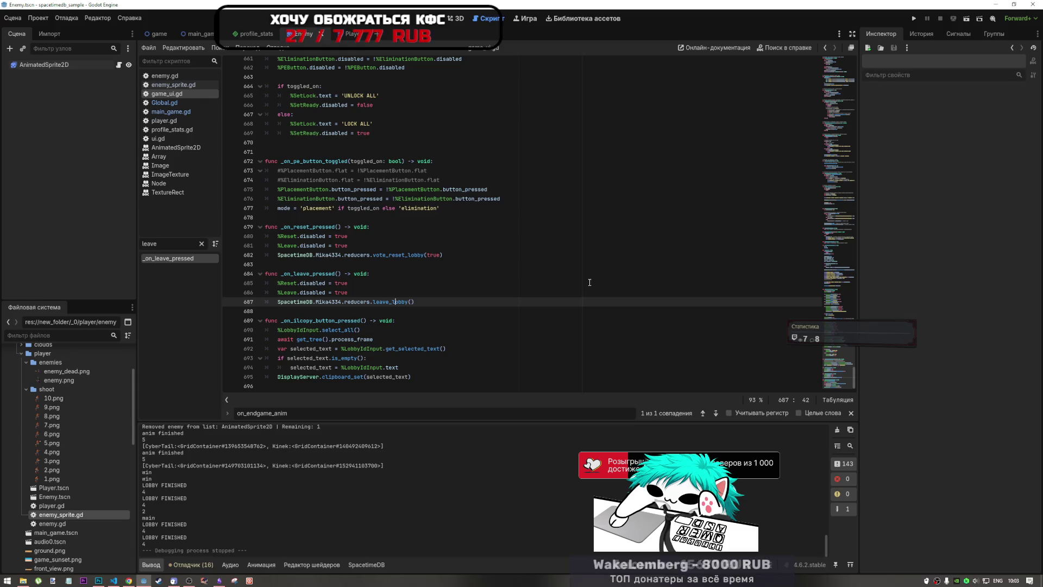
Look over the leave_lobby function in Global.gd
key("Right")
key("Right")
key("Right")
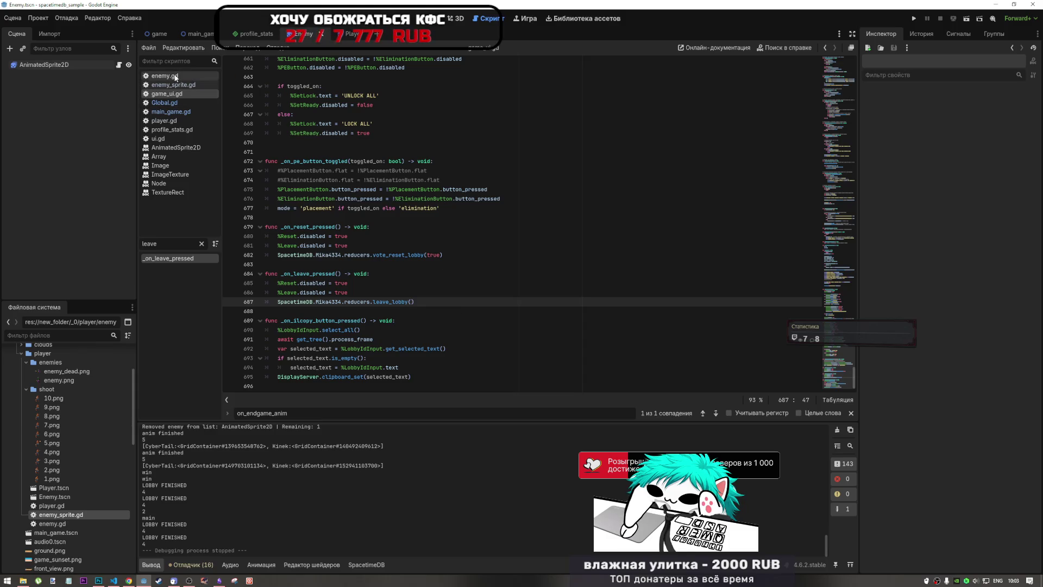
left_click(185, 104)
scroll(397, 230, "down", 5)
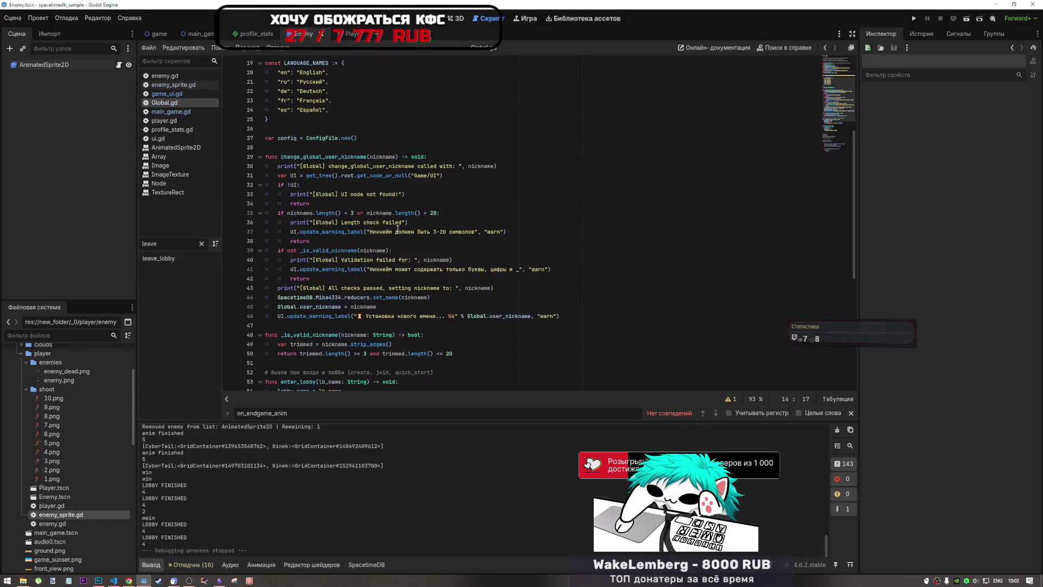
scroll(397, 229, "down", 4)
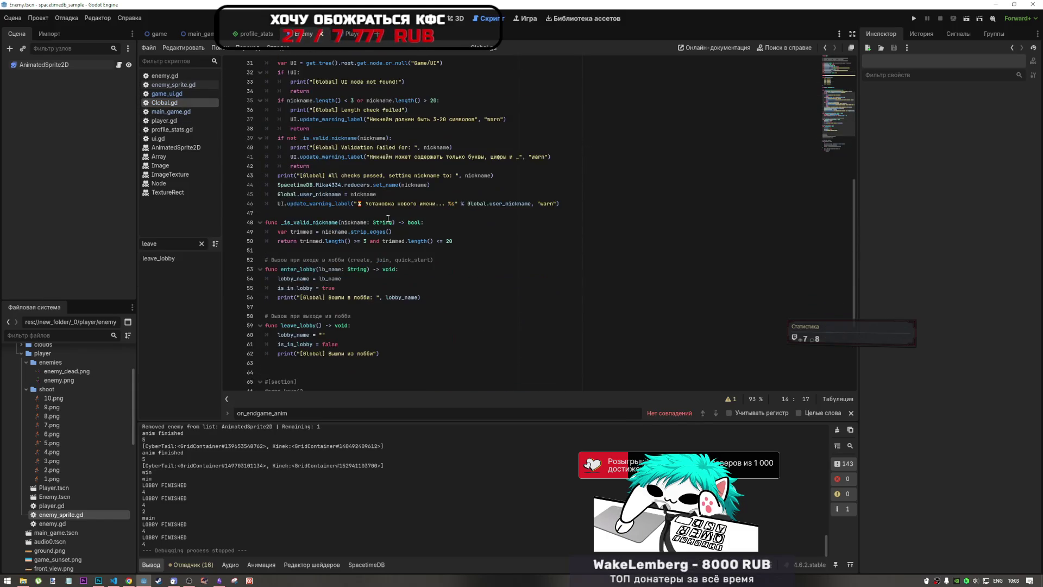
Open ui.gd and narrow its method list with the filter 'red'
left_click(158, 139)
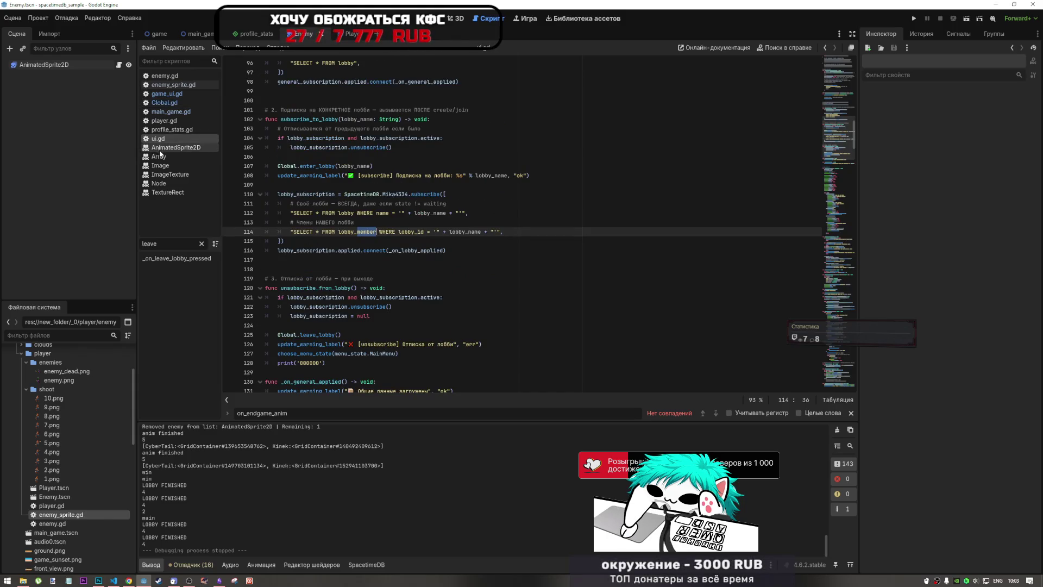
scroll(389, 201, "down", 5)
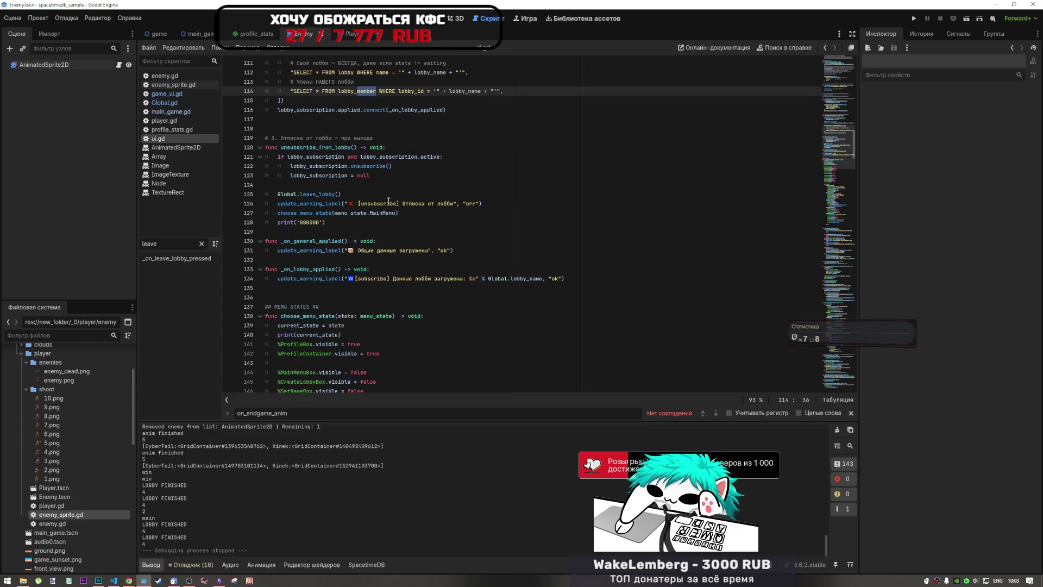
left_click(203, 243)
type("red")
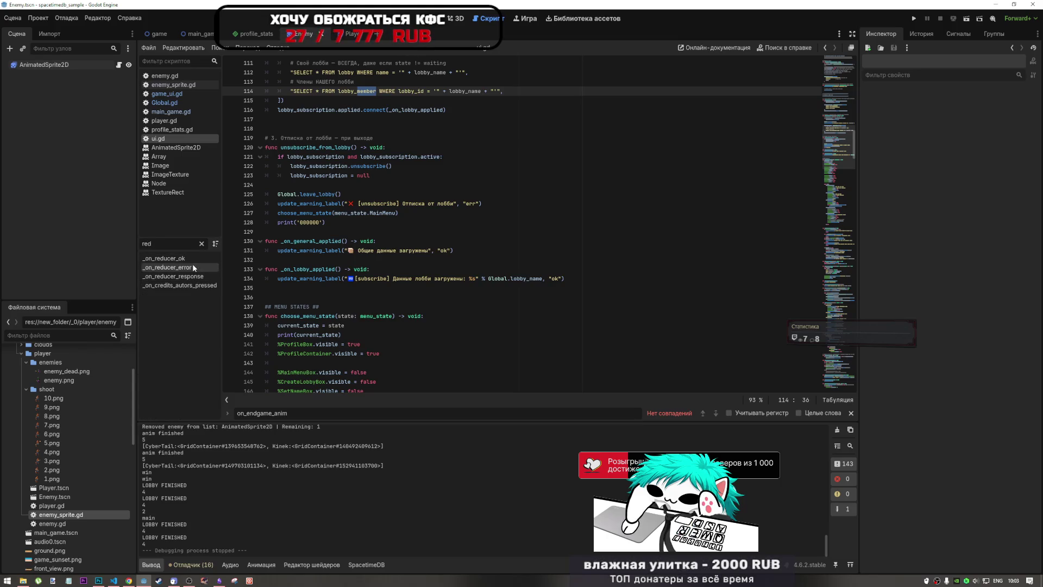
Jump to _on_reducer_ok in ui.gd and scroll to its leave_lobby case
left_click(192, 259)
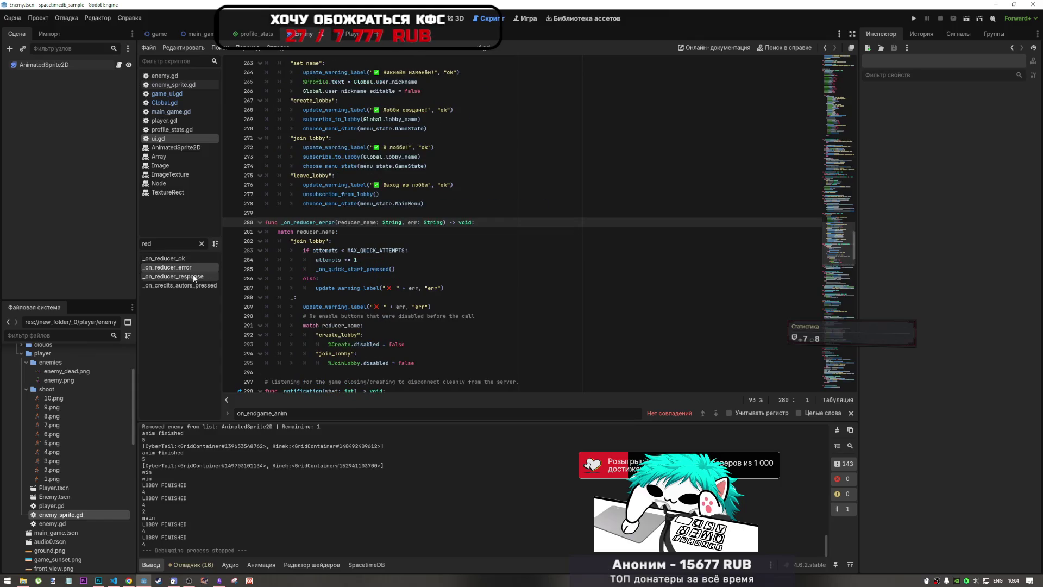
left_click(193, 259)
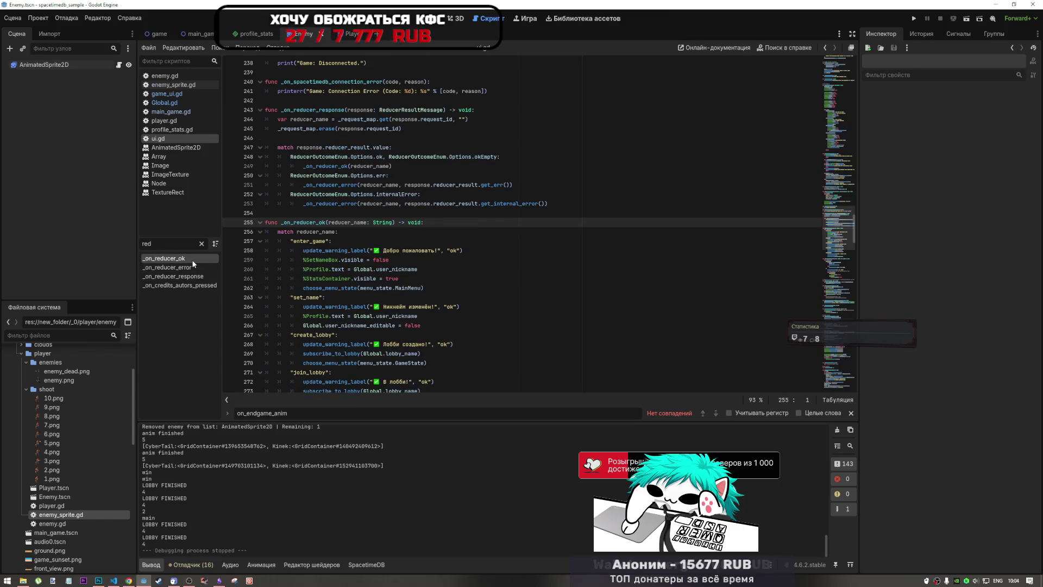
scroll(369, 294, "down", 7)
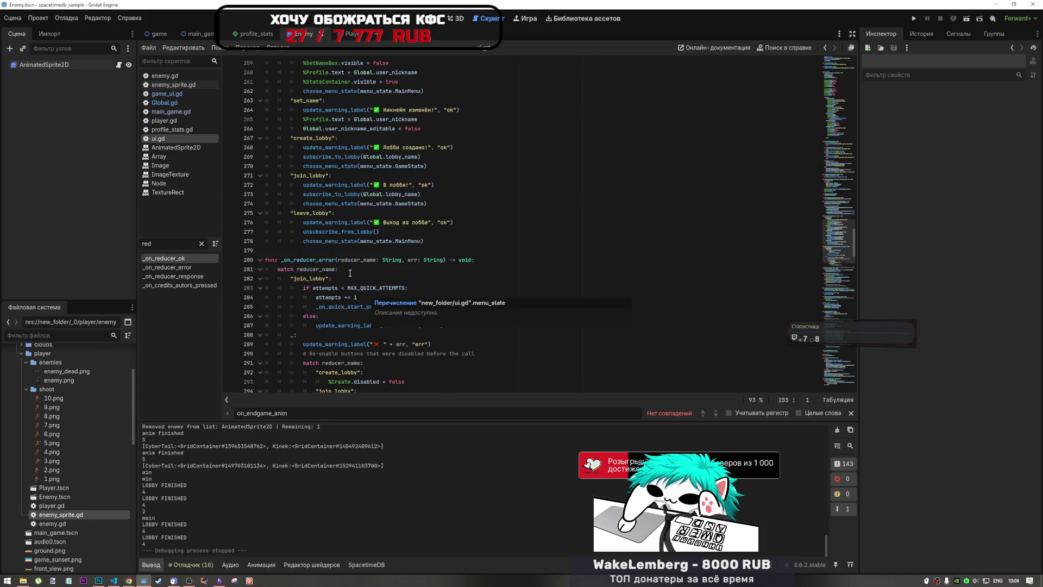
mouse_move(398, 238)
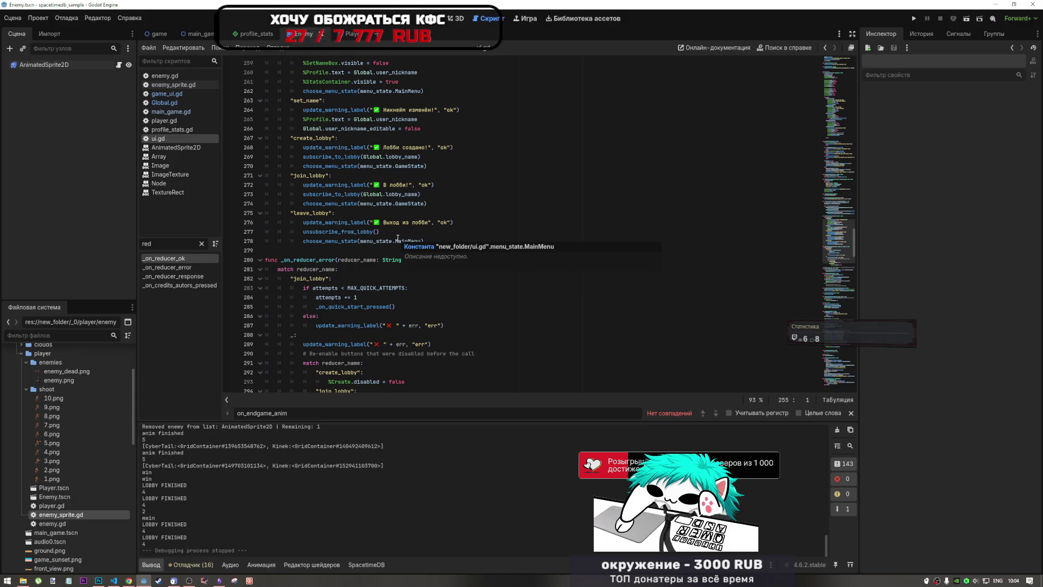
scroll(382, 283, "down", 4)
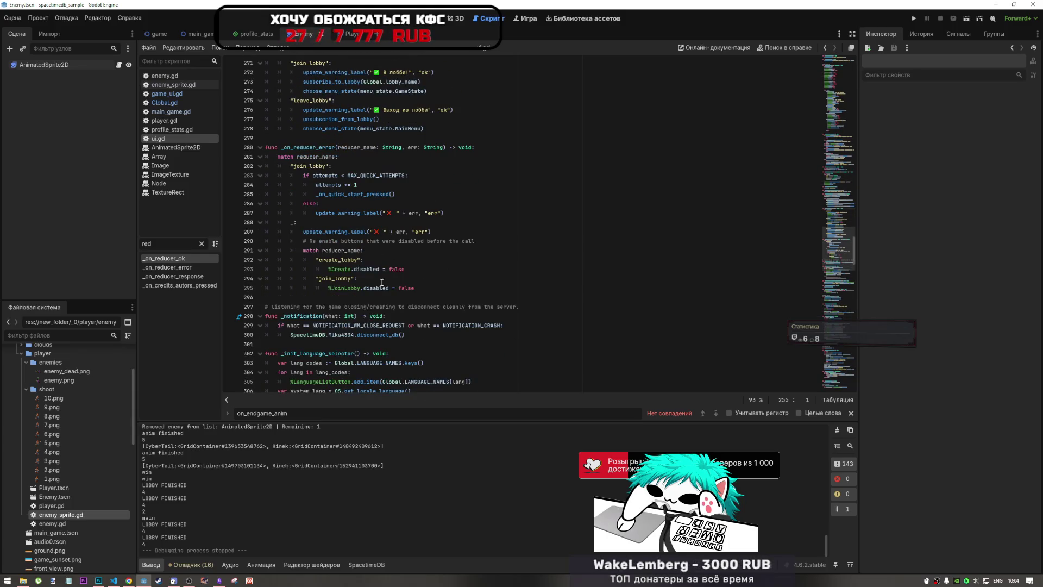
scroll(278, 274, "up", 9)
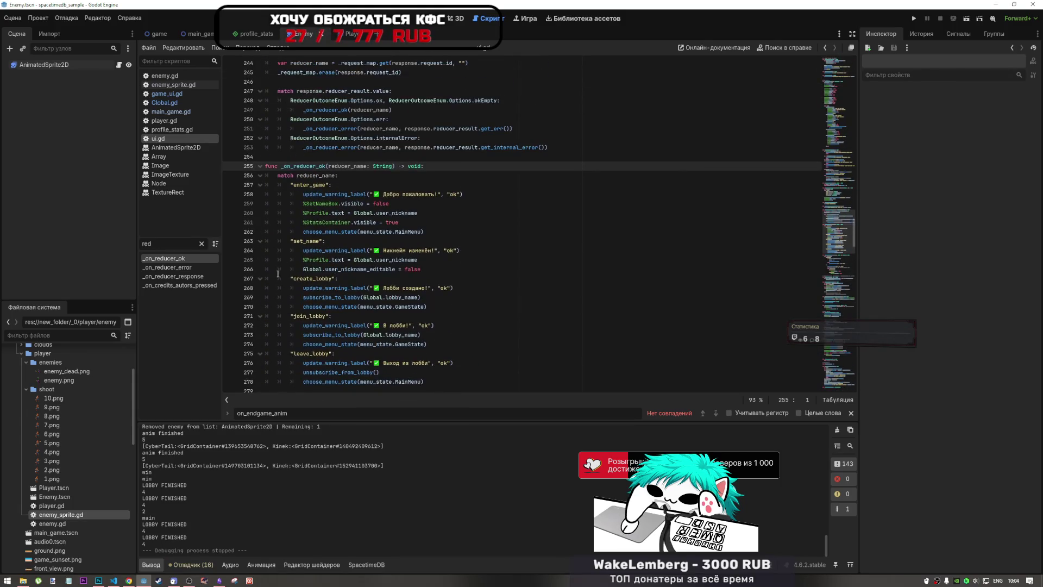
scroll(329, 314, "down", 2)
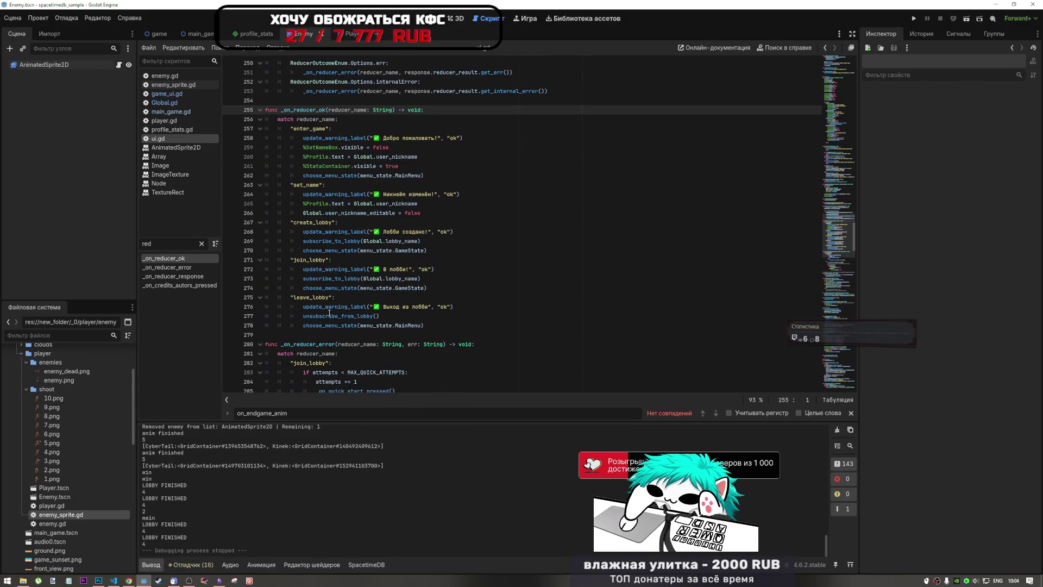
Go to the unsubscribe_from_lobby definition and mark its return-to-MainMenu line
left_click(357, 315)
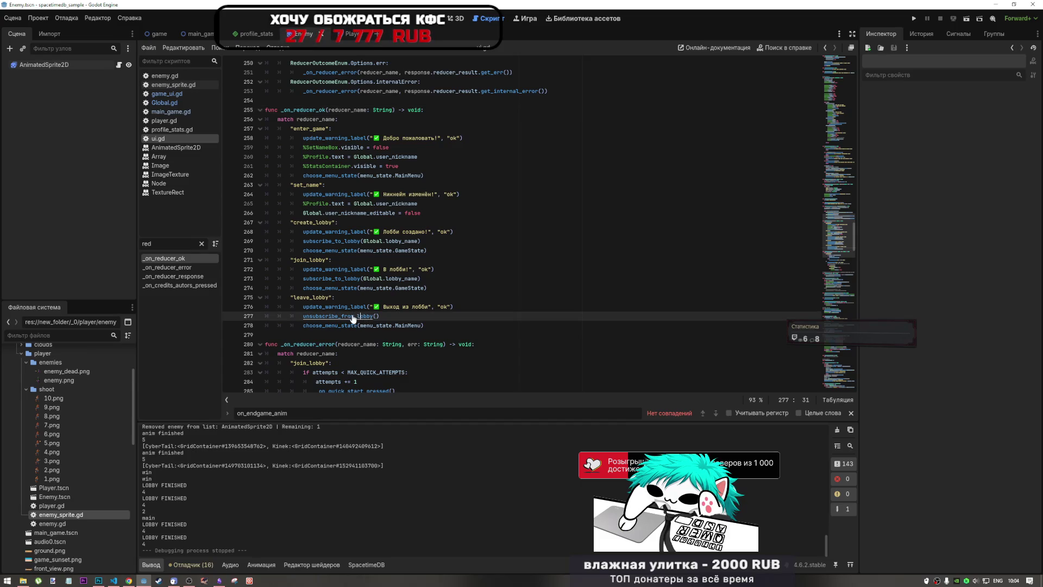
left_click(353, 316, "ctrl")
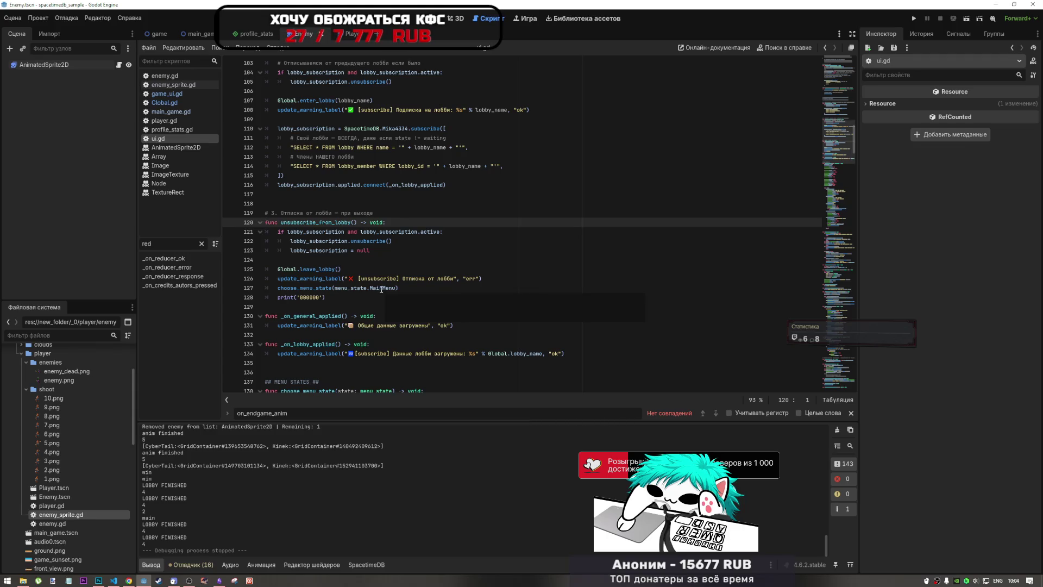
left_click(381, 288)
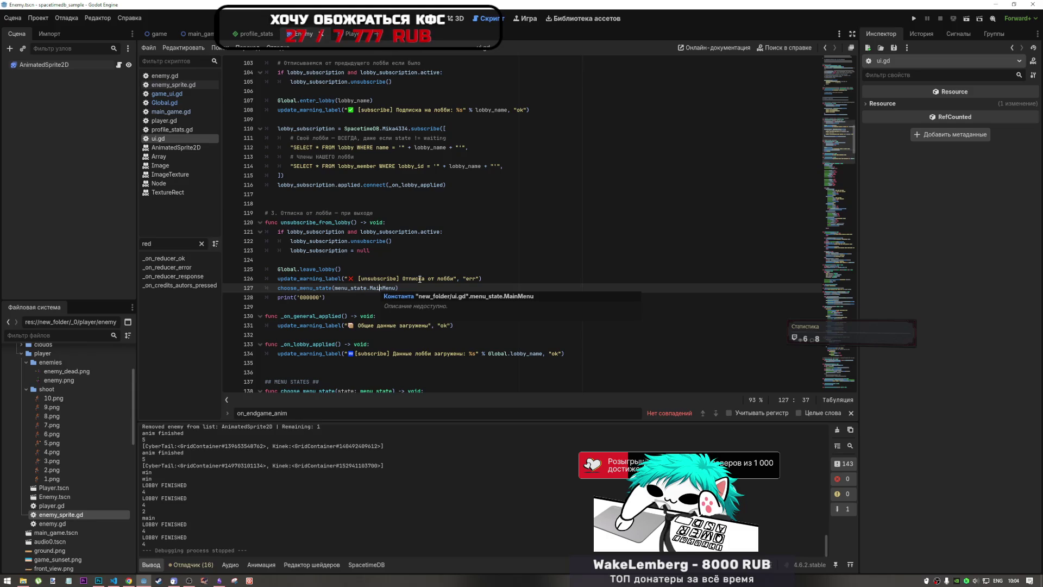
Compare the leave_lobby branch at line 277 with unsubscribe_from_lobby at line 127, ending with the debugger's error list shown
left_click(825, 48)
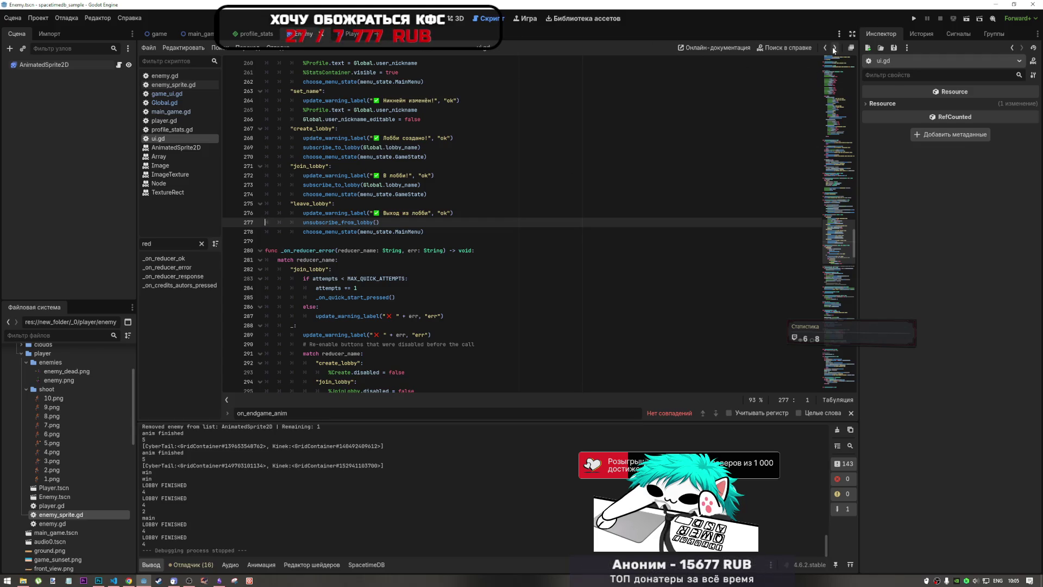
left_click(824, 47)
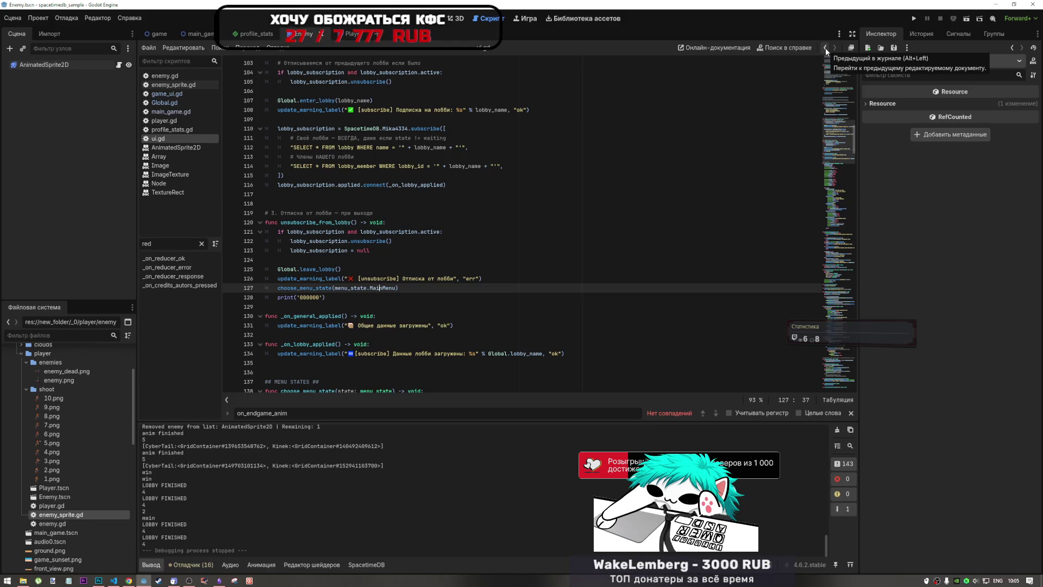
left_click(825, 49)
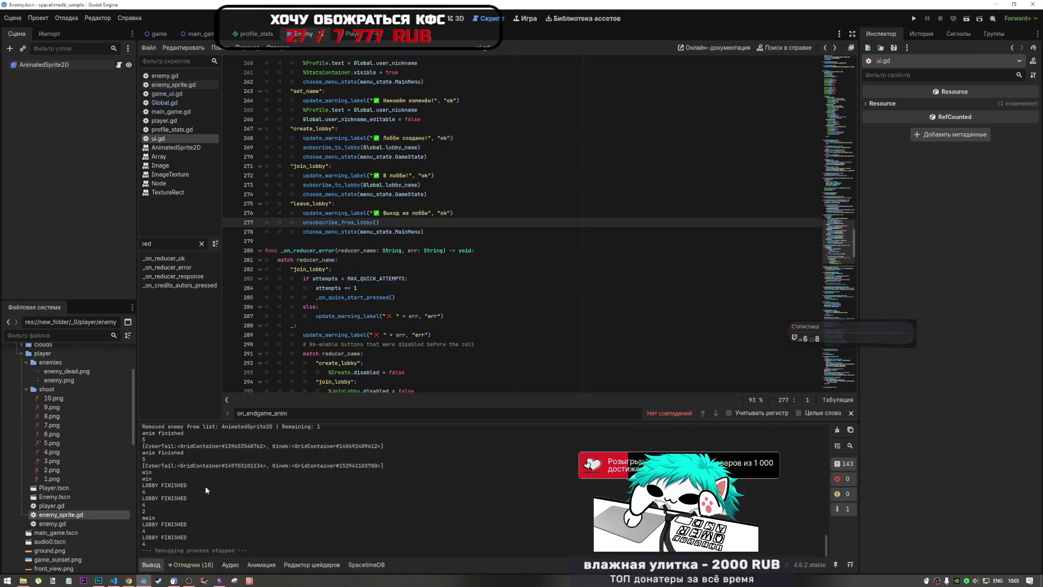
left_click_drag(188, 485, 177, 486)
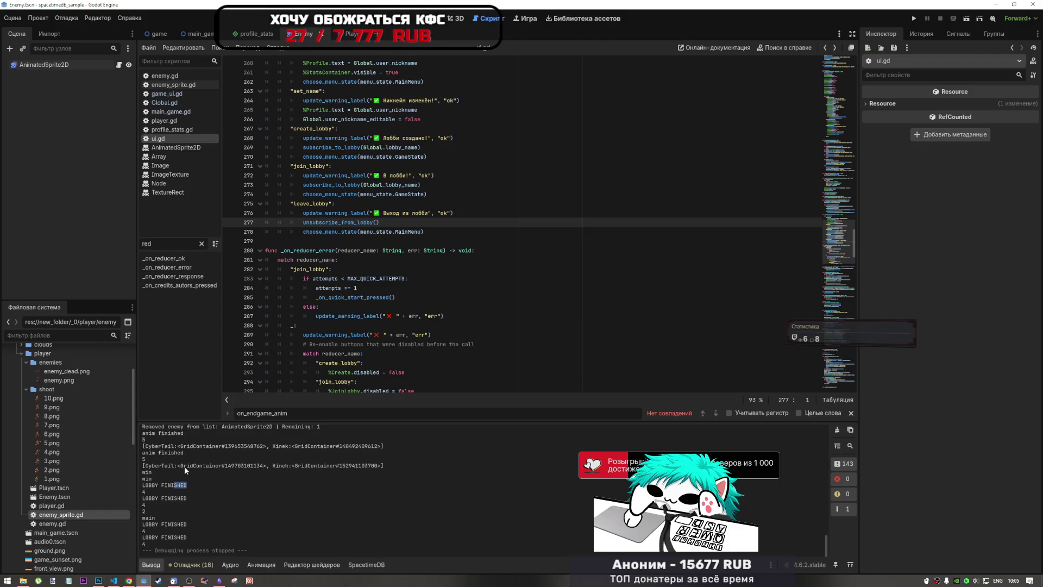
left_click(834, 47)
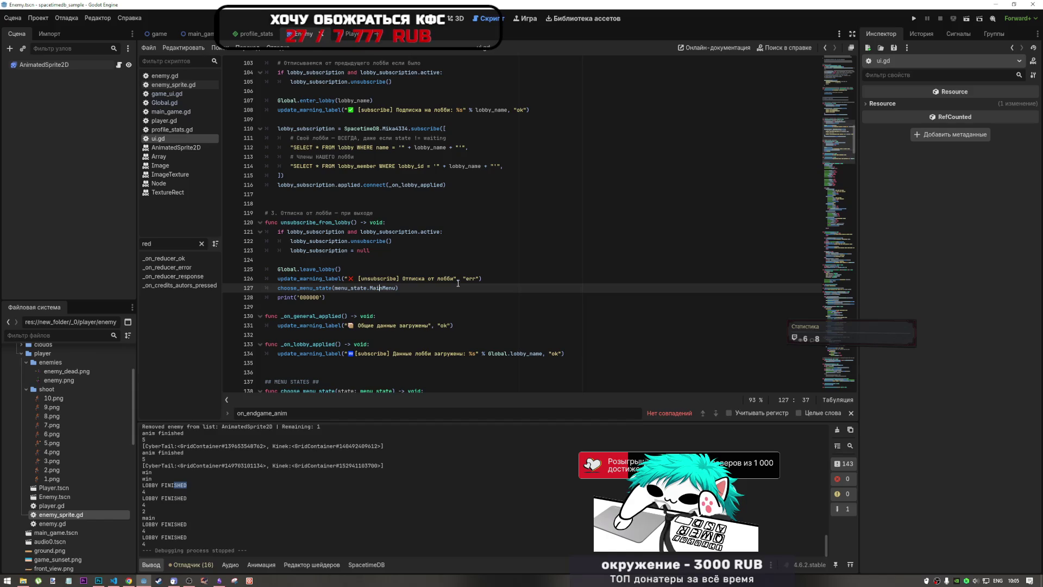
left_click(825, 50)
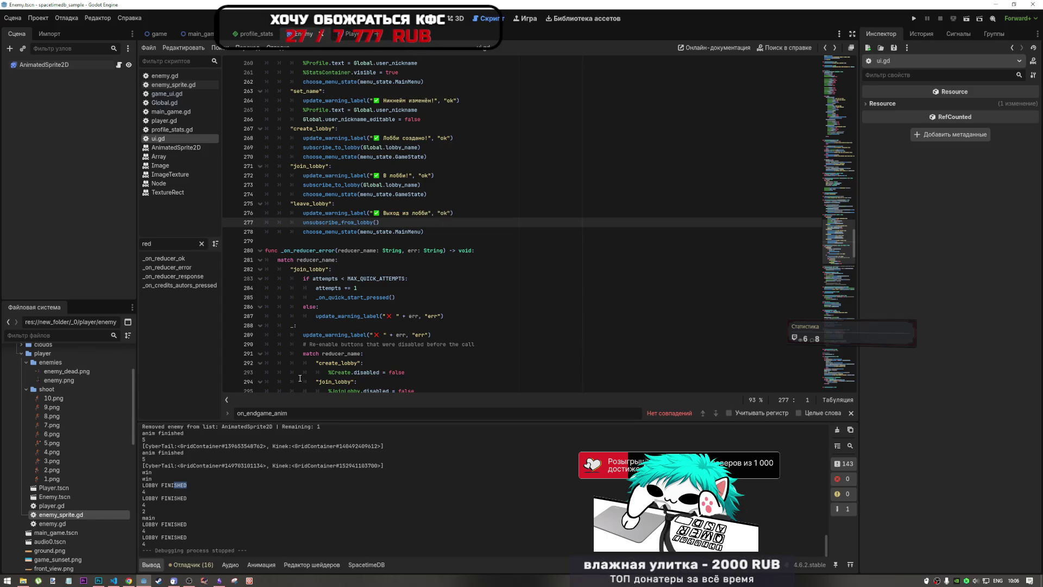
left_click(208, 567)
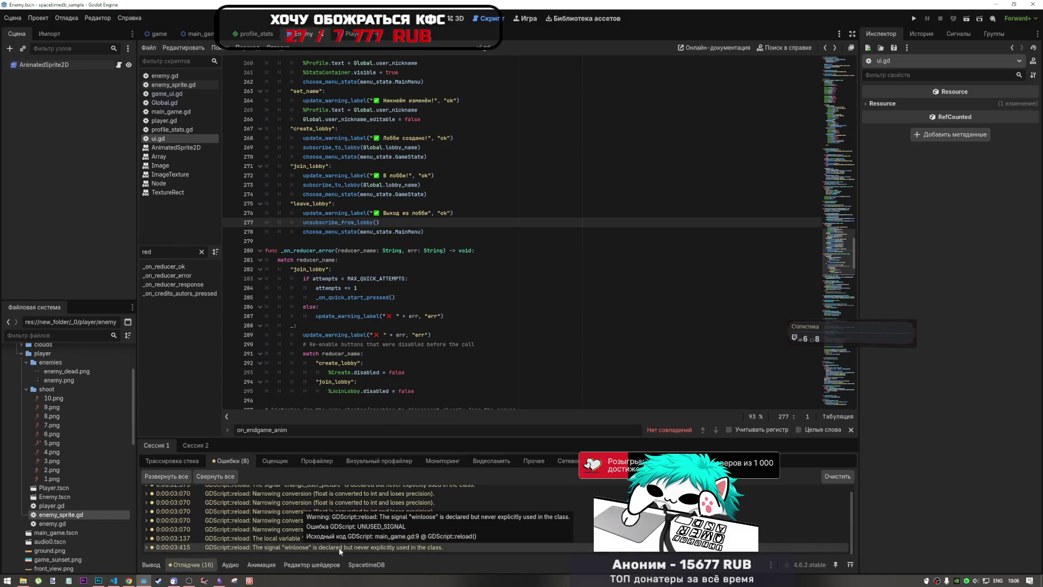
Inspect the reducer-response code around the _on_reducer_ok call on line 249 of ui.gd
left_click(826, 49)
left_click(832, 48)
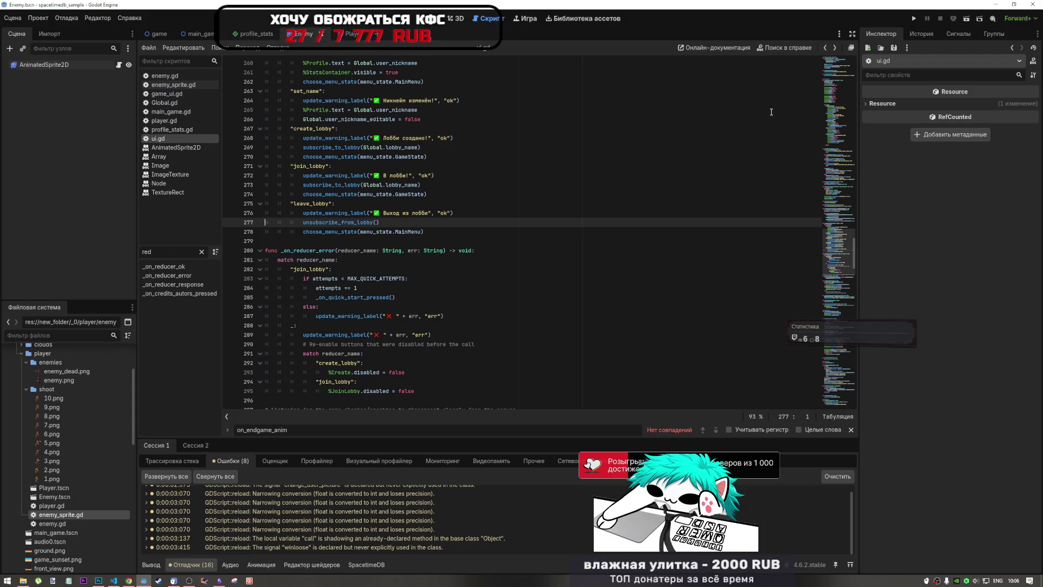
scroll(629, 291, "up", 6)
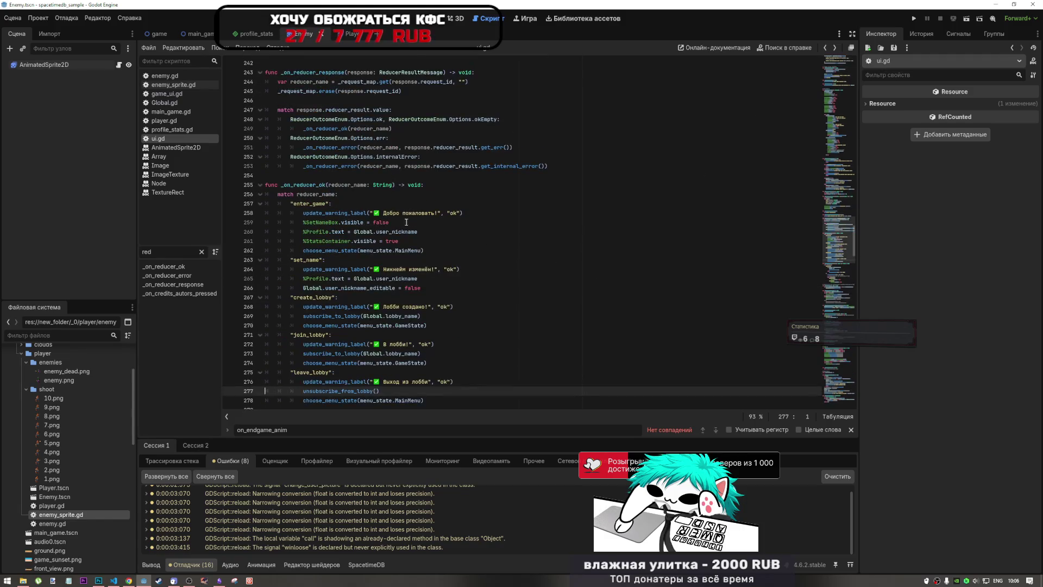
left_click_drag(331, 186, 360, 186)
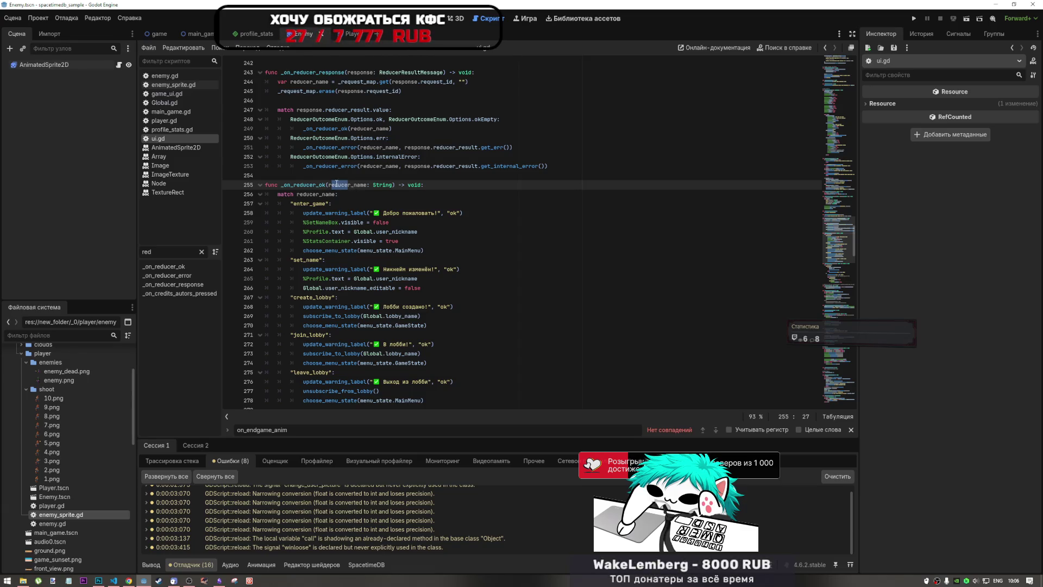
left_click(320, 185)
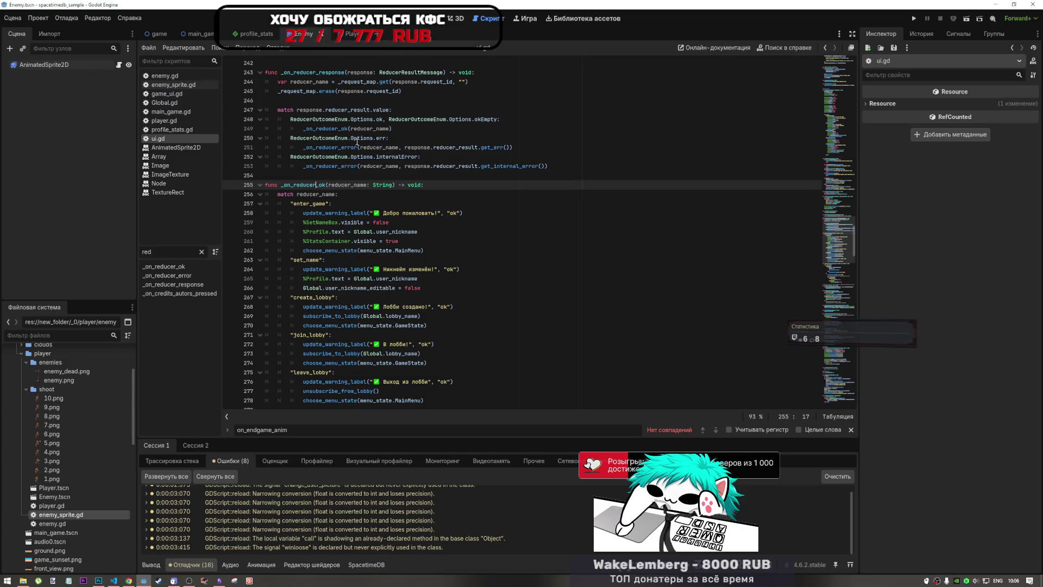
left_click(343, 129)
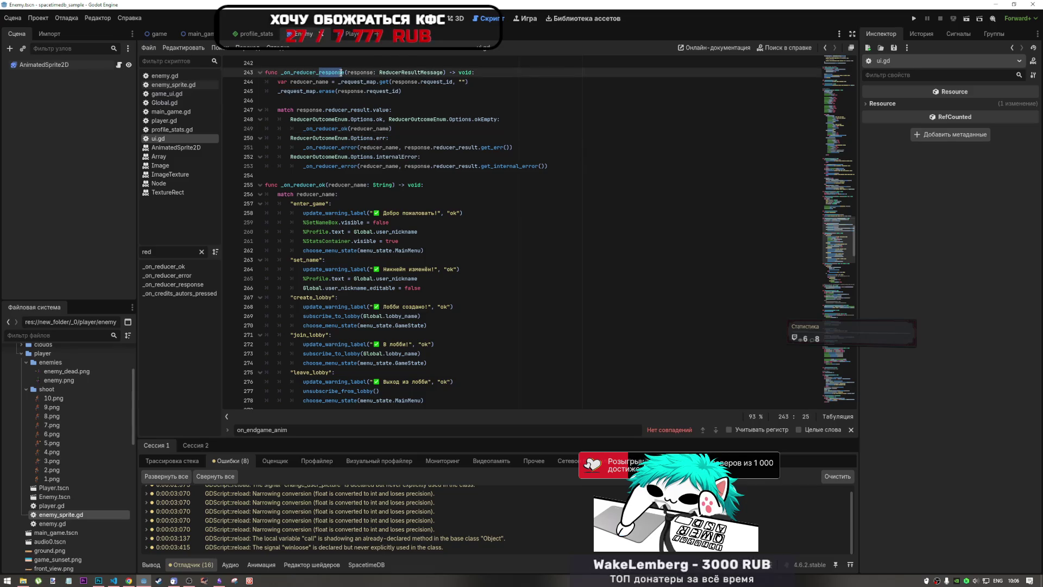
Highlight reducer_result and the Options.ok case on line 248, then jump to ReducerOutcomeEnum's definition
left_click_drag(326, 109, 372, 109)
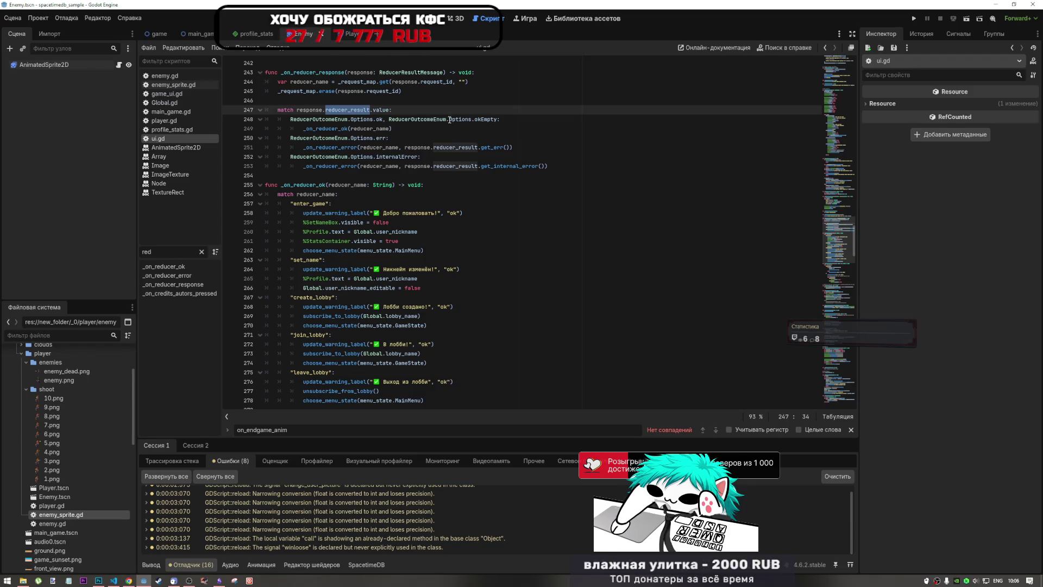
left_click(450, 119)
left_click_drag(364, 119, 385, 119)
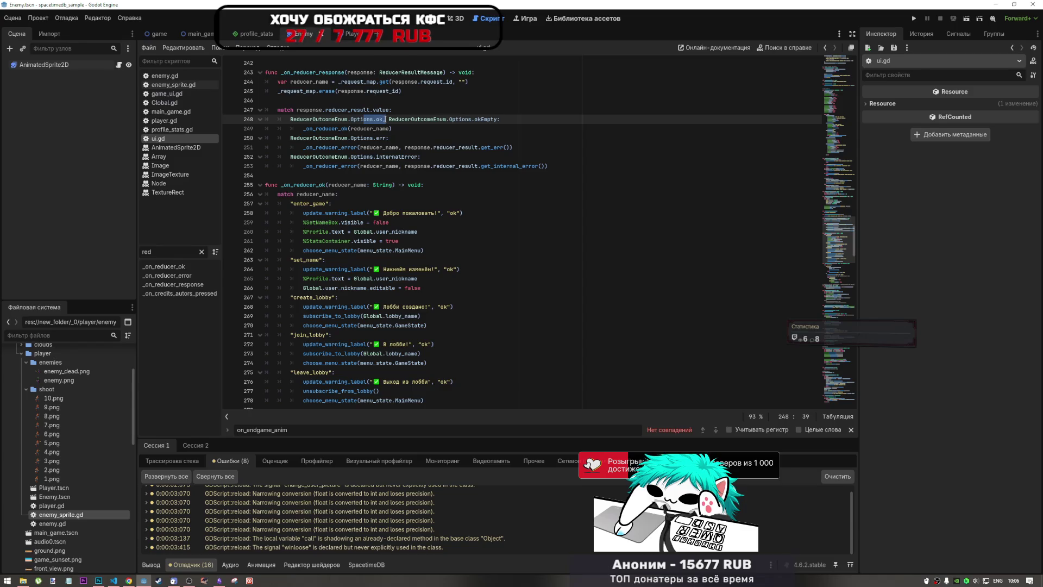
left_click(342, 119)
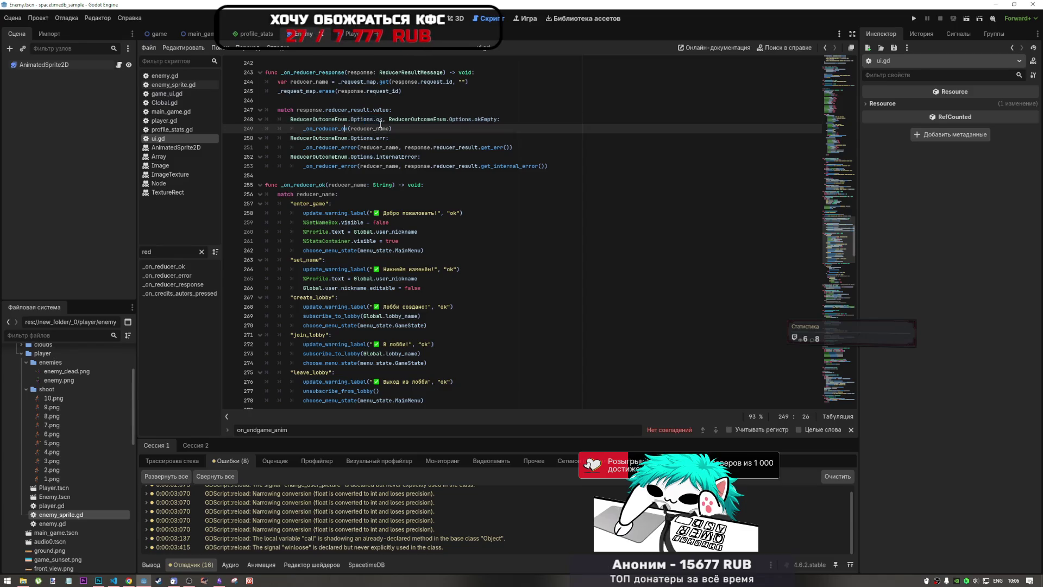
left_click(342, 119, "ctrl")
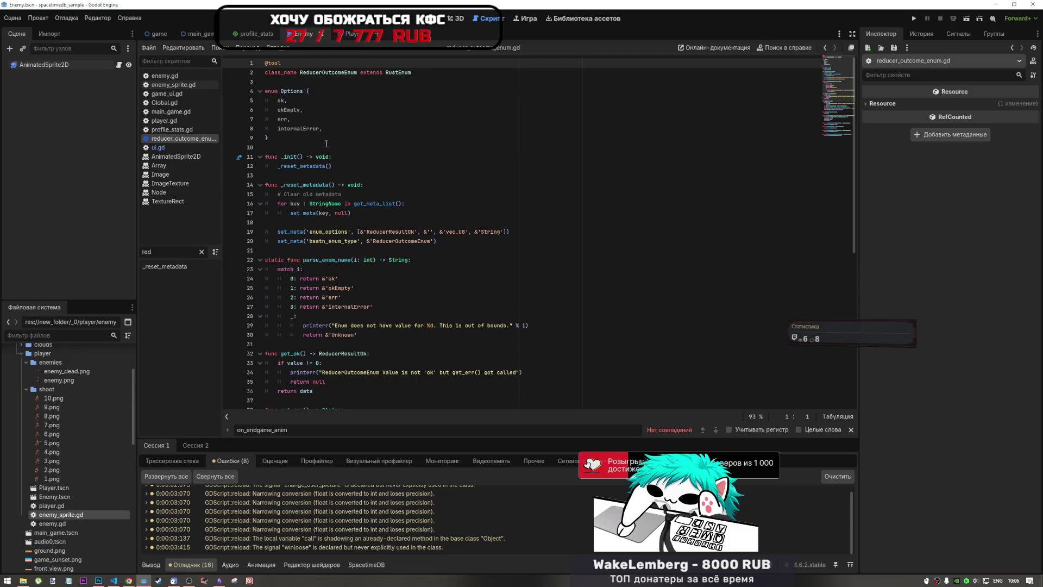
Read through reducer_outcome_enum.gd's options and parsing code, then go back to line 248 of ui.gd
scroll(342, 261, "down", 3)
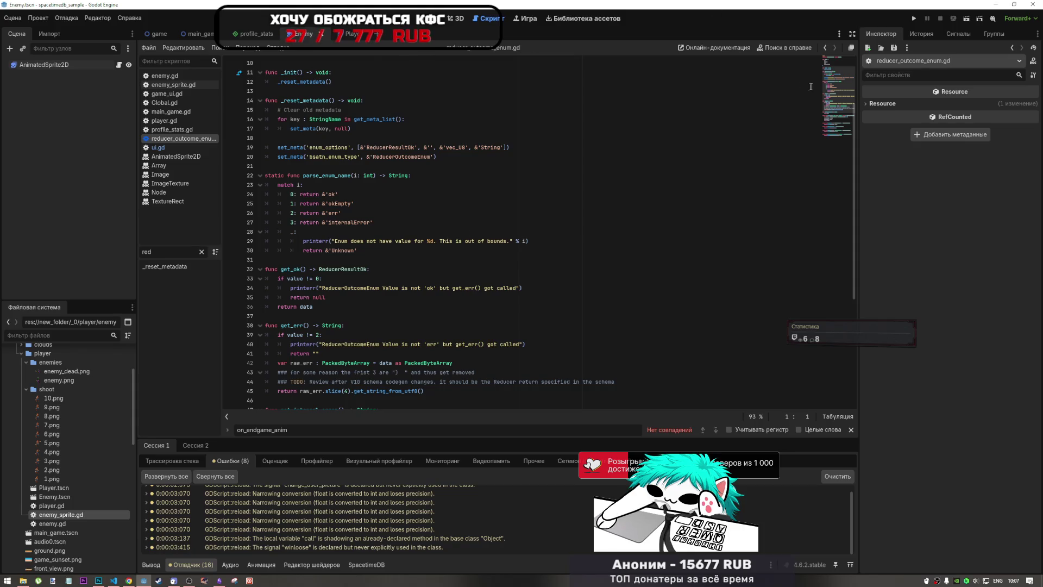
left_click(827, 50)
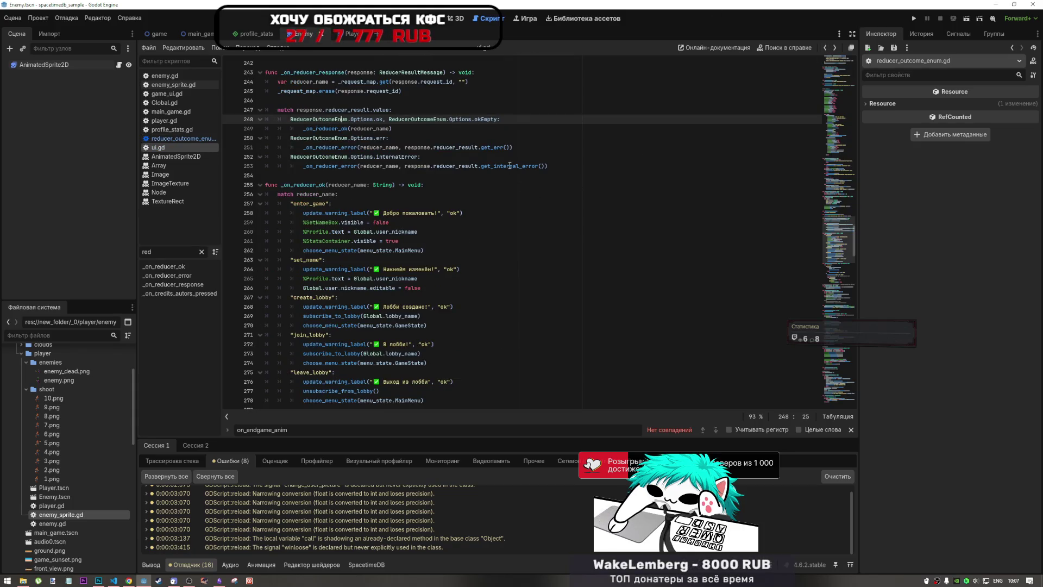
Check the get_err and Options docs and move to the end of line 248 in ui.gd
mouse_move(498, 146)
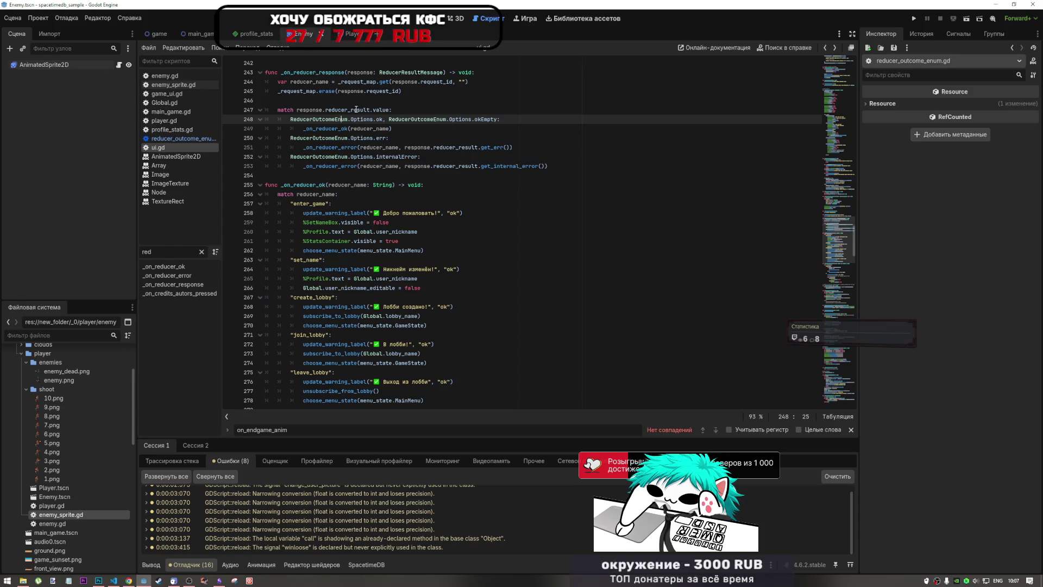
left_click(441, 112)
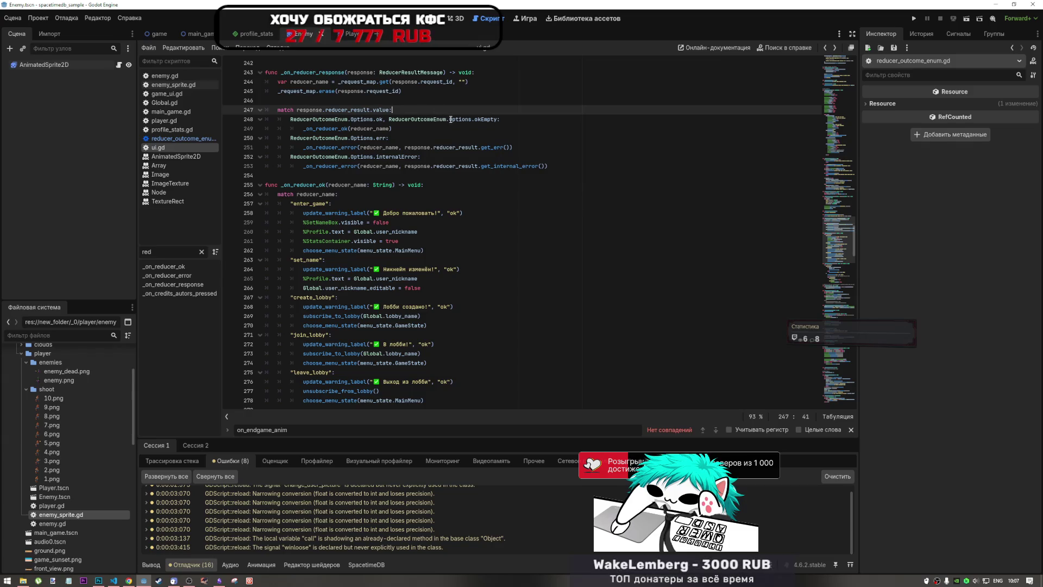
mouse_move(449, 124)
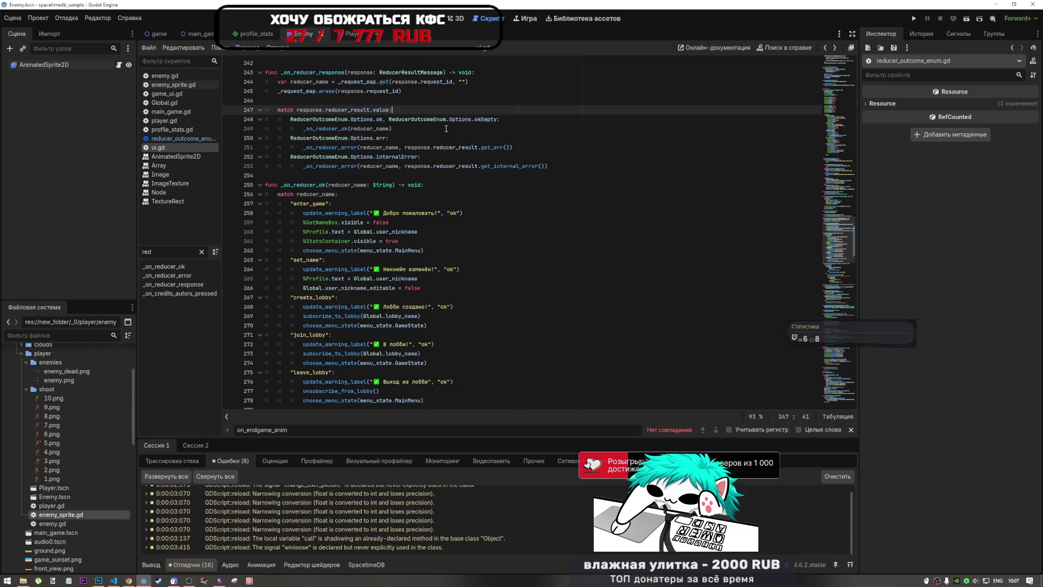
scroll(445, 130, "up", 4)
scroll(445, 145, "down", 2)
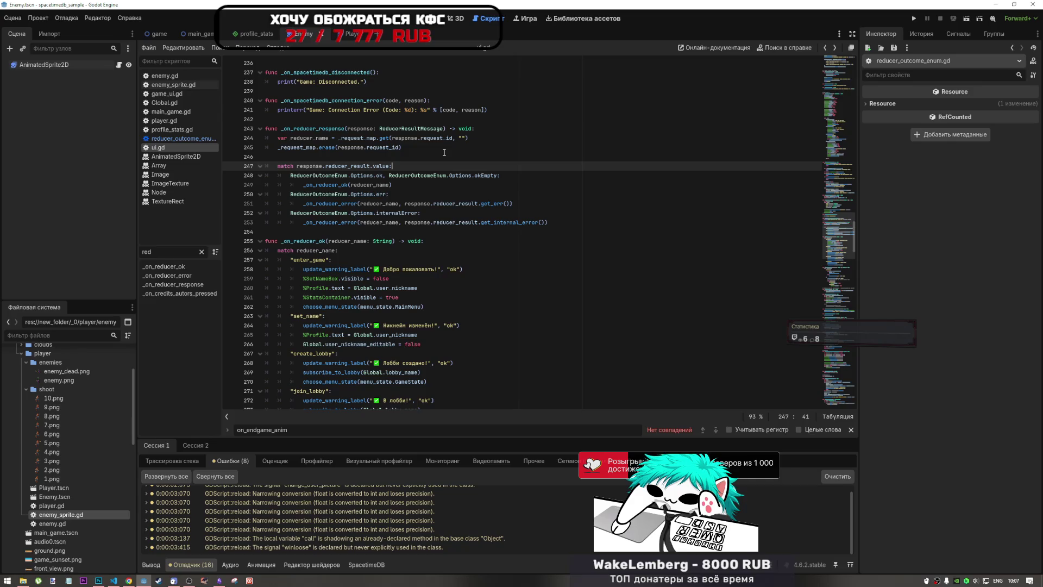
key("Down")
key("End")
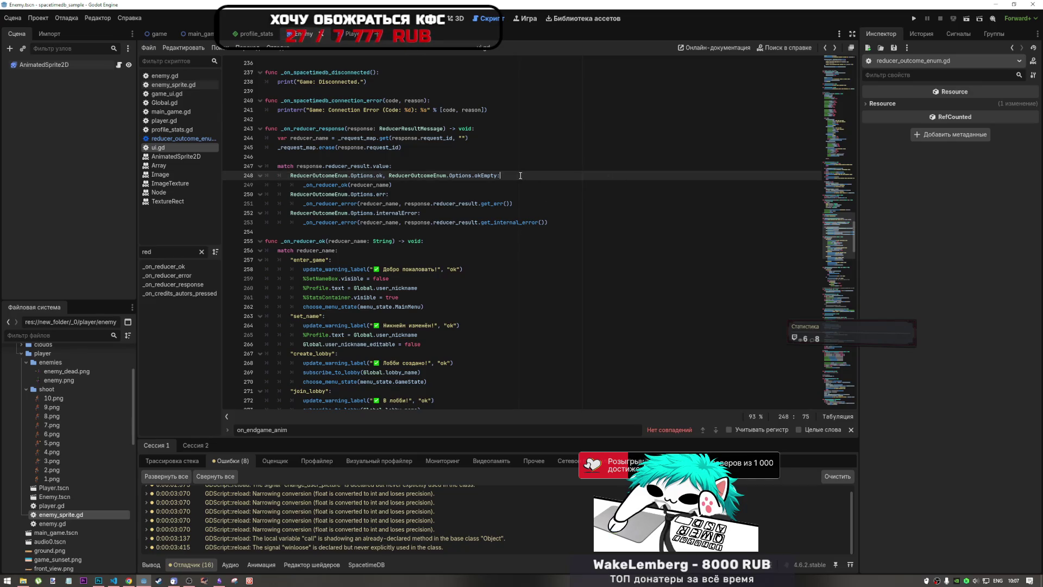
Switch to VS Code to read the AI agent's answer
left_click(99, 581)
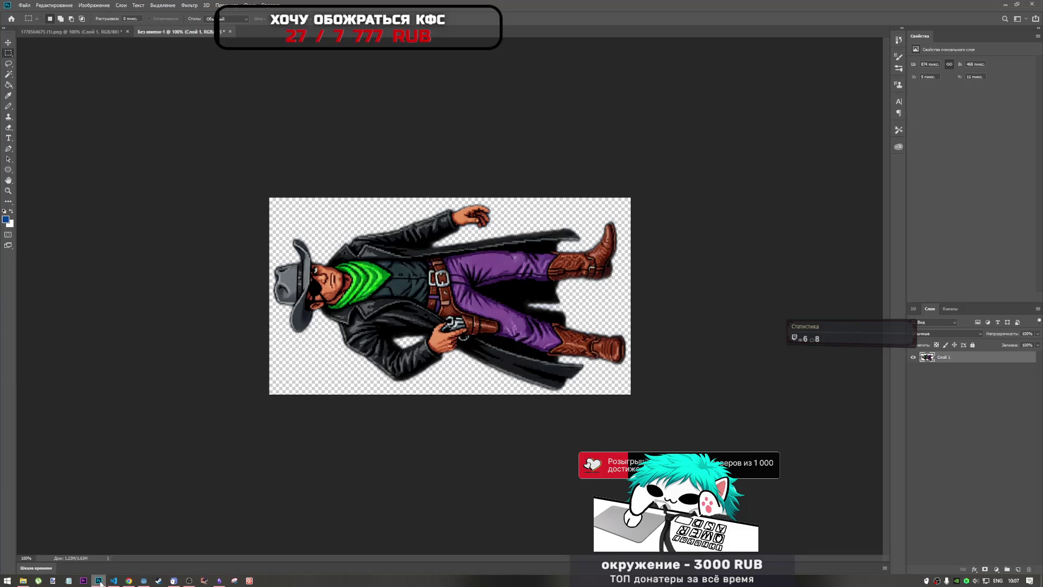
left_click(111, 581)
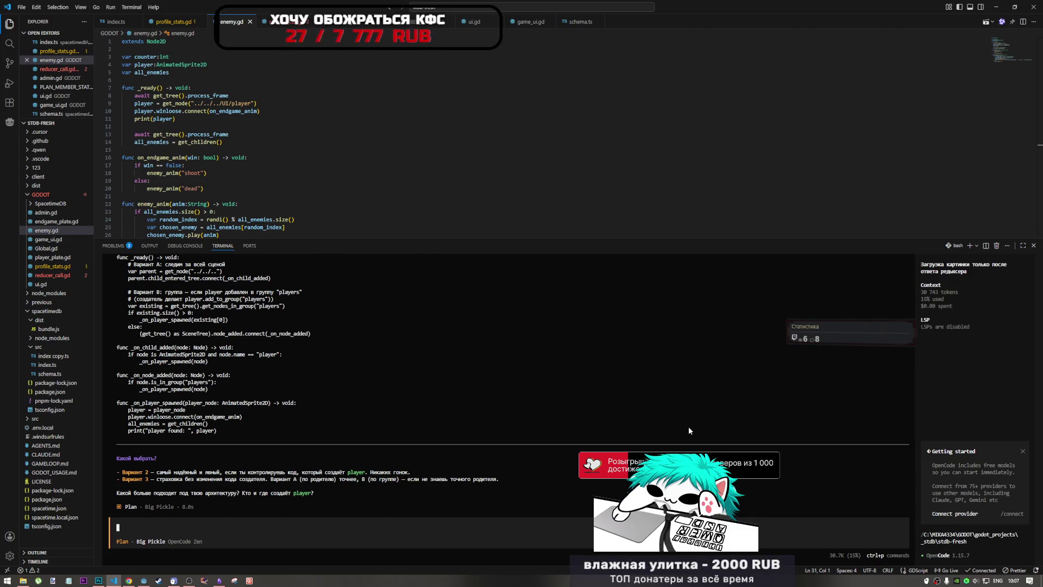
scroll(220, 383, "up", 3)
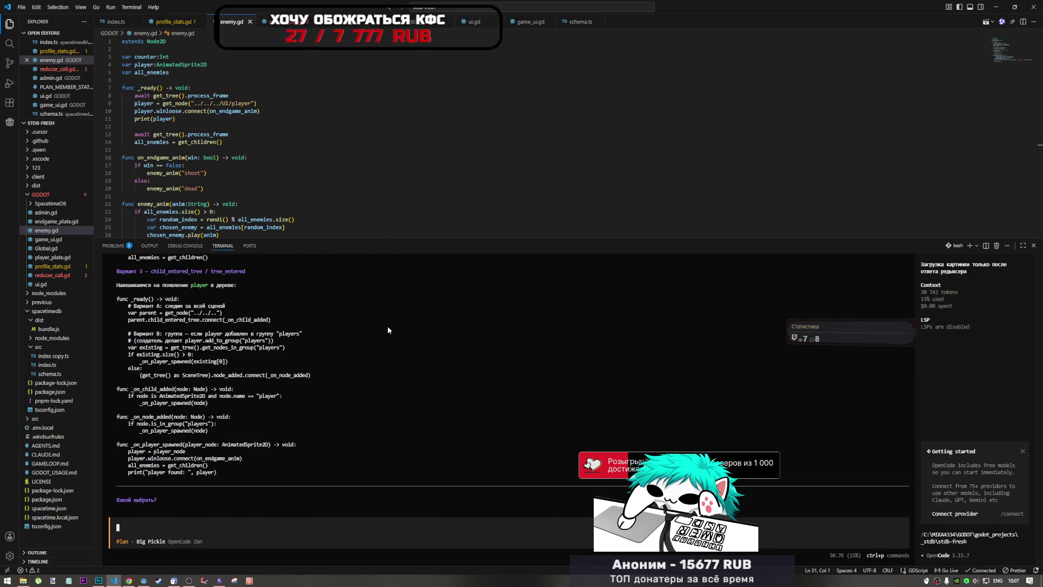
Open a new Git Bash terminal and type the opencode command
left_click(977, 246)
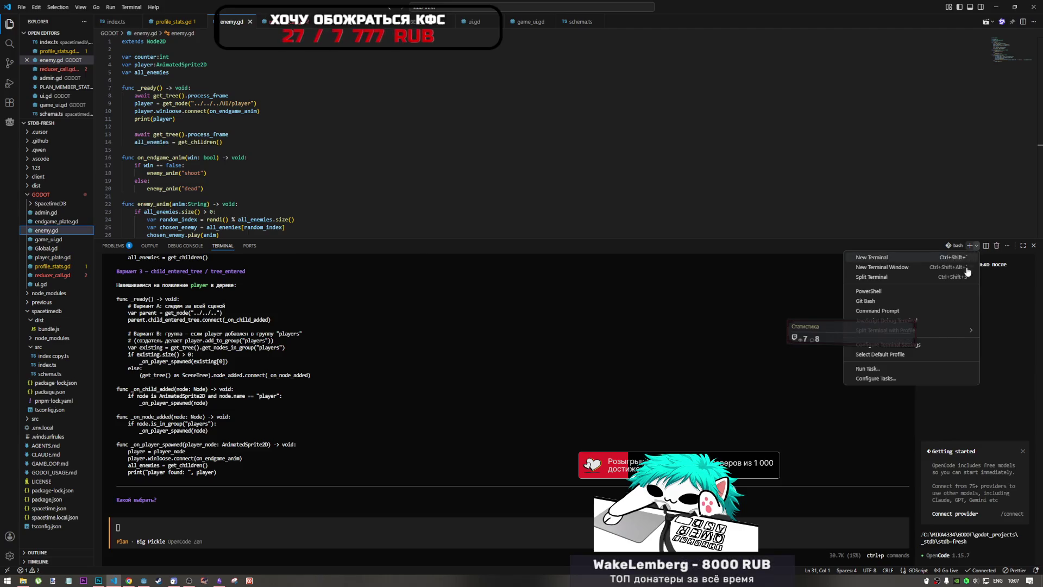
left_click(929, 300)
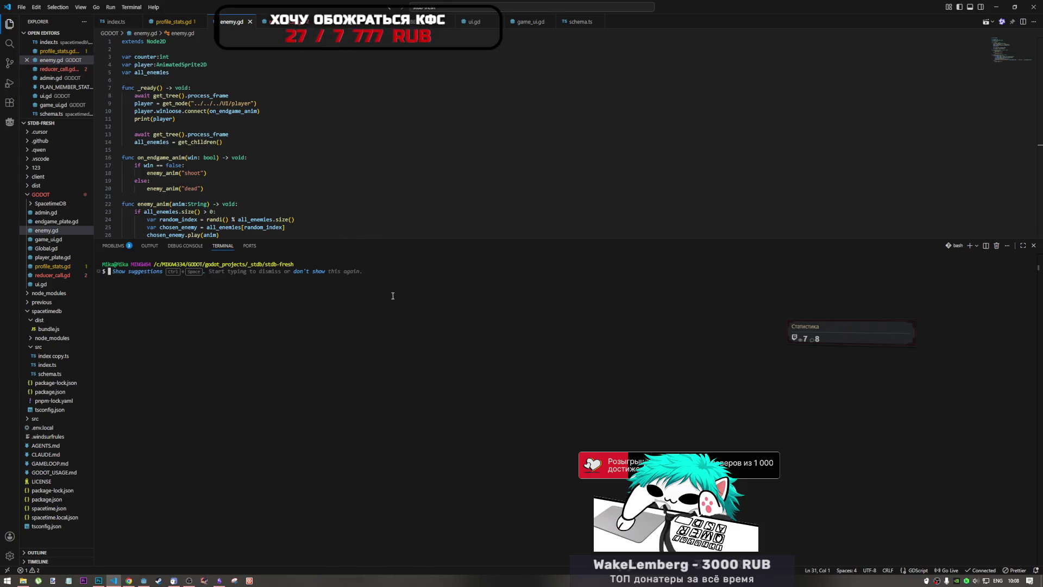
type("g")
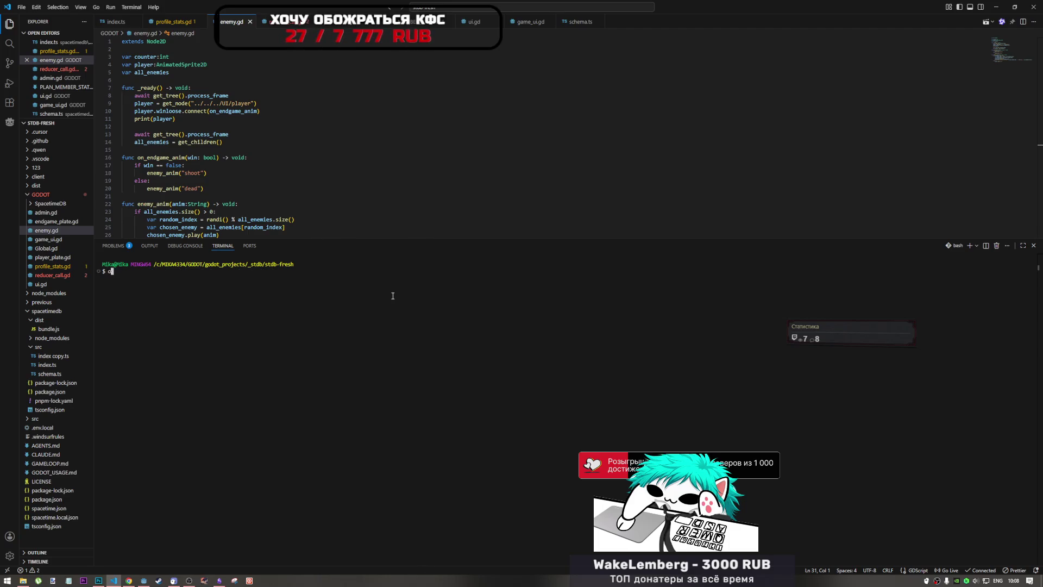
type("pencode")
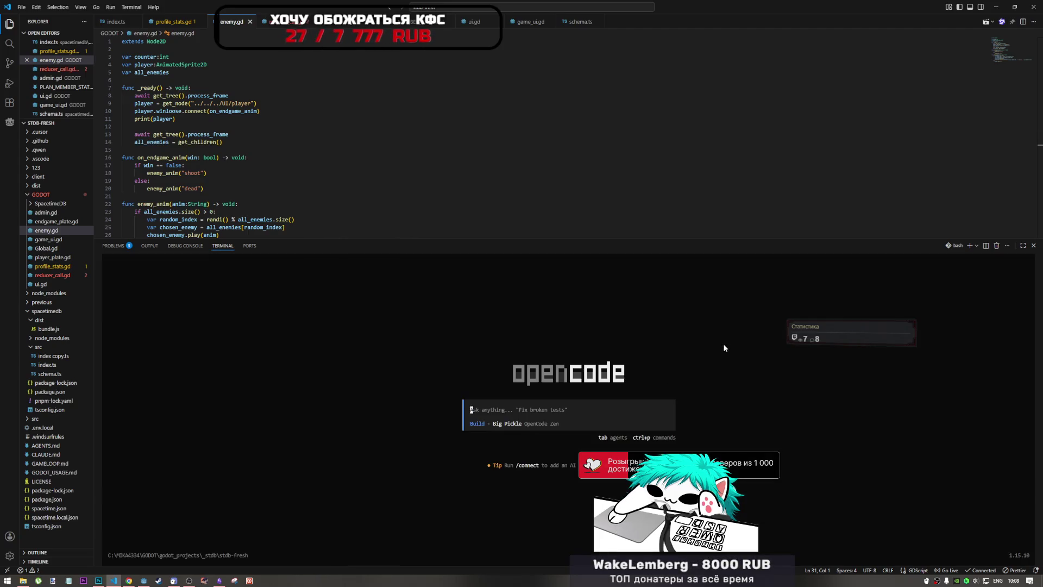
Switch opencode to Plan mode and type 'при обработке reducer почему-то', then switch to the browser
key("Tab")
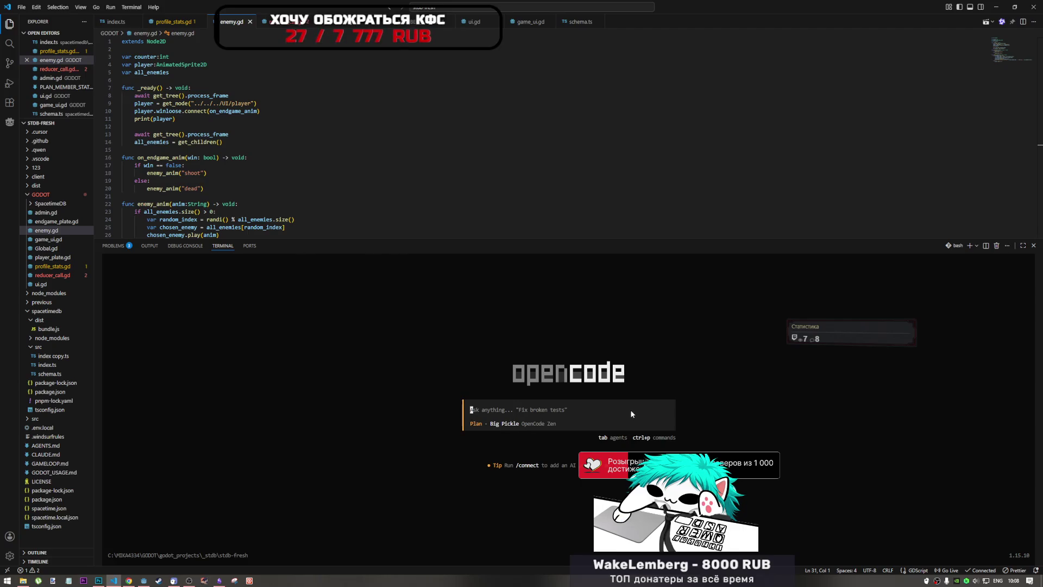
key("alt+shift")
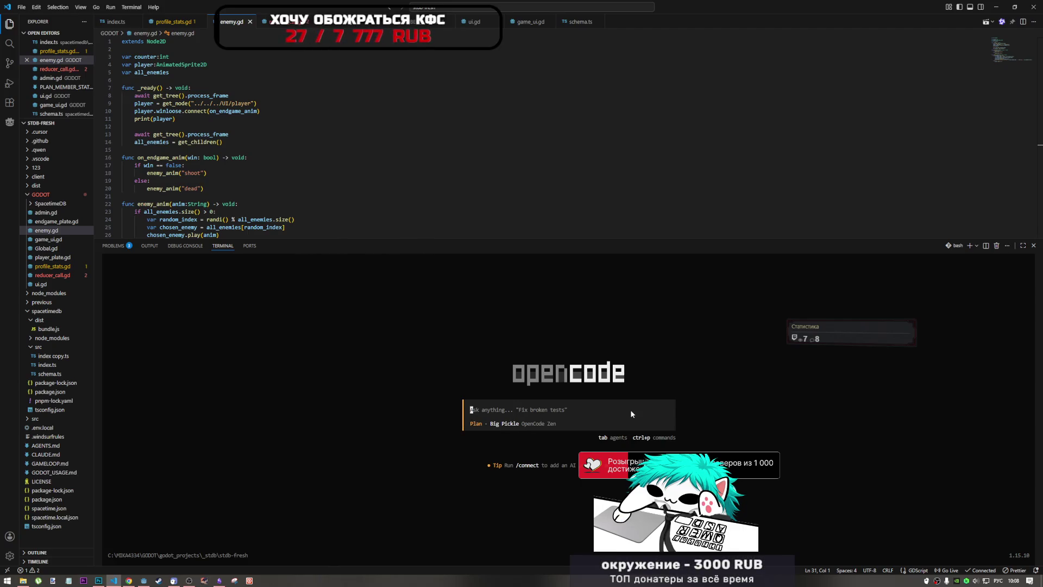
type("при олб")
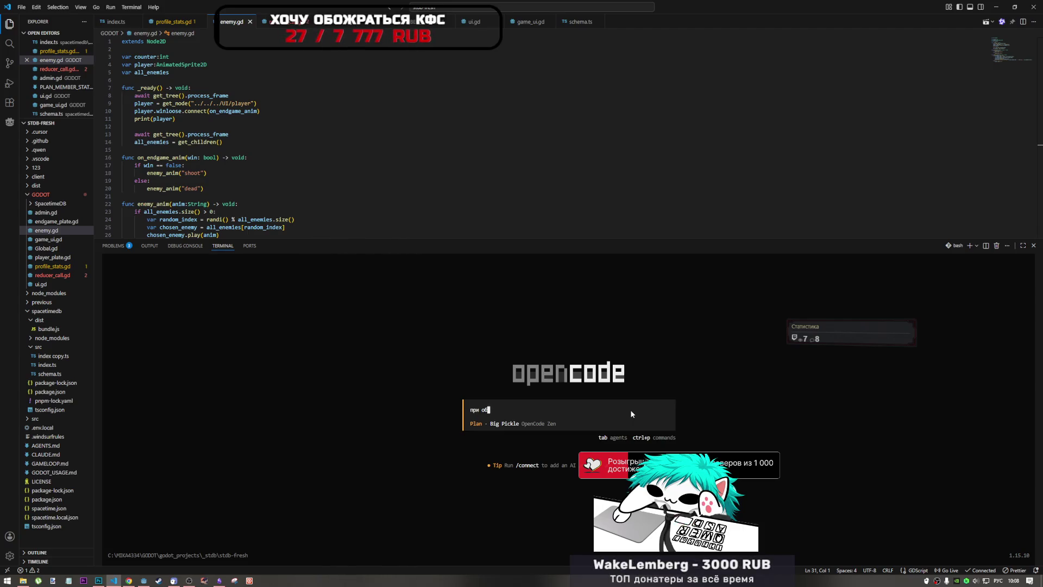
type("отке сиграл")
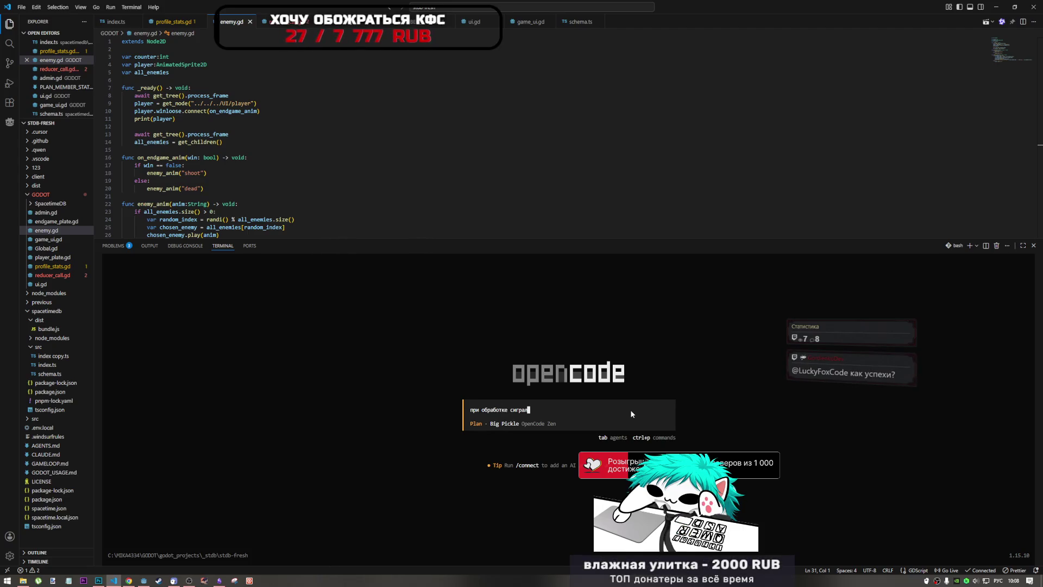
type("нала")
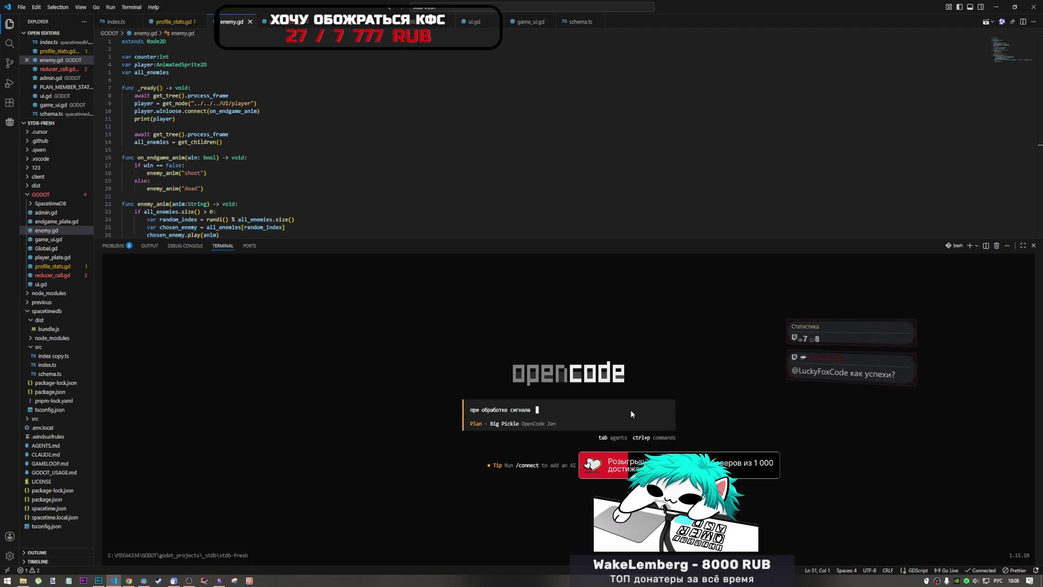
key("BackSpace")
key("BackSpace")
key("BackSpace")
key("alt+shift")
type("redu")
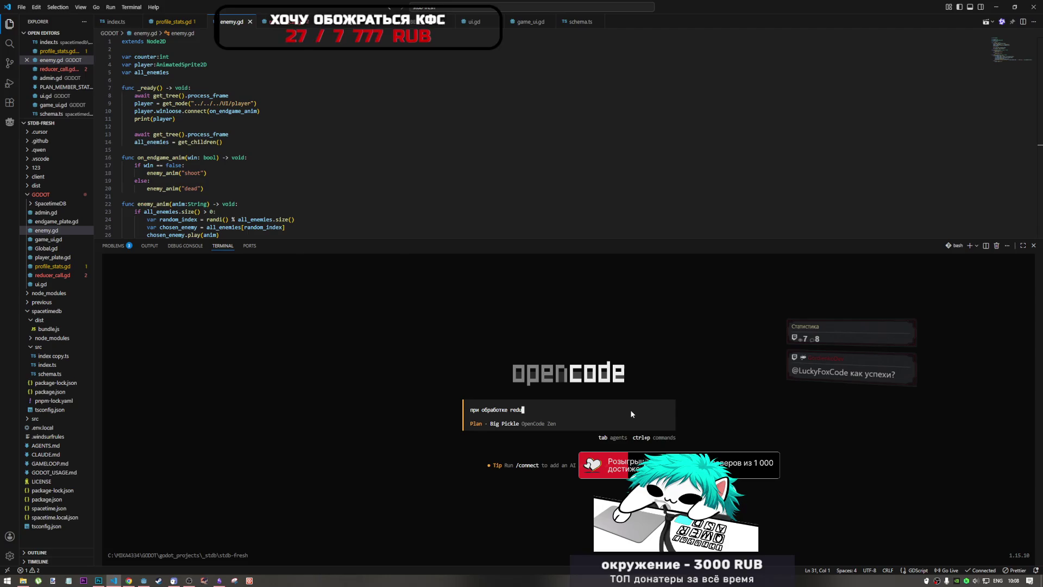
type("cer")
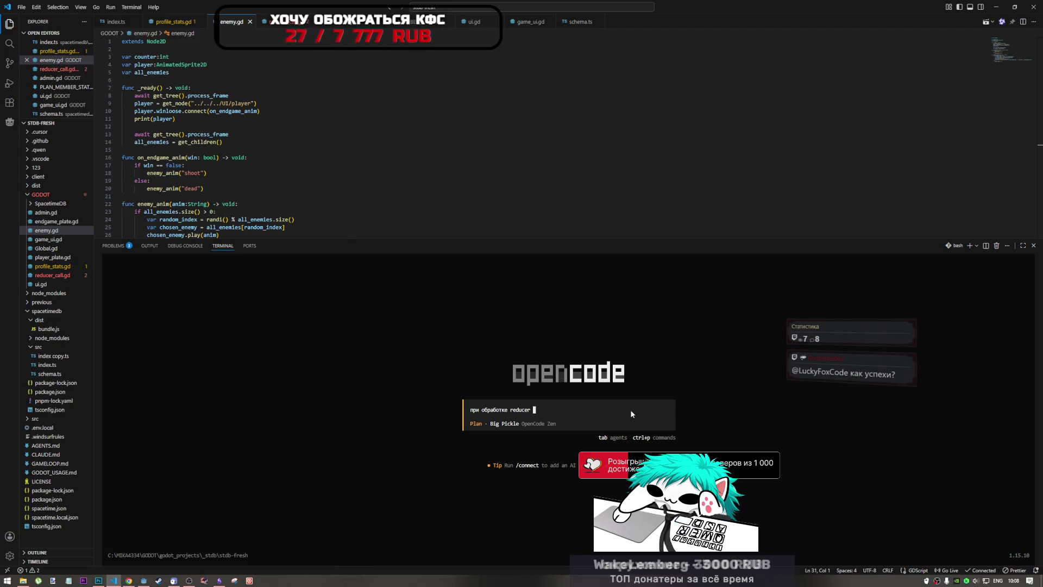
key("alt+shift")
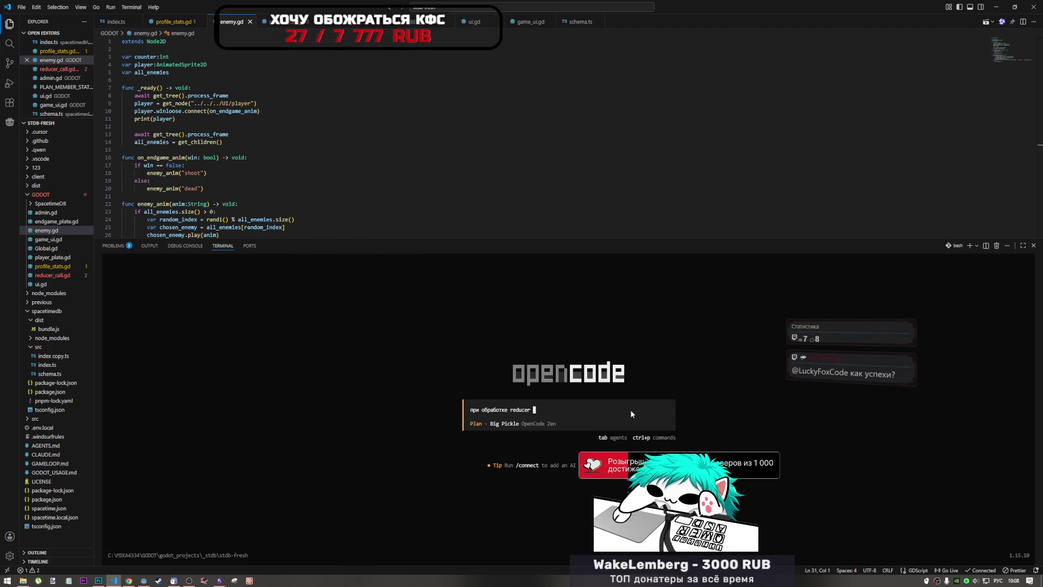
type("почему-то")
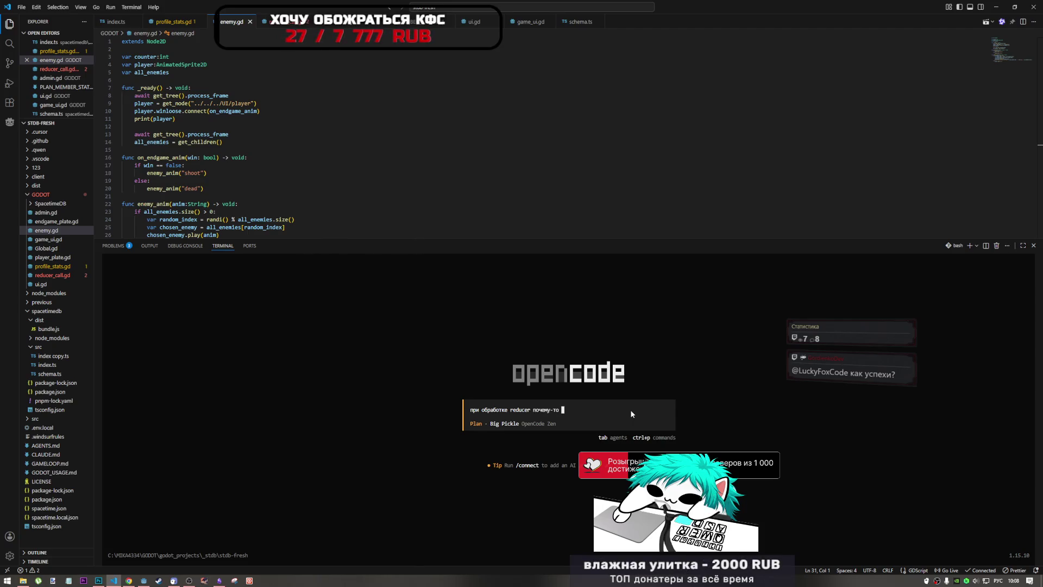
left_click(129, 580)
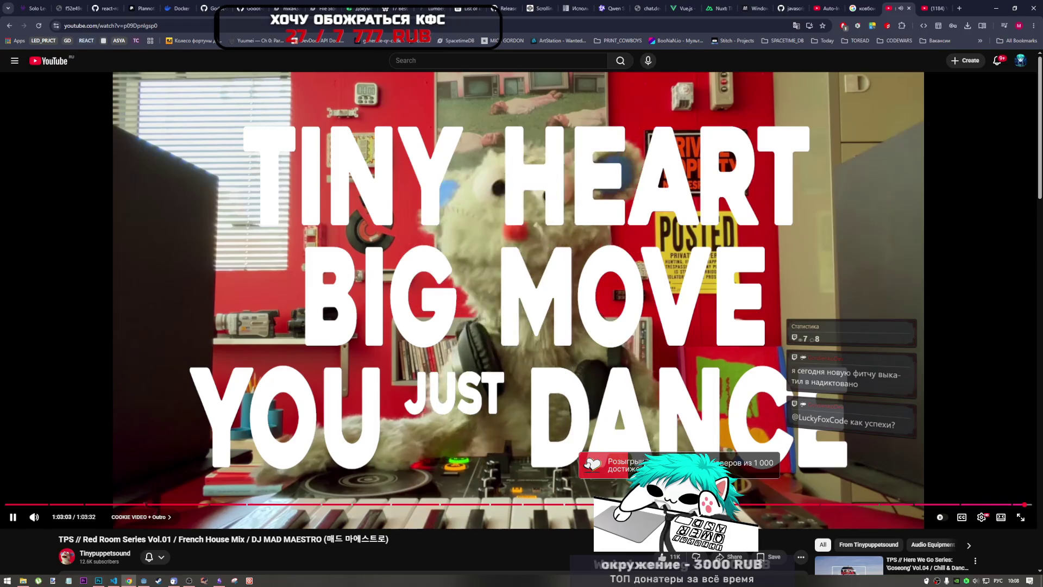
Skip to the uploader's channel and play the Red Room Series Vol.02 mix video
scroll(588, 445, "down", 1)
scroll(588, 445, "up", 1)
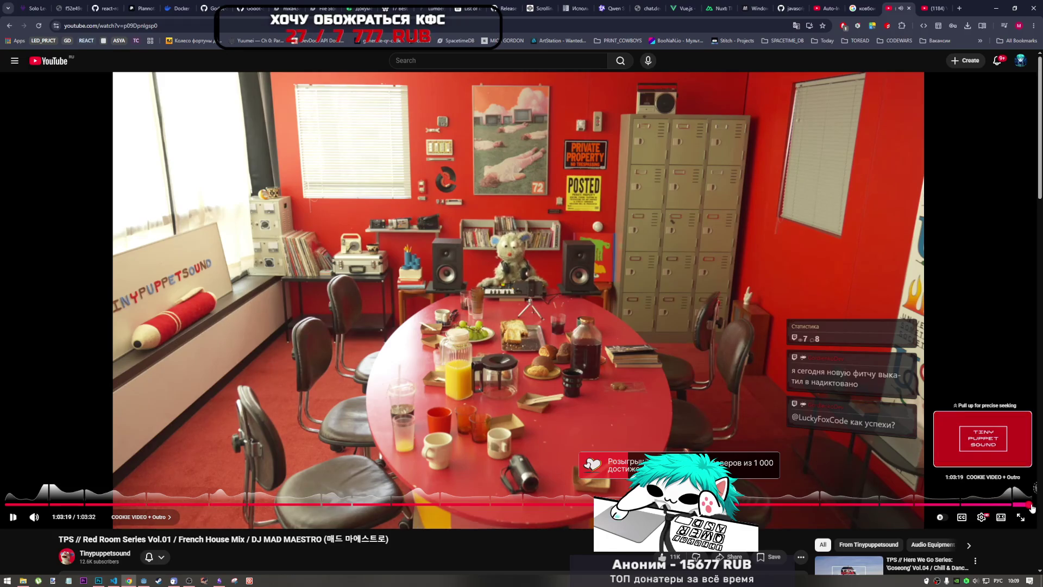
left_click(1030, 505)
scroll(416, 386, "down", 5)
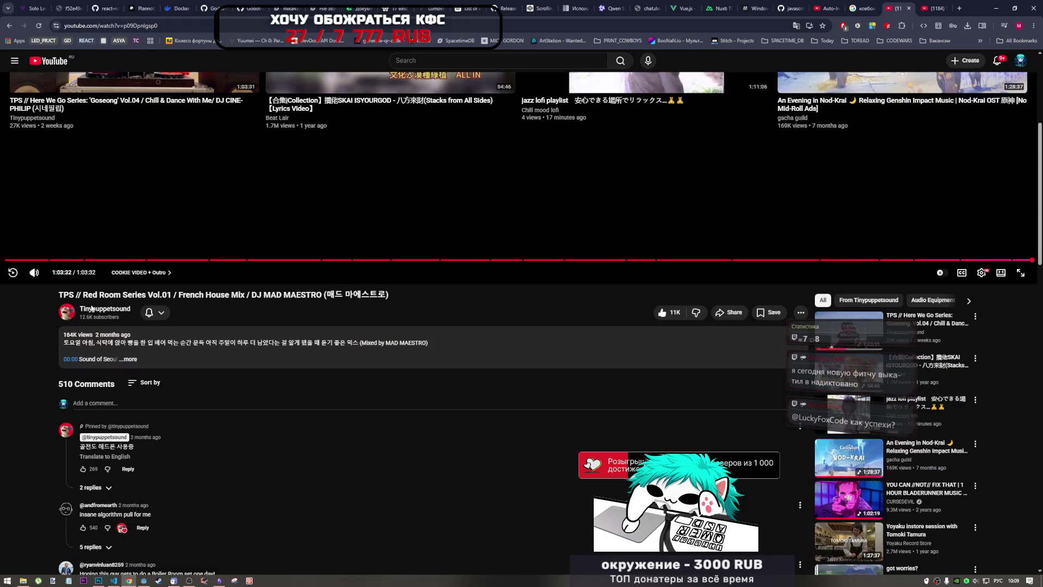
left_click(129, 310)
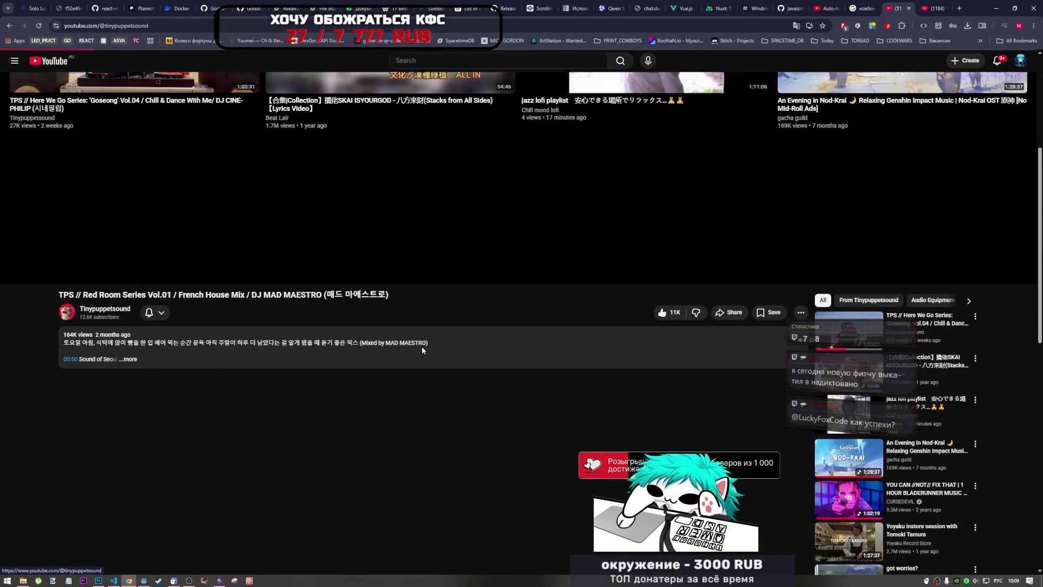
scroll(422, 359, "down", 1)
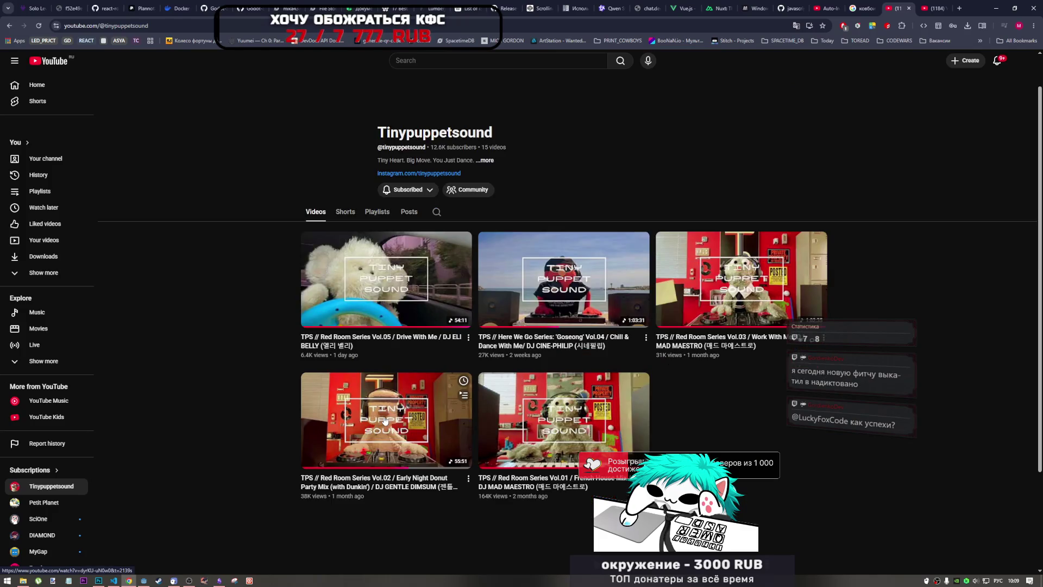
left_click(451, 396)
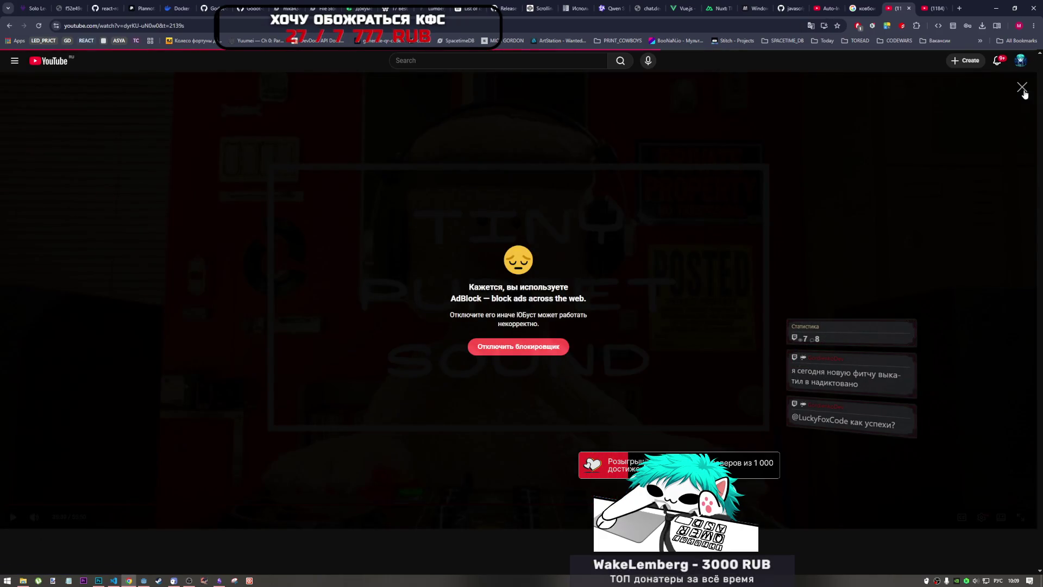
left_click(1022, 87)
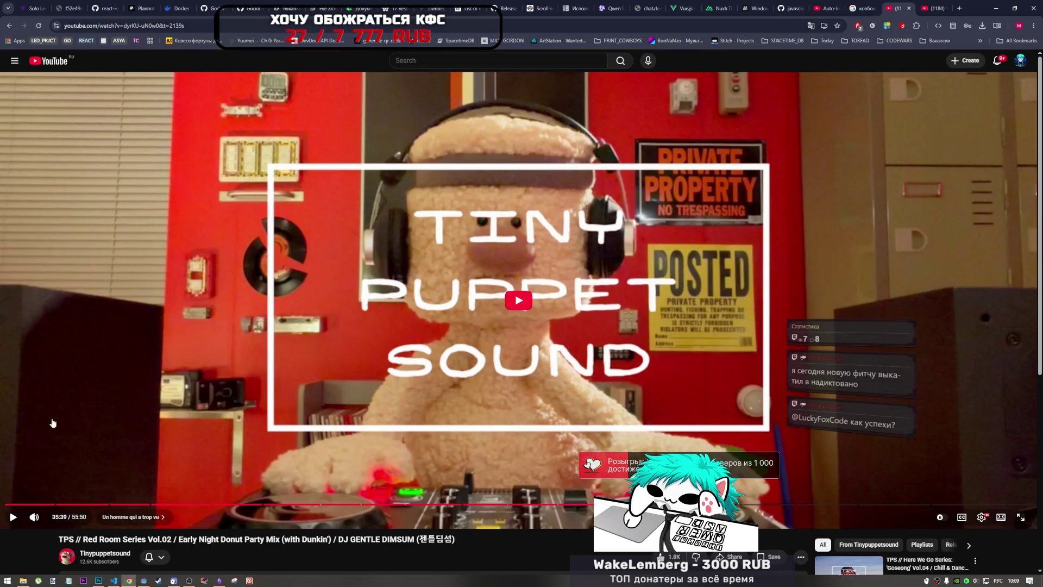
left_click(11, 518)
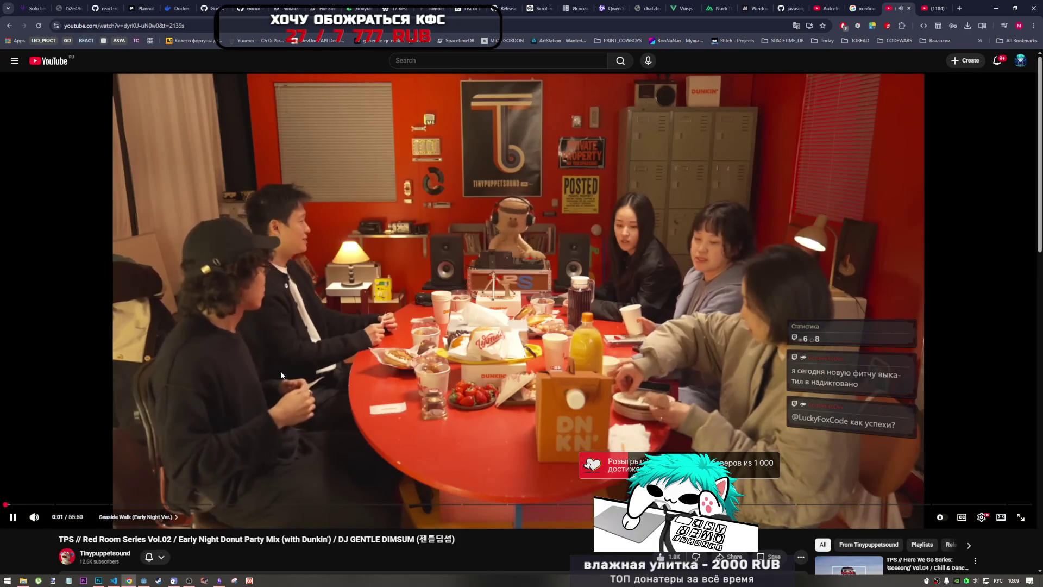
Glance at the other open windows, then pause the YouTube video
left_click(101, 581)
left_click(114, 581)
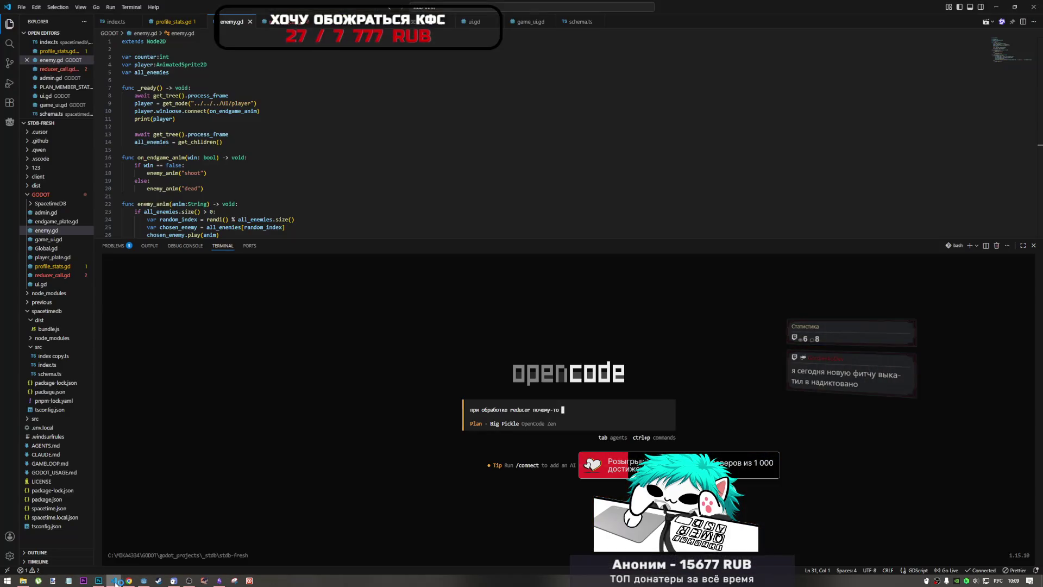
left_click(129, 580)
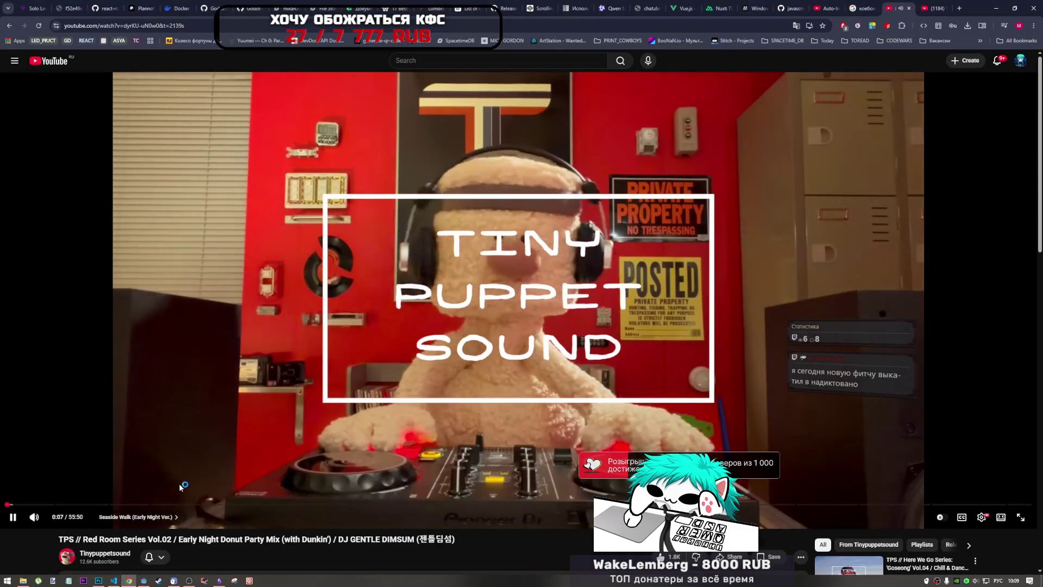
key("space")
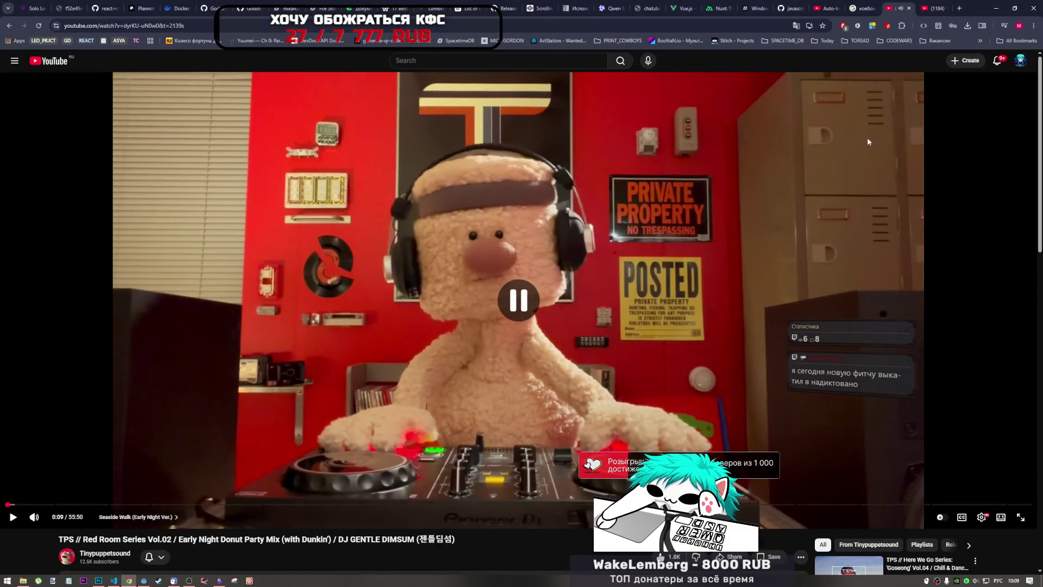
Play the Frugit playlist shuffled in the other YouTube tab and return to VS Code
left_click(938, 8)
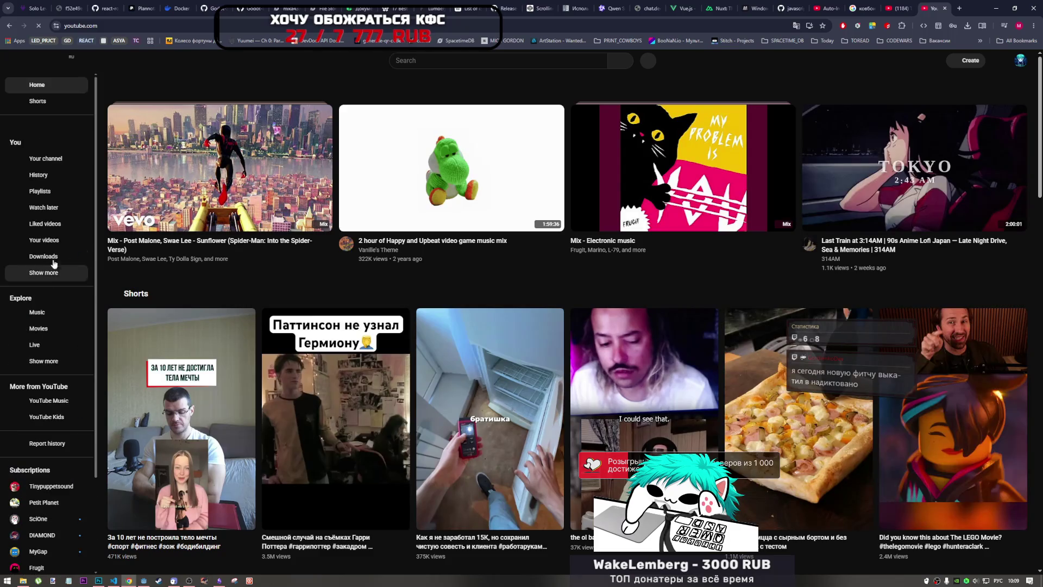
left_click(59, 189)
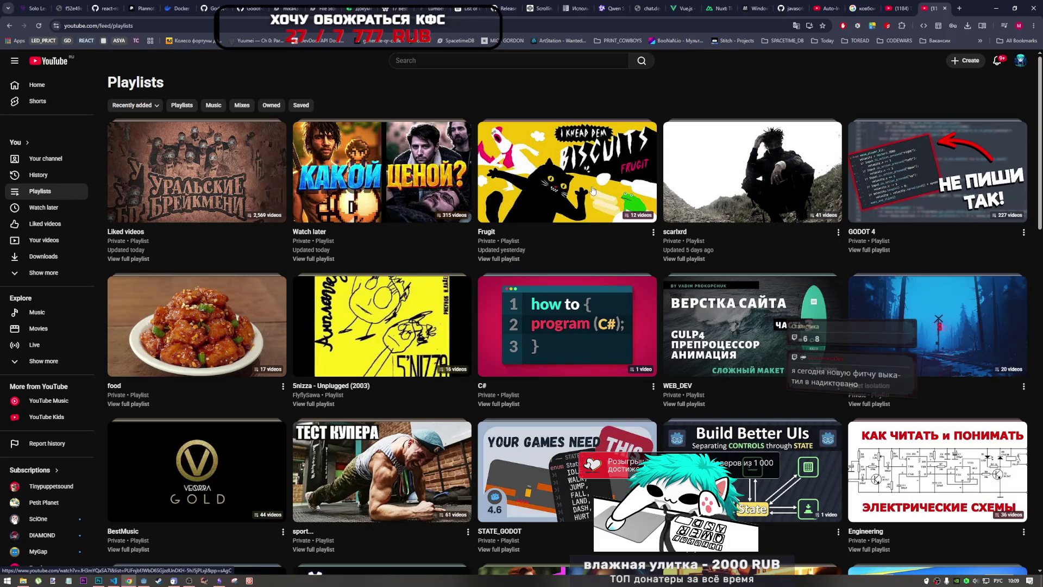
left_click(593, 190)
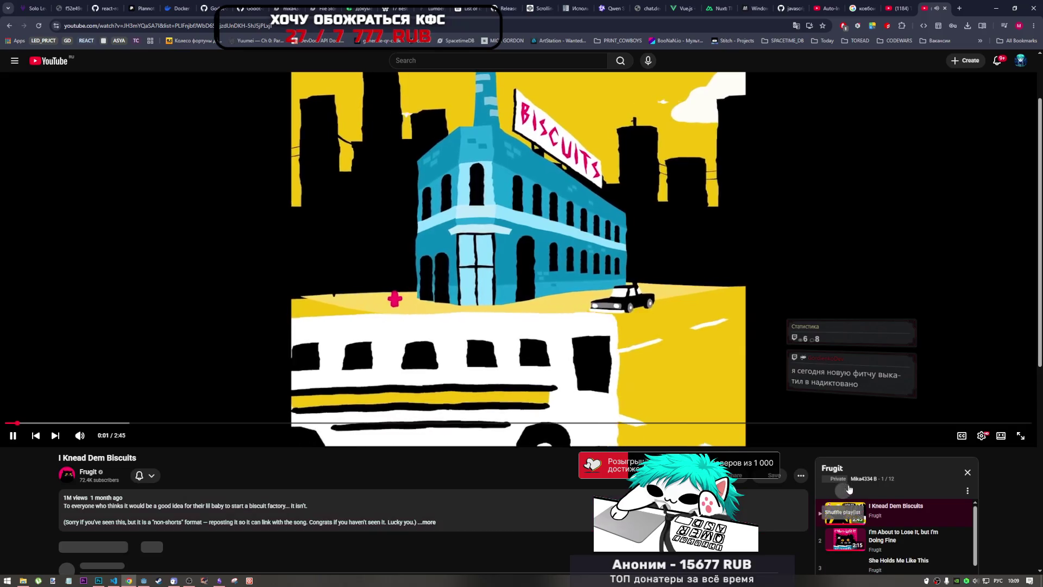
left_click(845, 494)
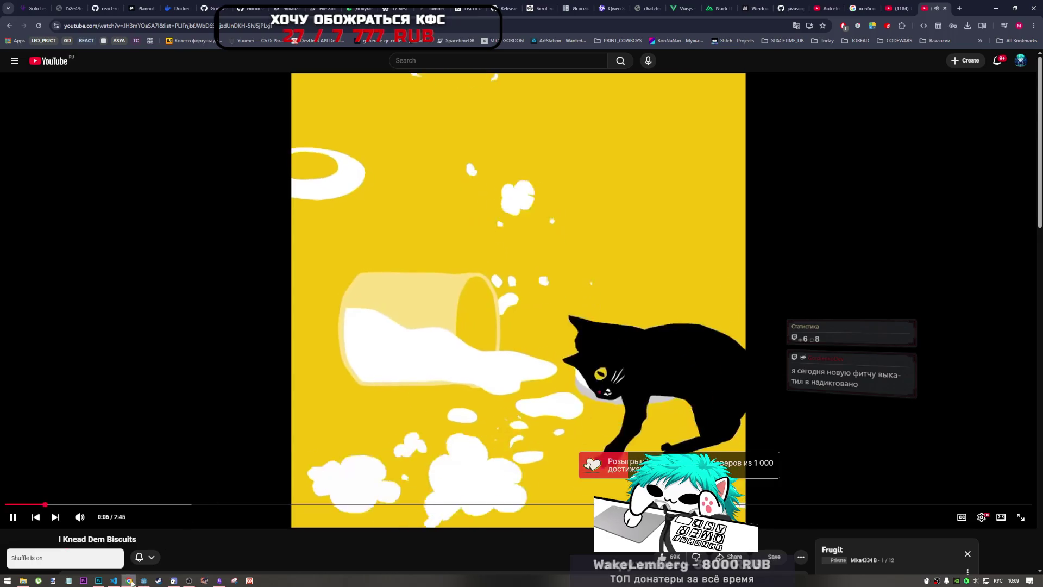
left_click(112, 581)
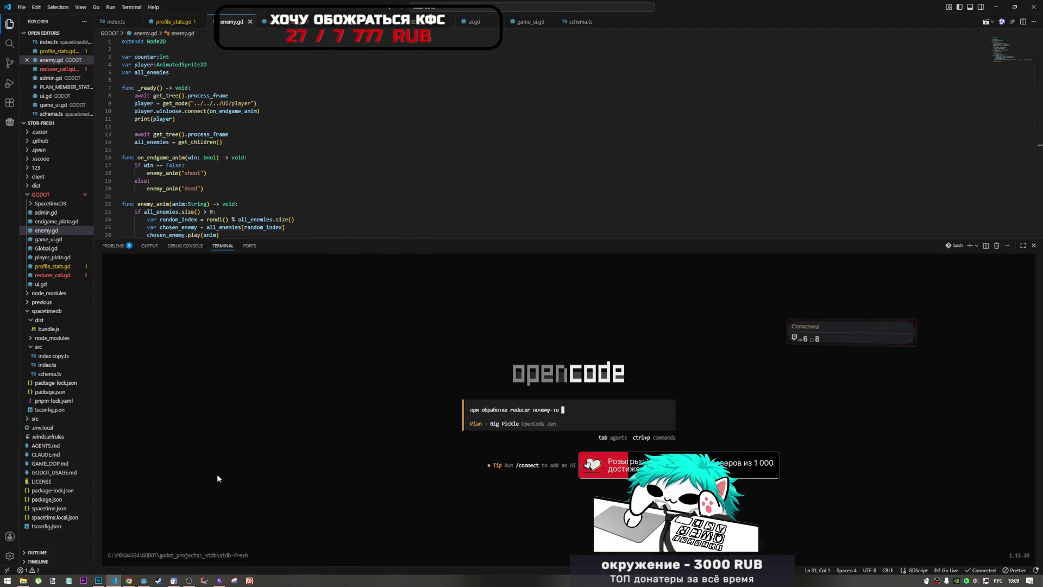
left_click(100, 581)
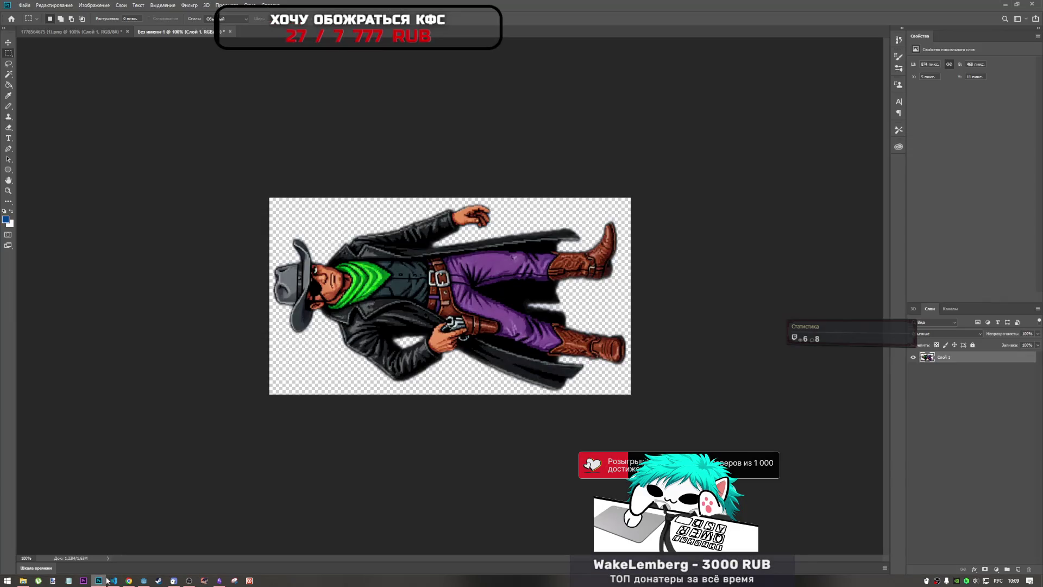
left_click(143, 581)
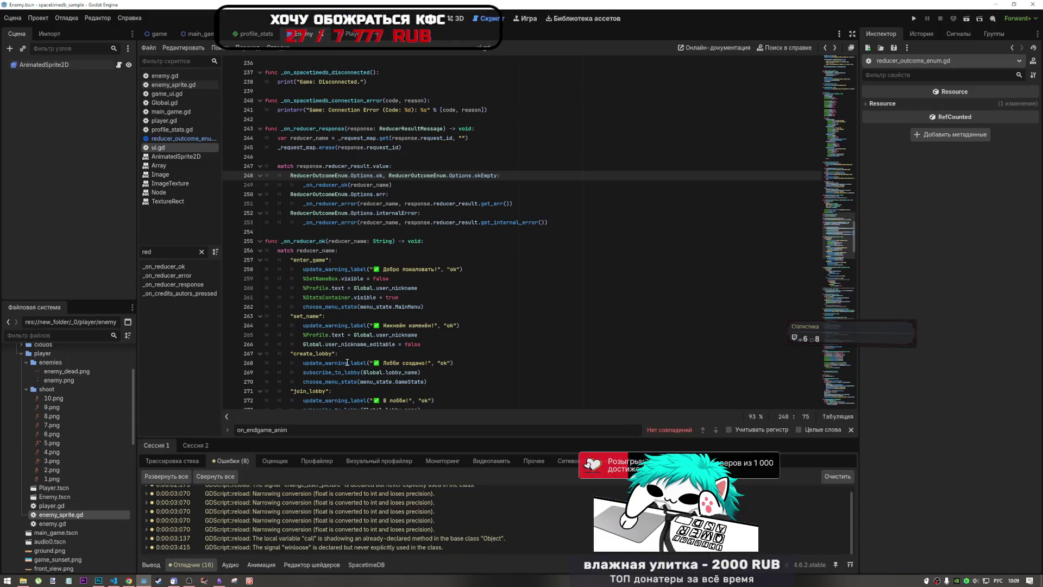
left_click(348, 363)
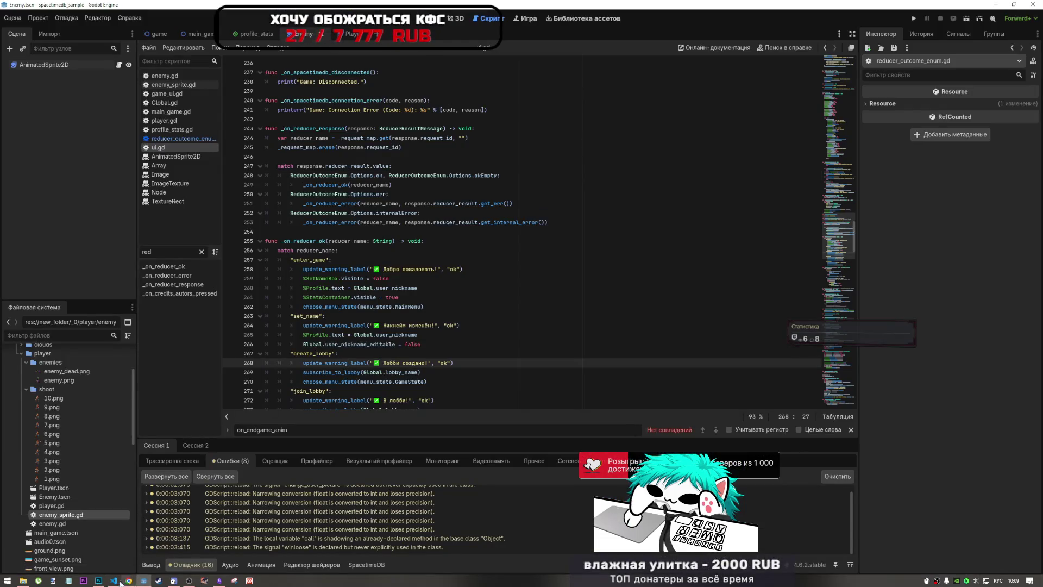
left_click(120, 581)
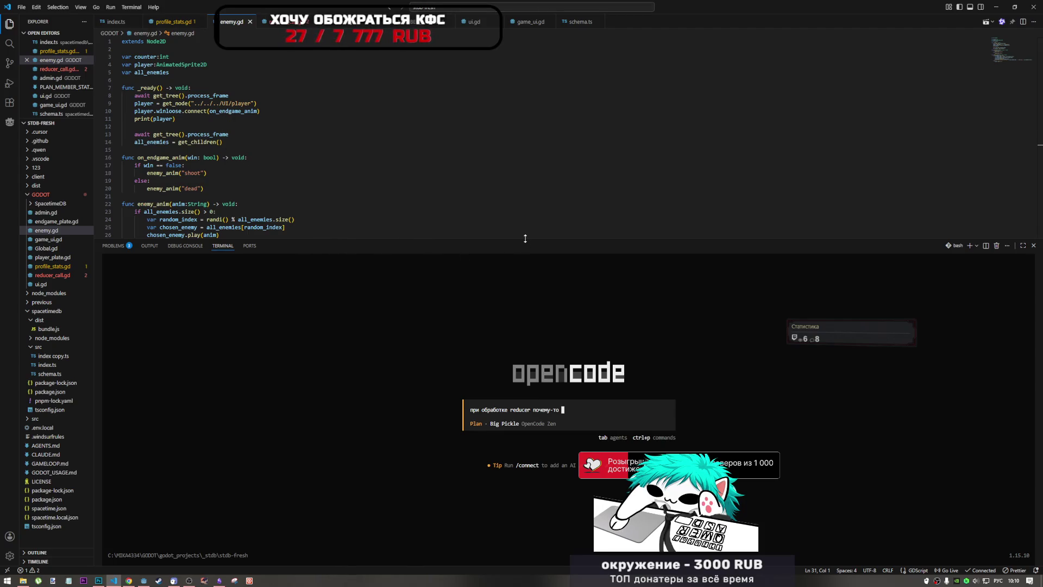
Enlarge the editor, open ui.gd, add its path to the opencode prompt and delete 'почему-то'
left_click_drag(525, 238, 516, 308)
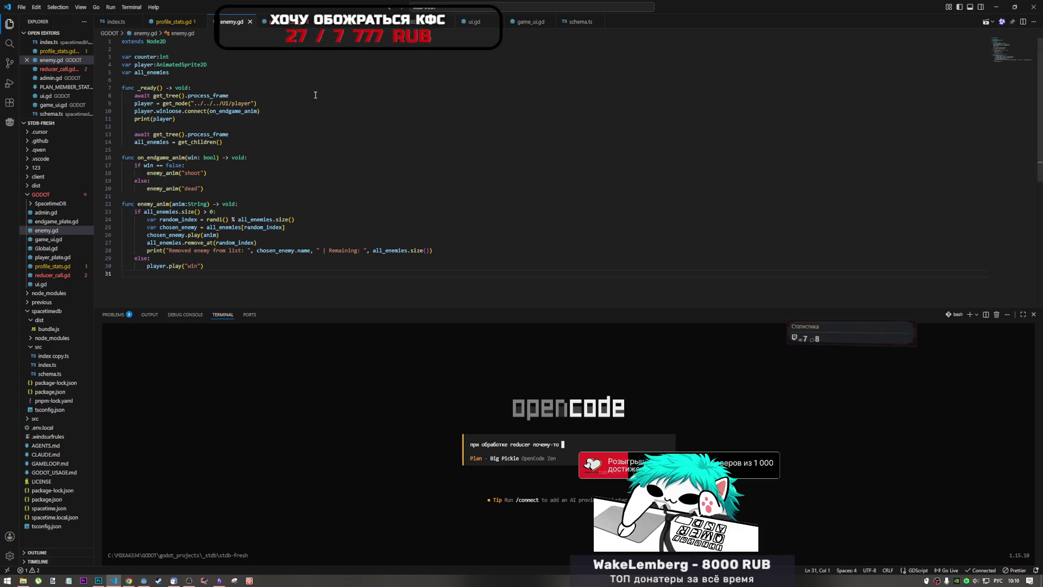
left_click(40, 284)
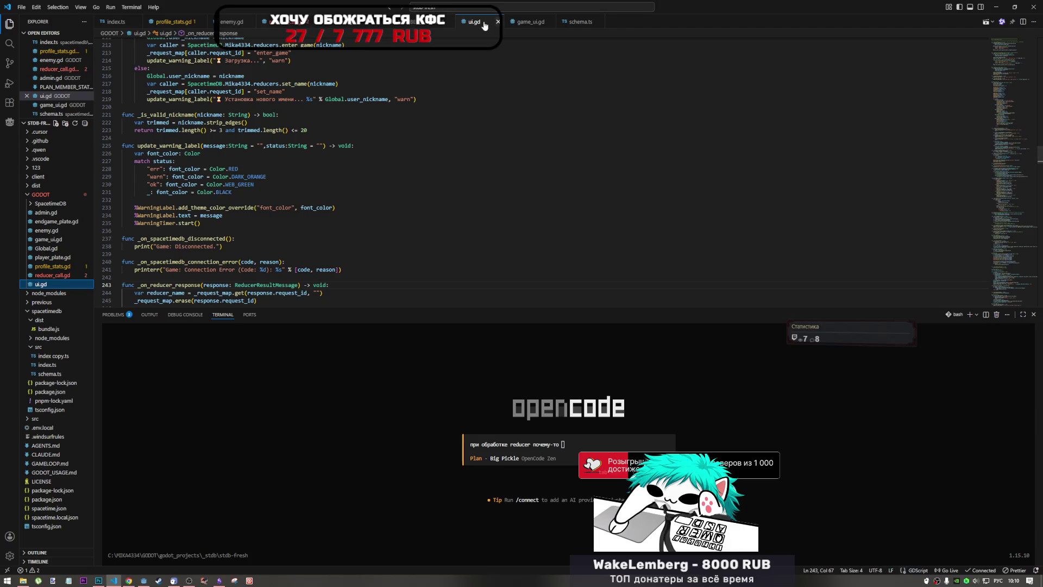
mouse_move(41, 284)
left_mouse_down()
mouse_move(536, 357)
mouse_move(586, 443)
mouse_move(571, 452)
mouse_move(534, 445)
left_mouse_up()
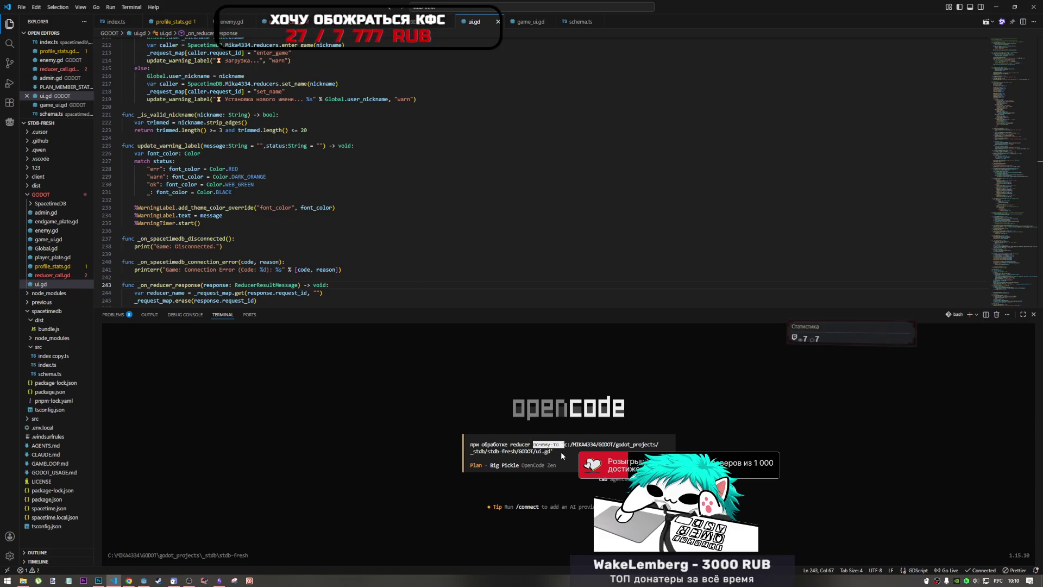
key("BackSpace")
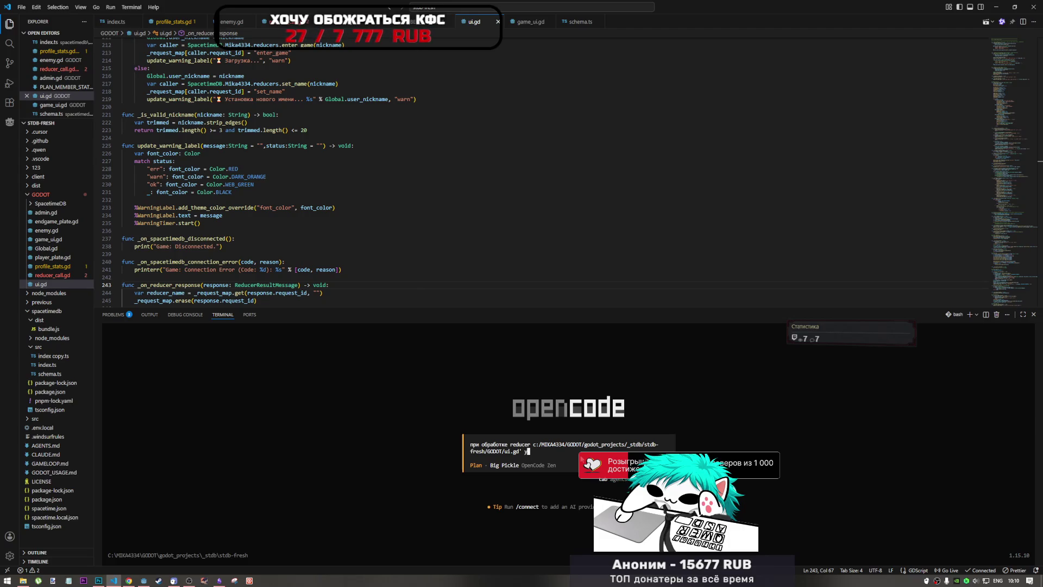
Describe the bug: pressing leave lobby on one client makes all clients leave, though only one should
key("alt+shift")
type("например")
key("alt+shift")
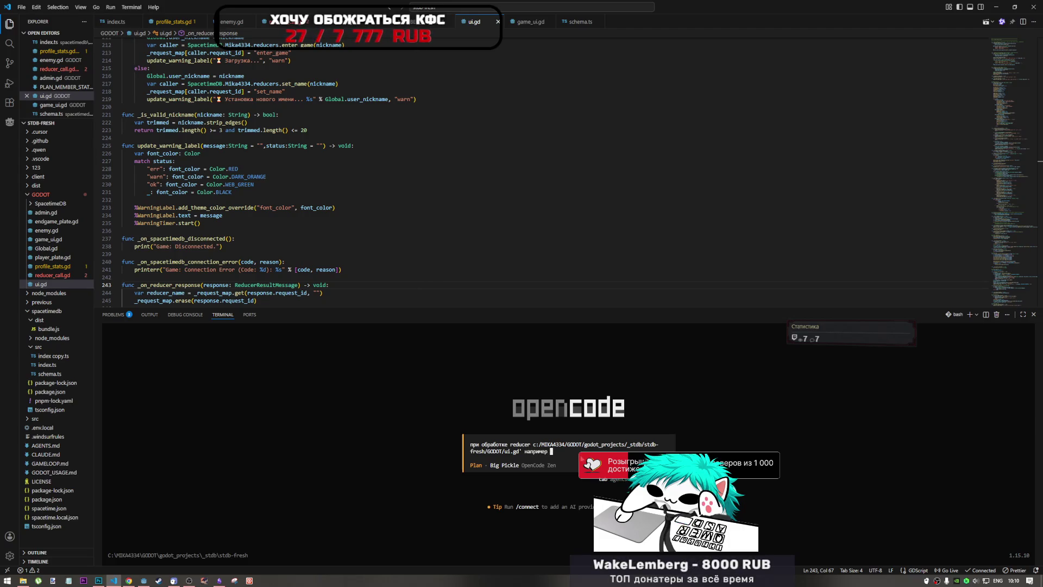
type("leave lo")
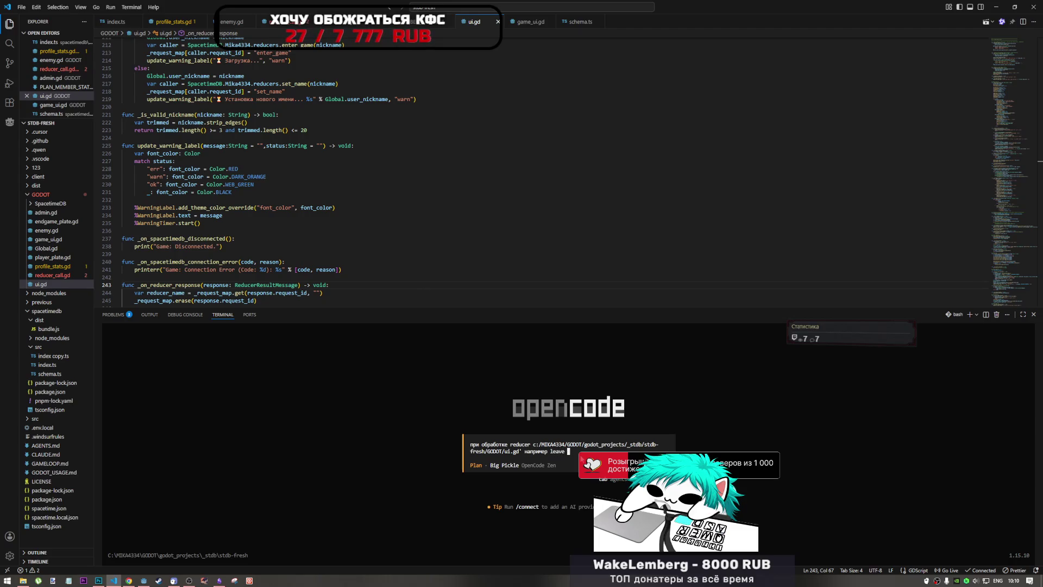
type("bby")
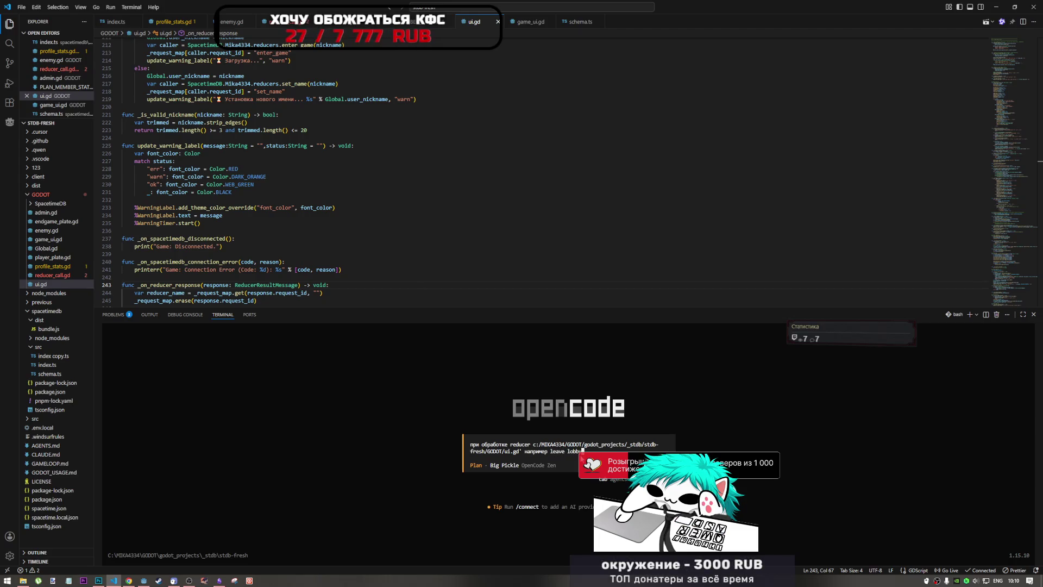
key("alt+shift")
type("при и")
type("ажатии на кн")
type("ом клиенте ")
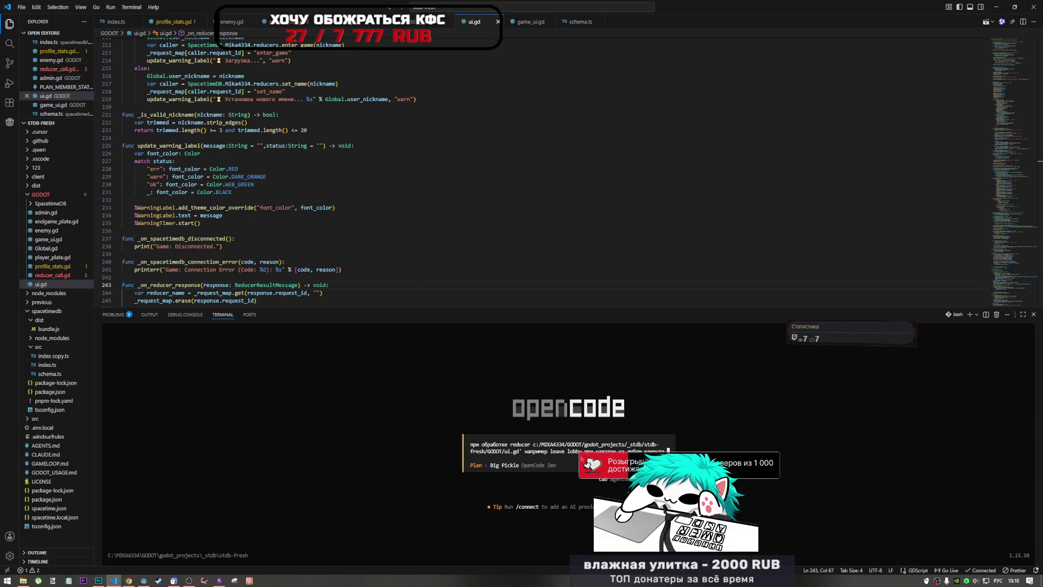
type("на")
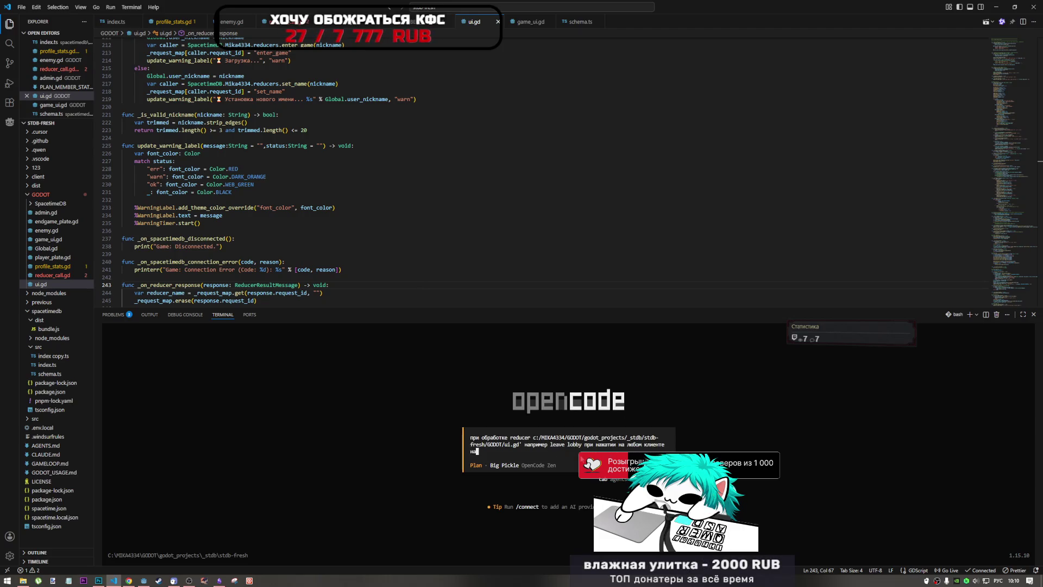
type(" всех клиентах выхо")
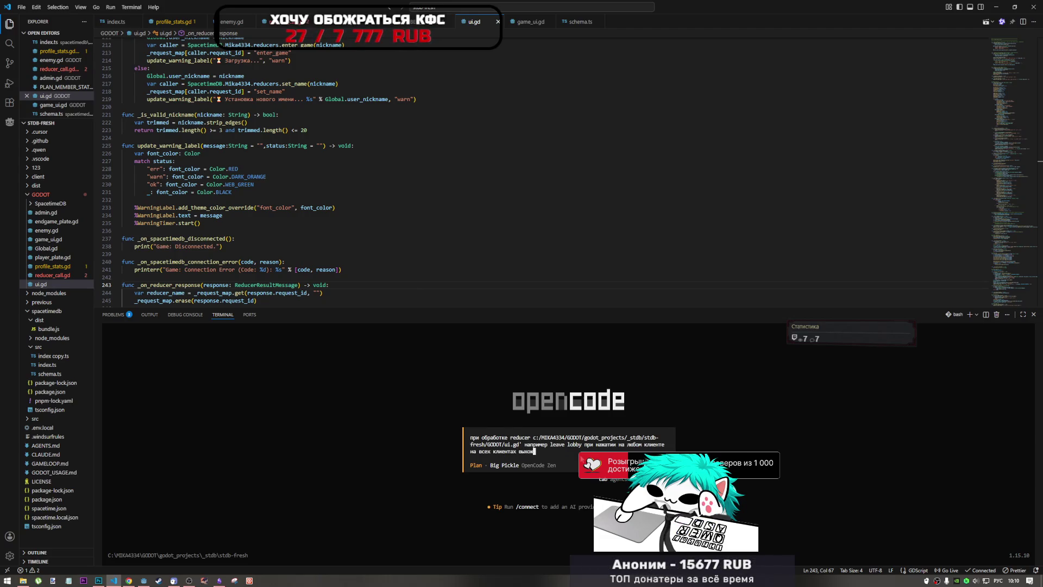
key("BackSpace")
type("дит а д")
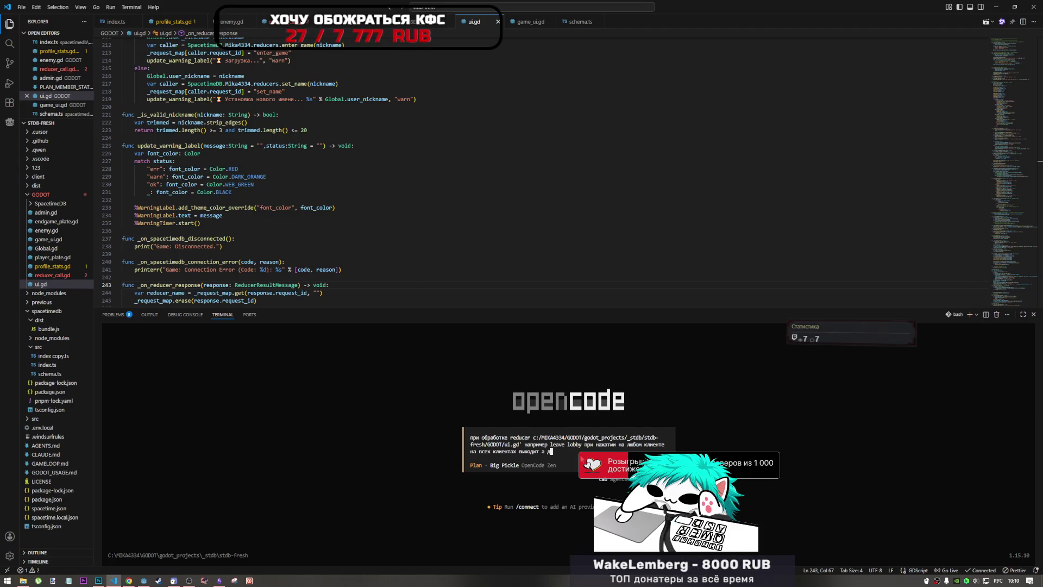
type("о")
type("лжно ")
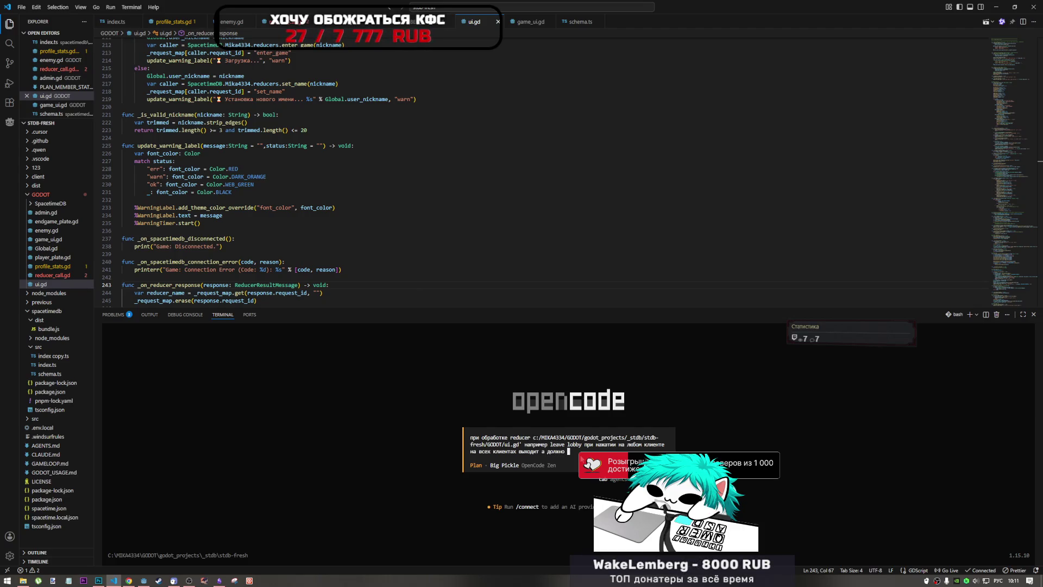
type("только из одно")
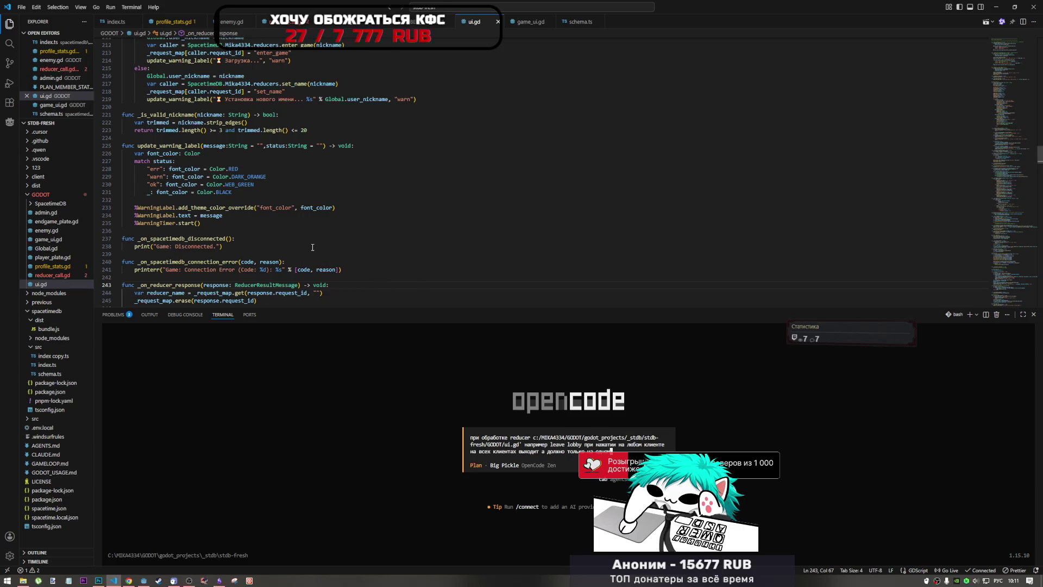
scroll(313, 246, "up", 3)
scroll(312, 245, "down", 12)
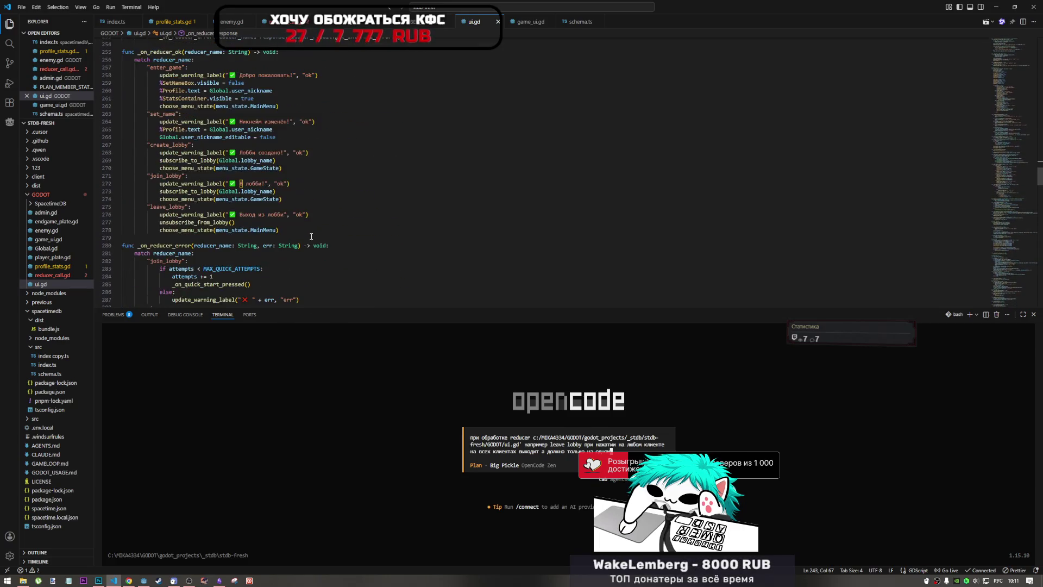
left_click(293, 166)
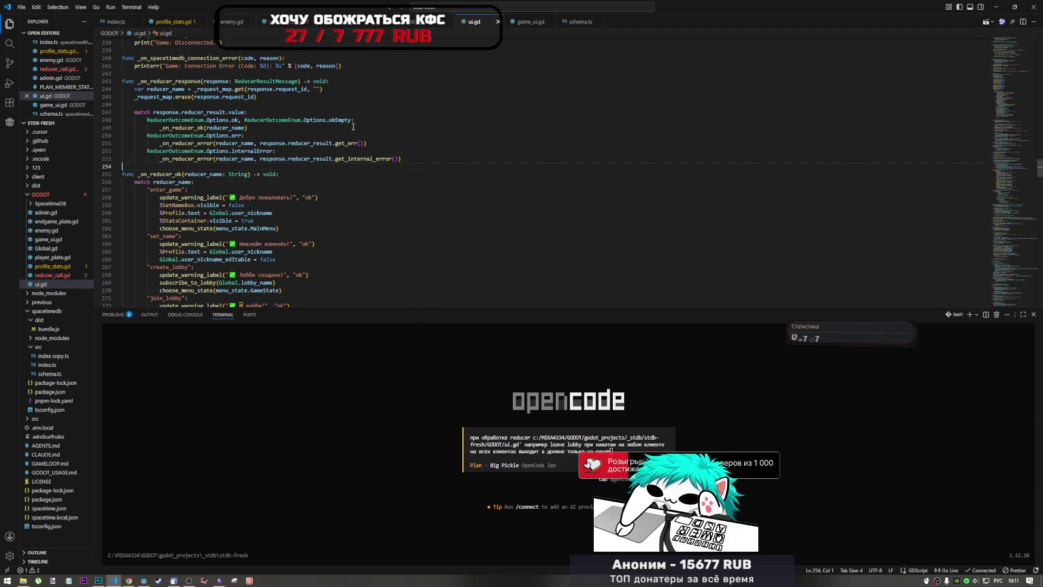
left_click_drag(352, 121, 239, 120)
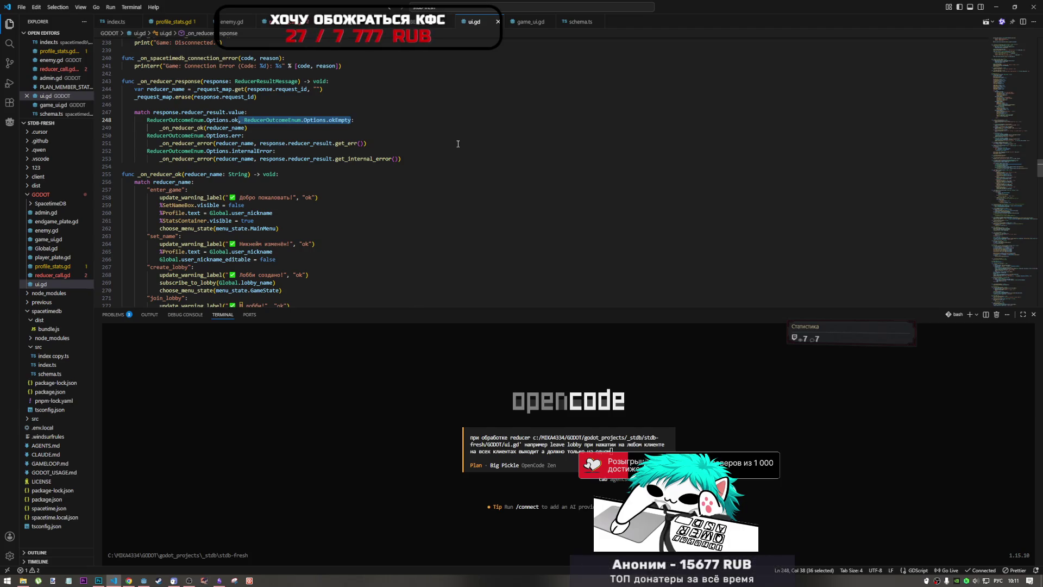
left_click(625, 450)
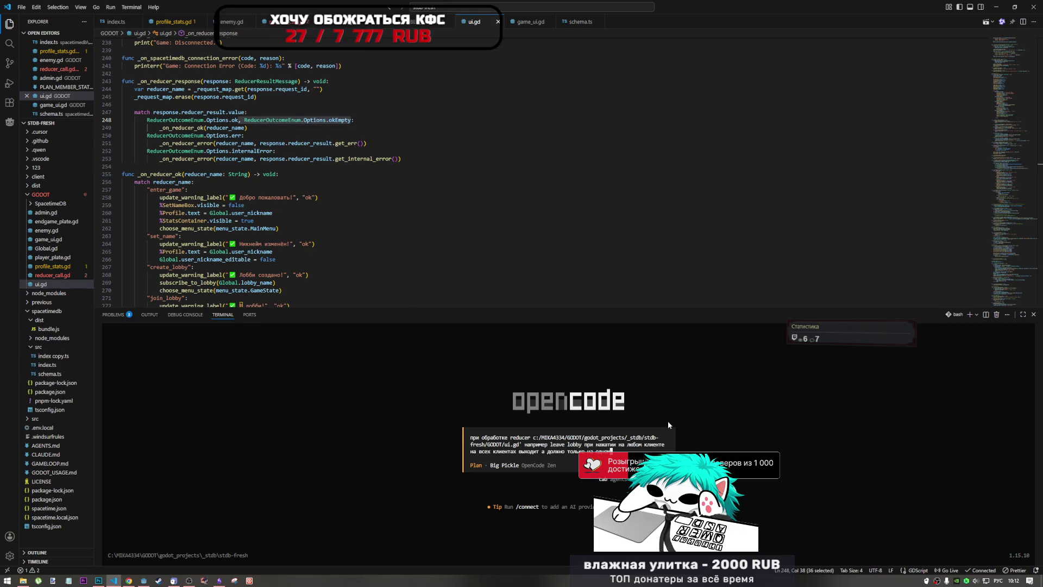
Submit the lobby-leave bug report so opencode's Big Pickle Plan agent starts working on it
key("Return")
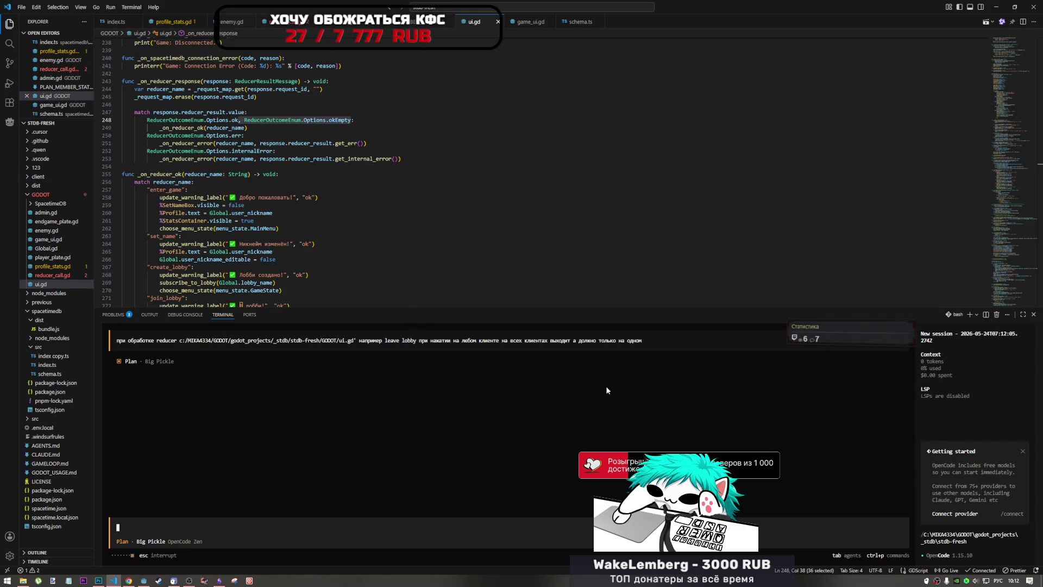
scroll(260, 174, "down", 4)
scroll(260, 174, "up", 5)
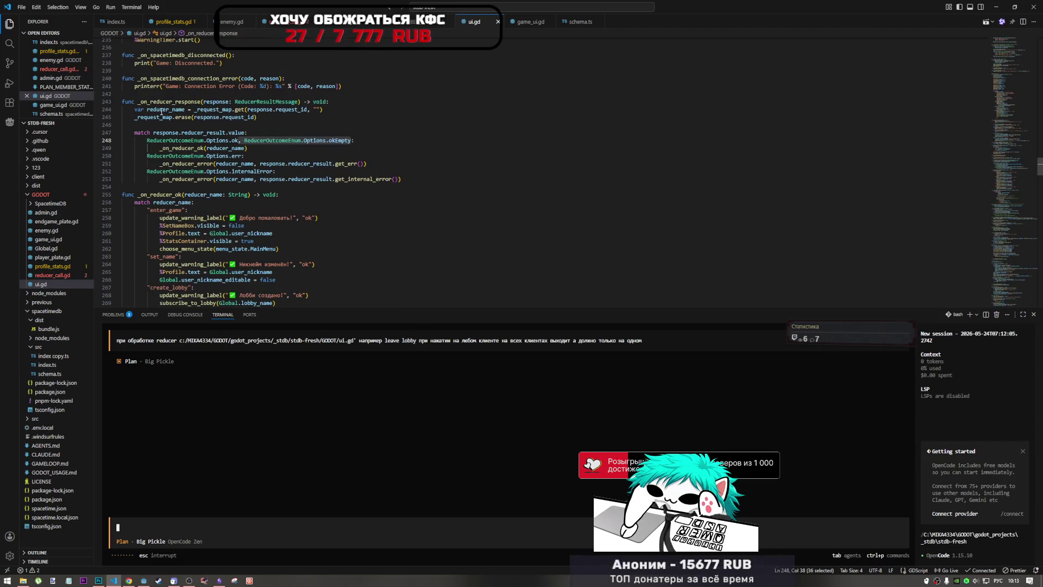
Select the _request_map name on line 244 of ui.gd and search the file for it
left_click(238, 117)
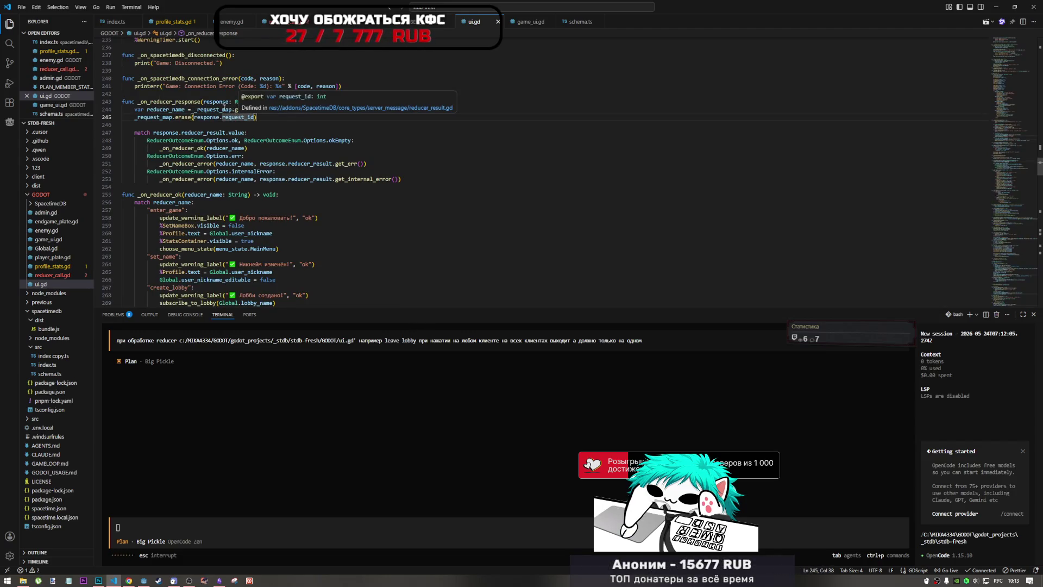
left_click_drag(210, 109, 230, 109)
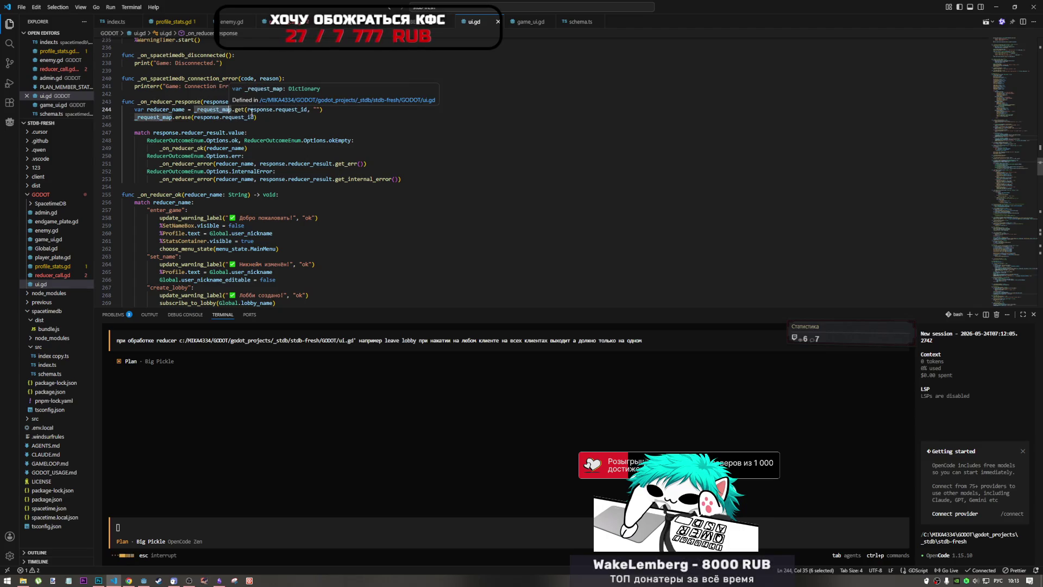
double_click(219, 110)
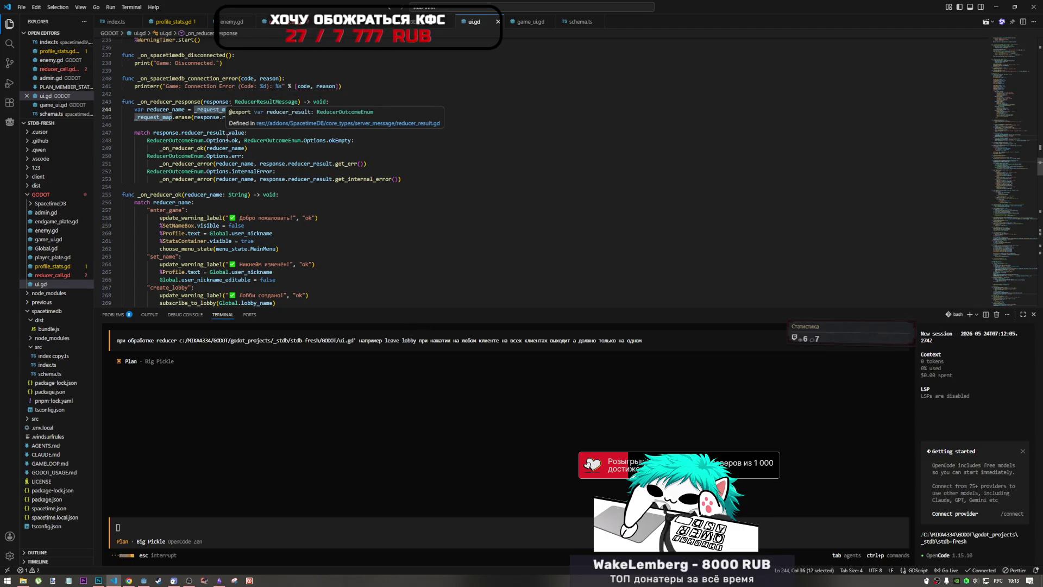
key("ctrl+f")
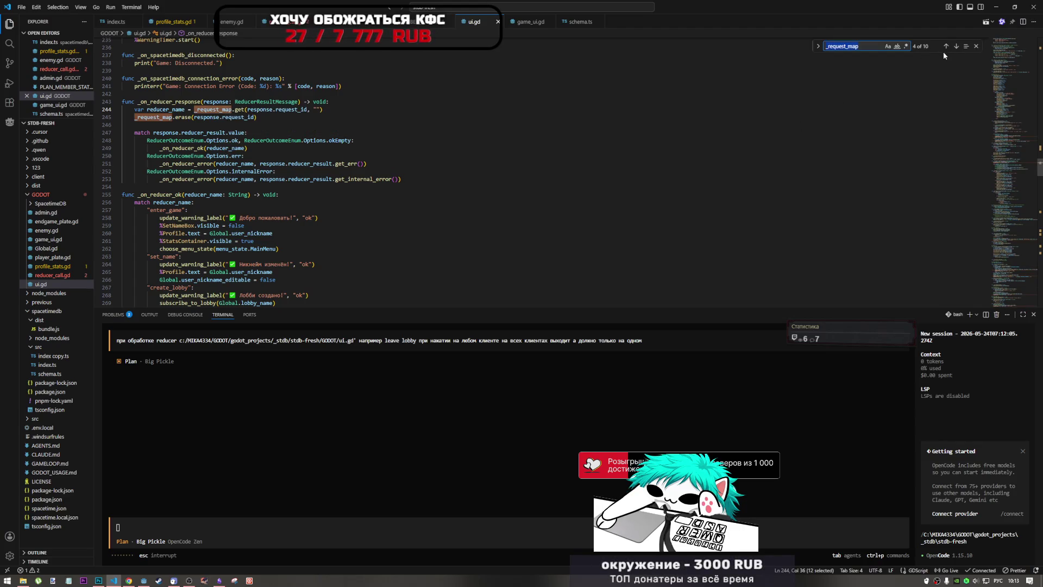
Step through the _request_map matches from its declaration to the reducer response handler
left_click(947, 46)
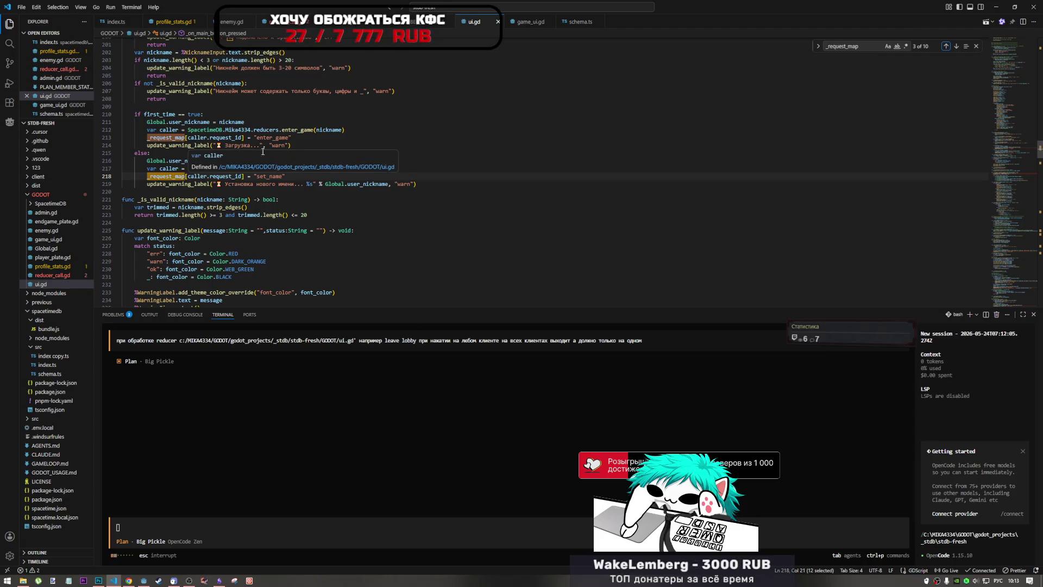
left_click(949, 49)
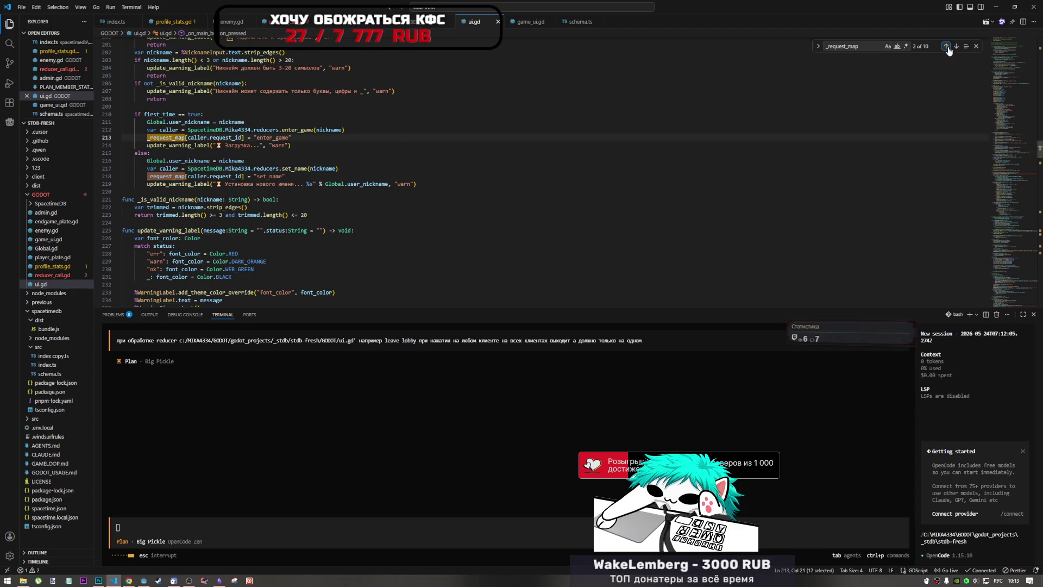
left_click(950, 50)
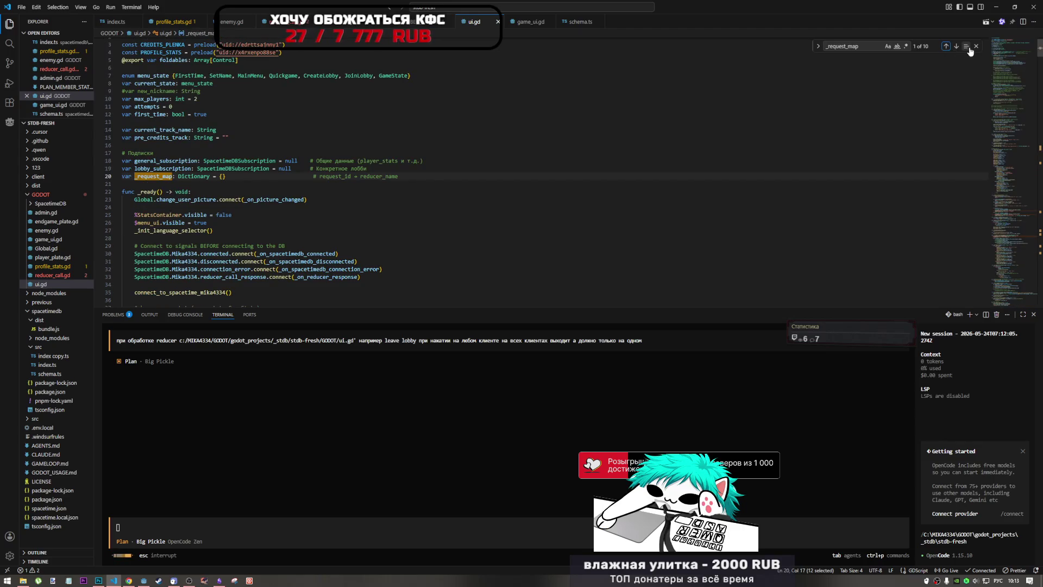
left_click(955, 47)
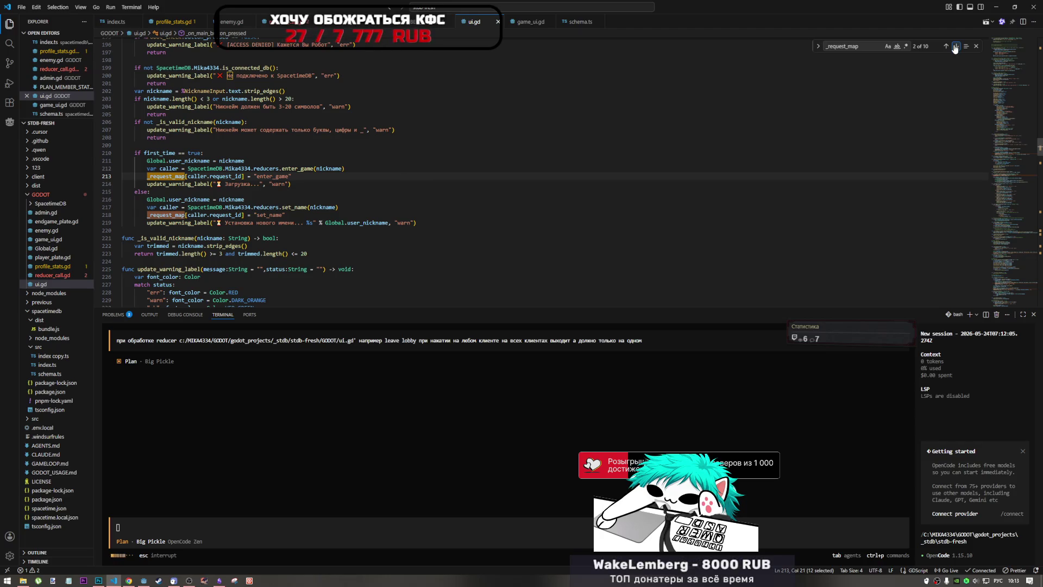
left_click(955, 47)
left_click(955, 47)
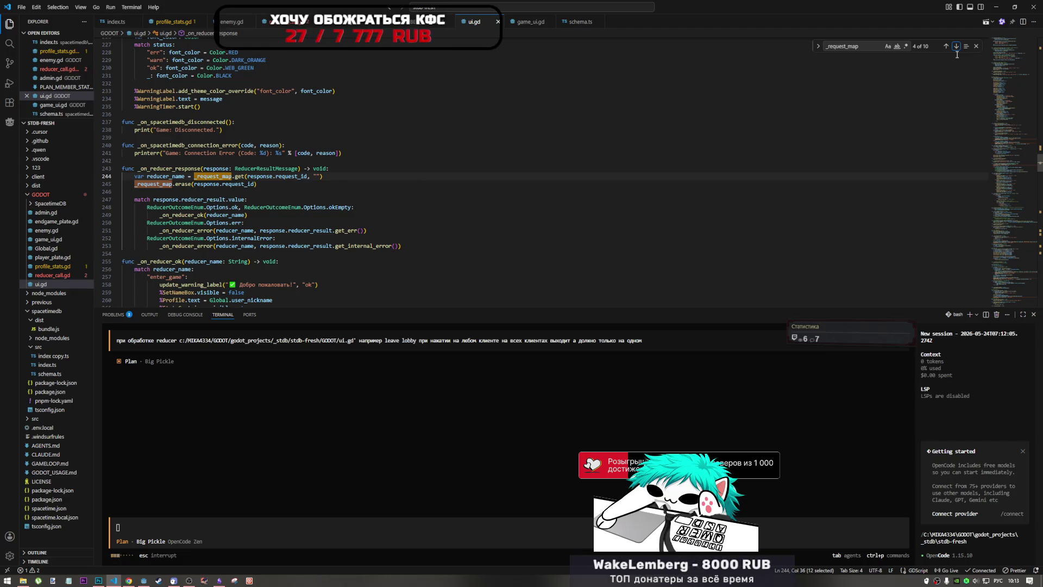
left_click(351, 412)
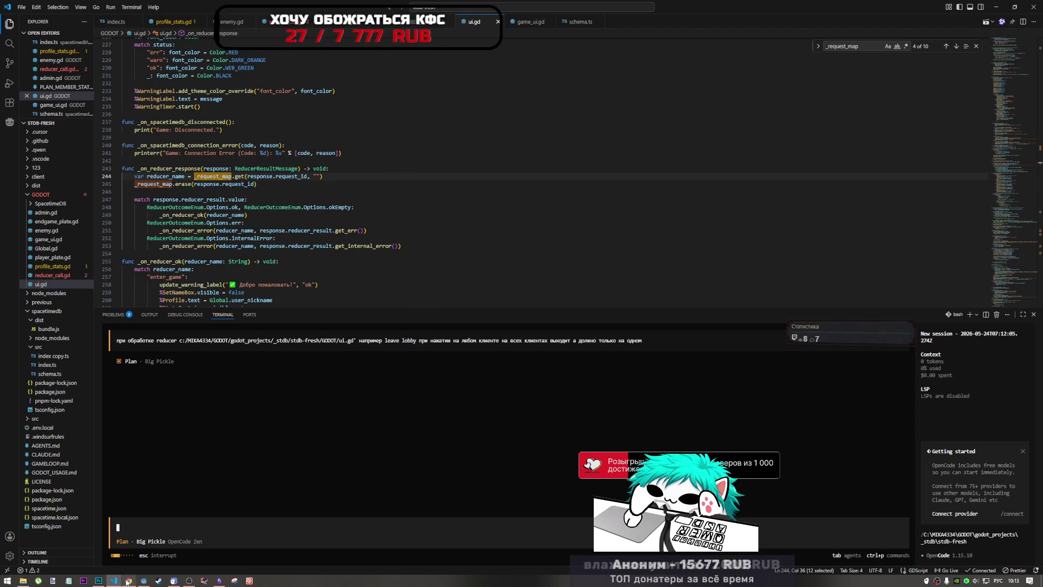
scroll(155, 230, "down", 4)
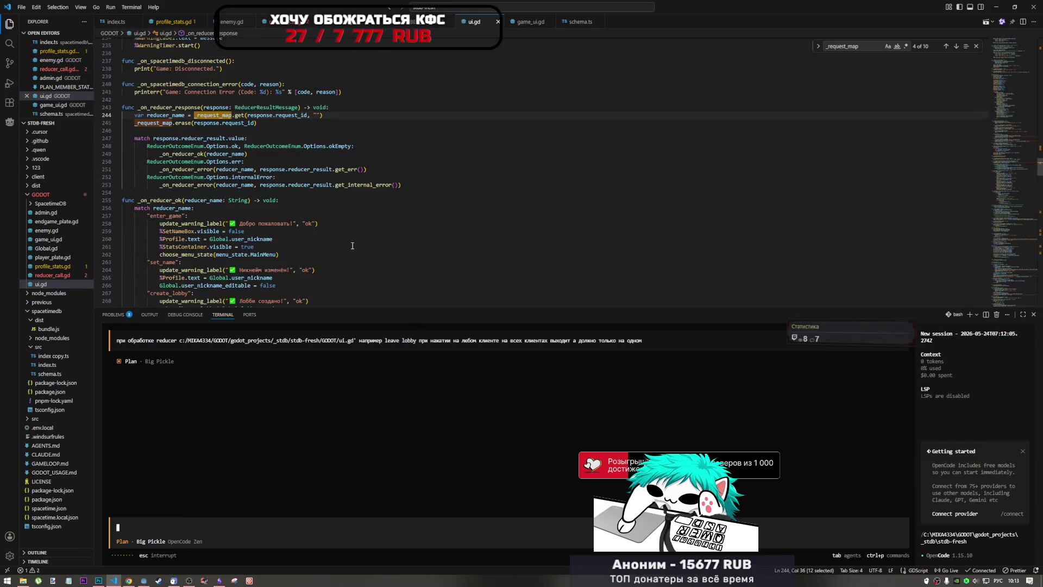
Scroll ui.gd through the _on_reducer_ok leave_lobby case and _on_reducer_error
scroll(155, 229, "down", 3)
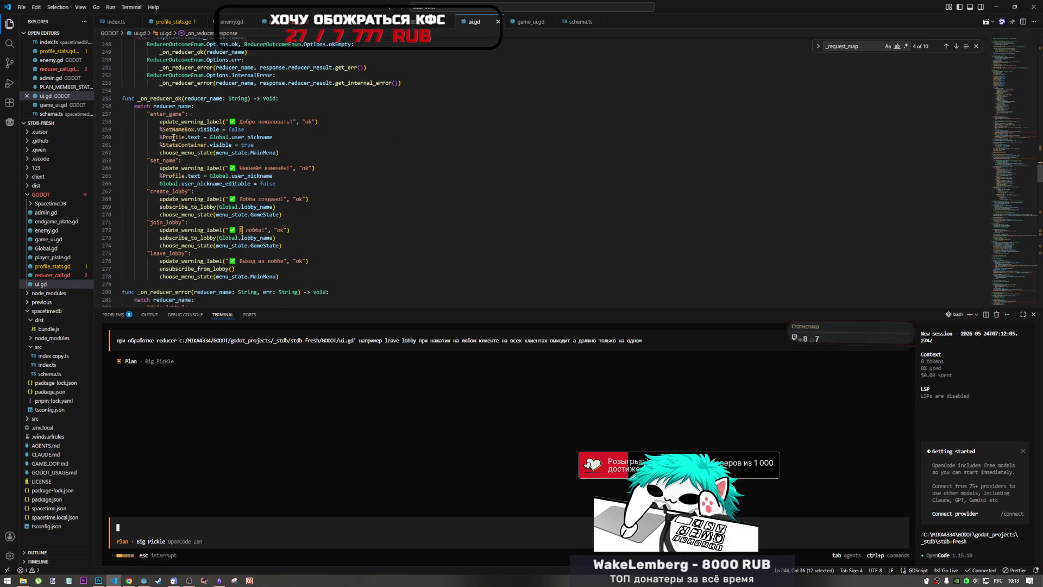
scroll(187, 203, "down", 2)
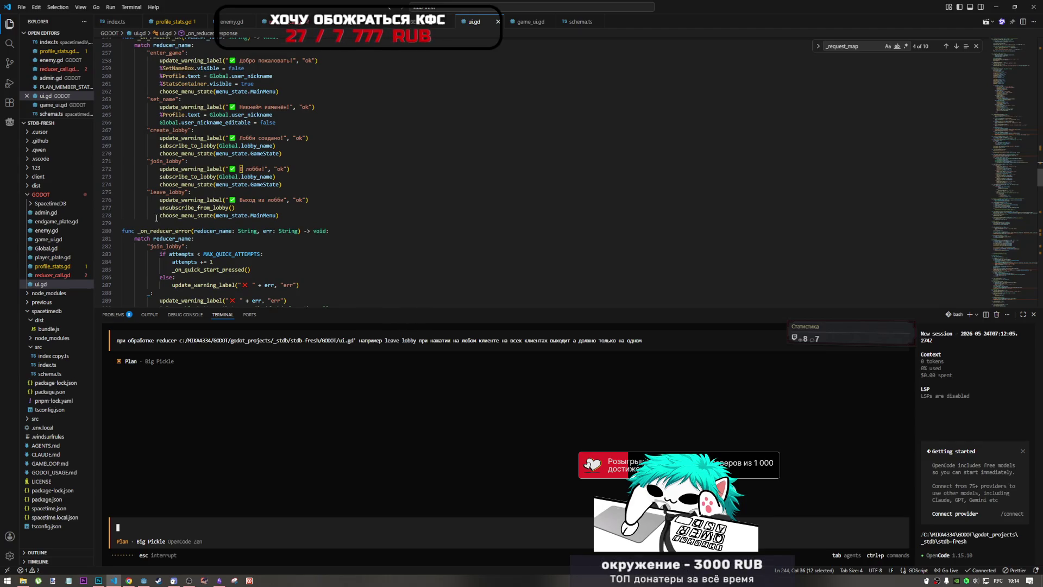
scroll(159, 219, "down", 3)
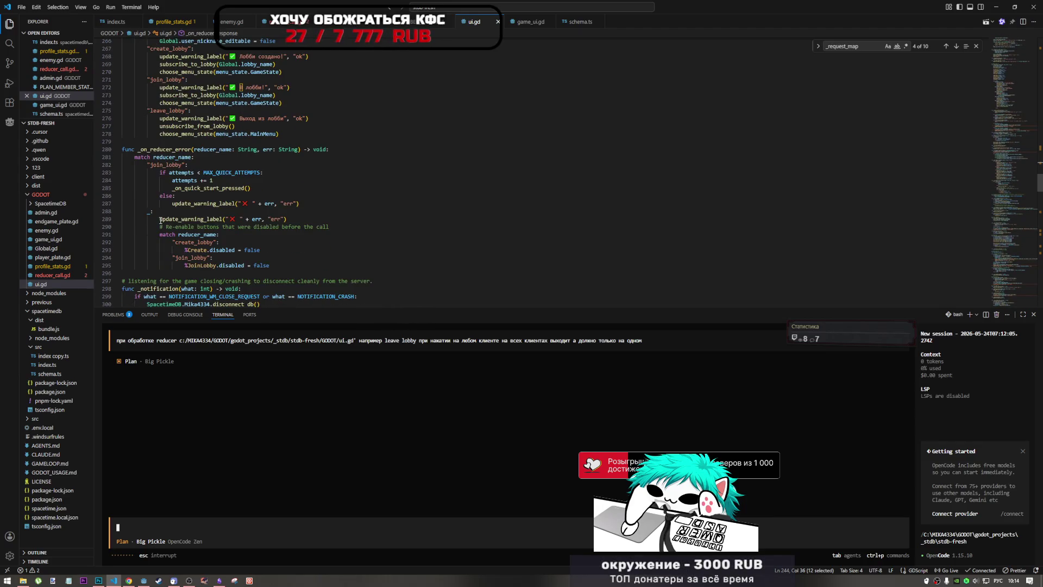
scroll(161, 220, "down", 2)
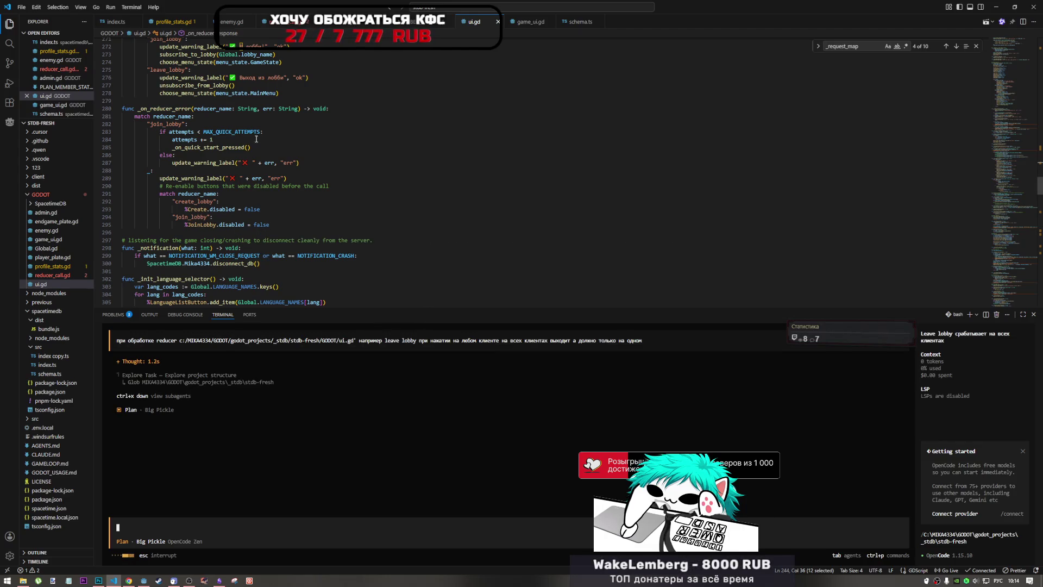
scroll(151, 176, "down", 3)
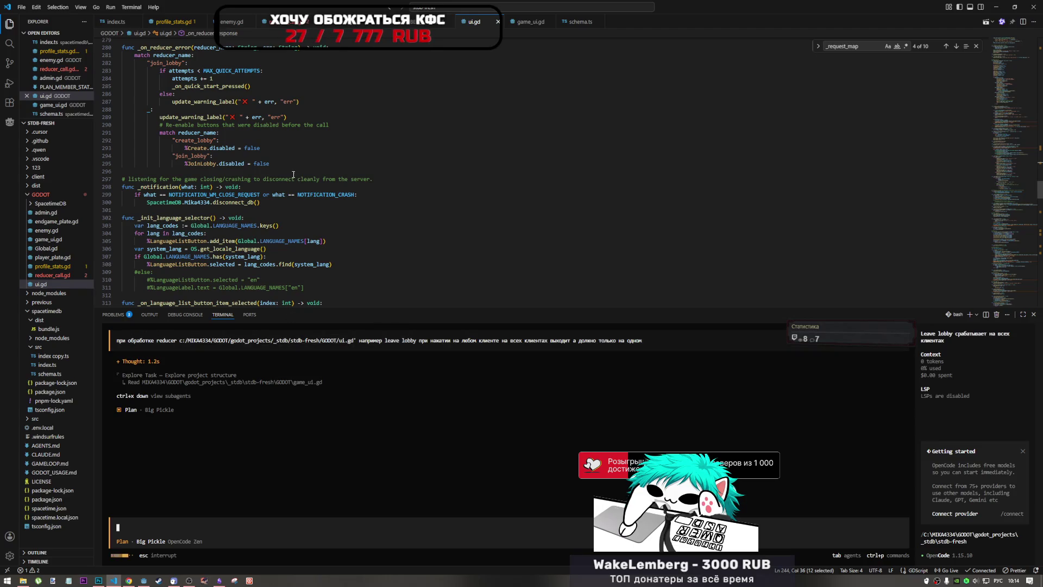
scroll(298, 202, "down", 2)
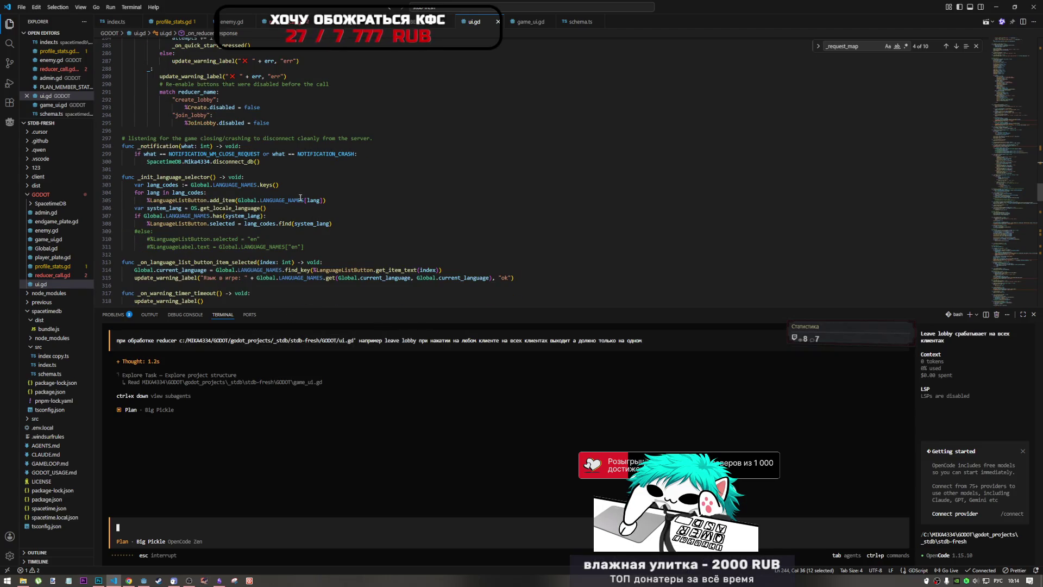
mouse_move(299, 202)
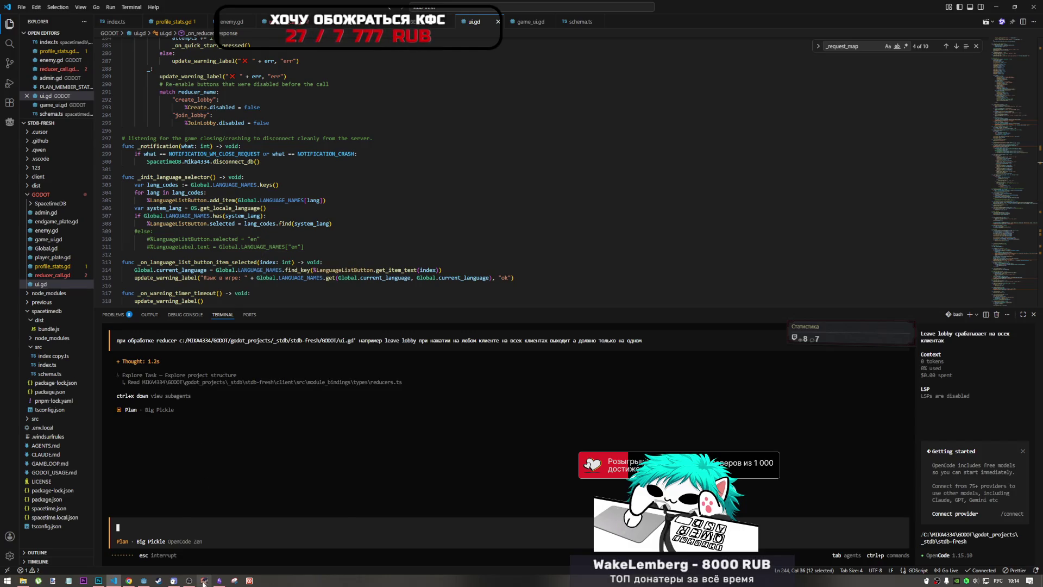
In Godot, open the Player scene's player.gd and select the EndGame state argument on line 40
mouse_move(143, 580)
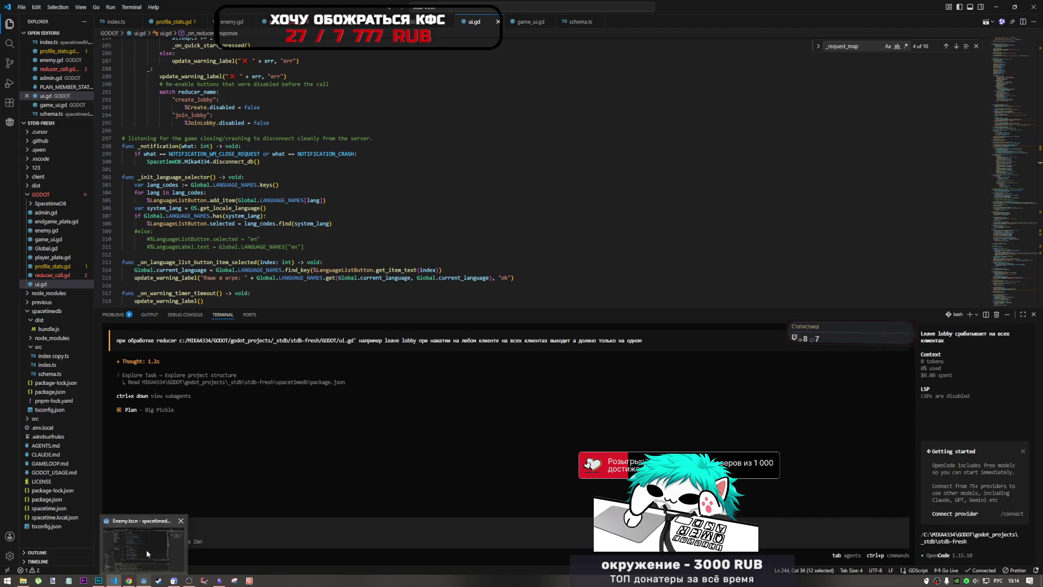
left_click(146, 550)
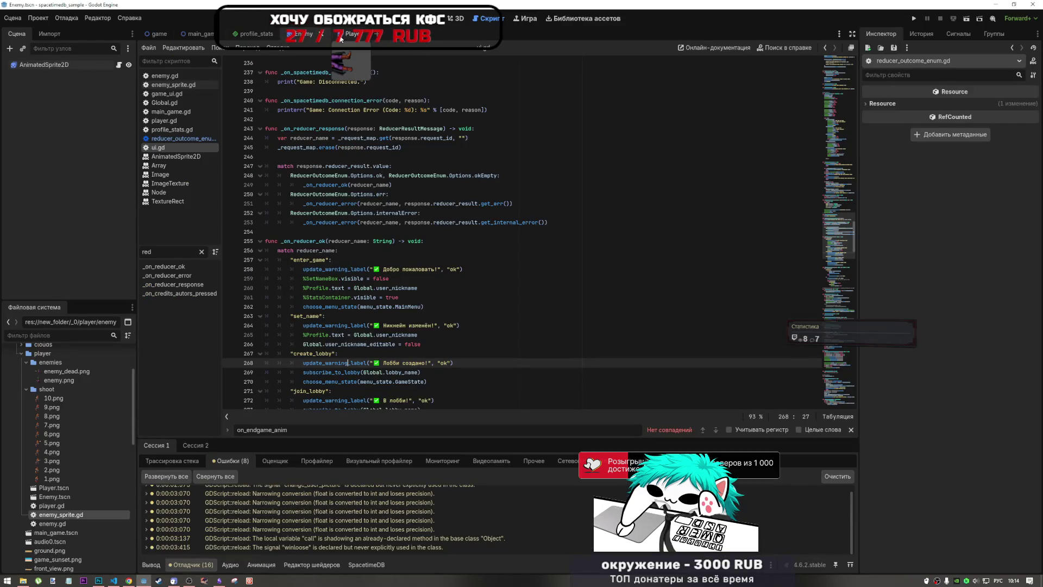
left_click(348, 34)
left_click(307, 36)
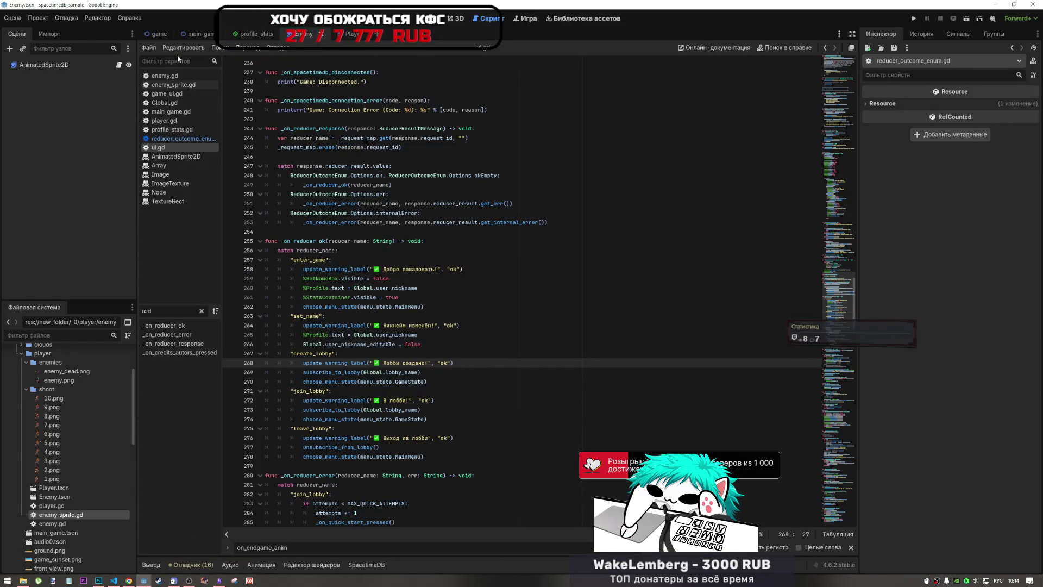
left_click(348, 33)
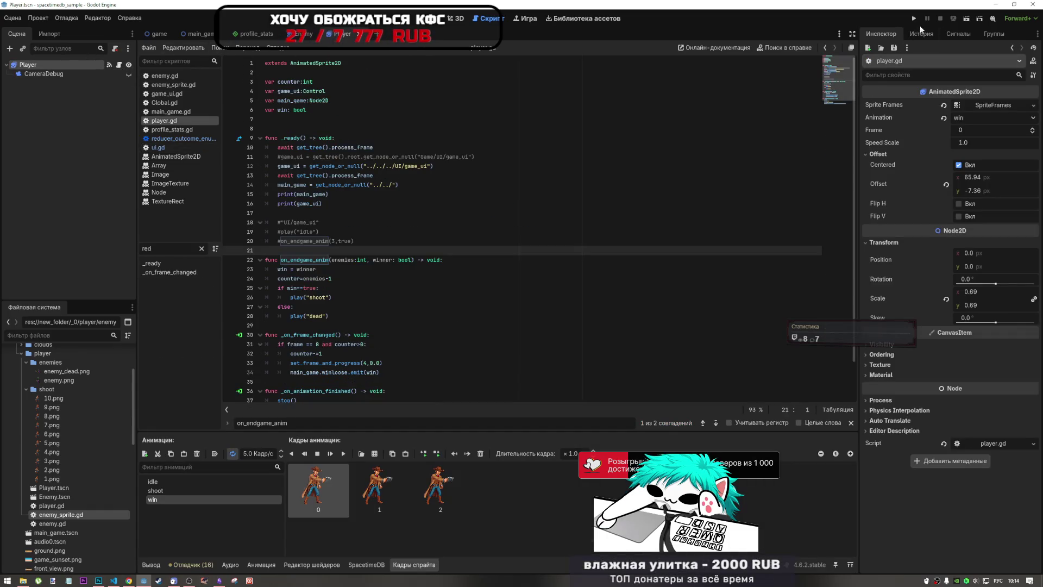
left_click(940, 34)
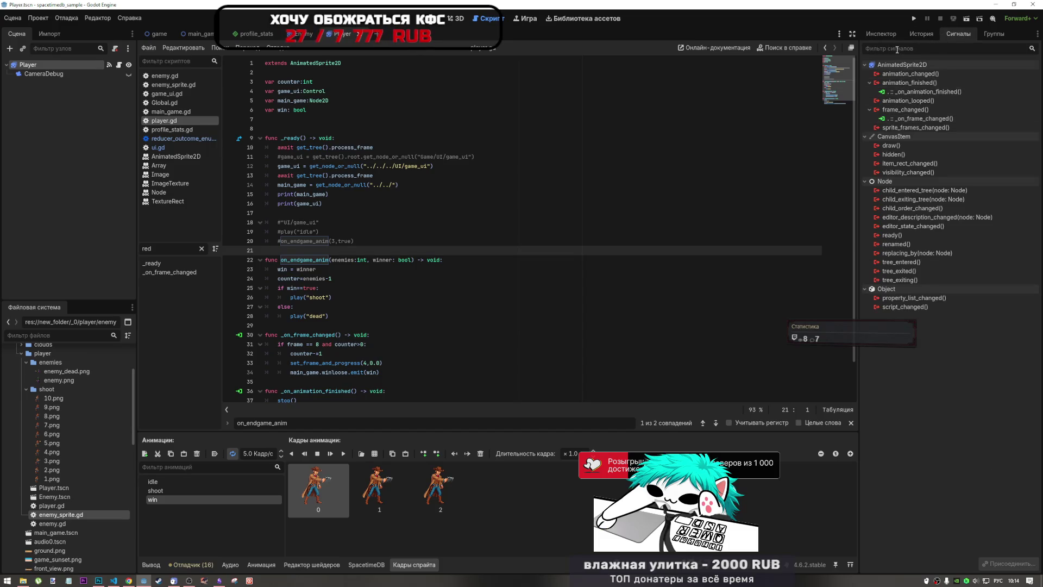
left_click(884, 35)
scroll(331, 391, "down", 2)
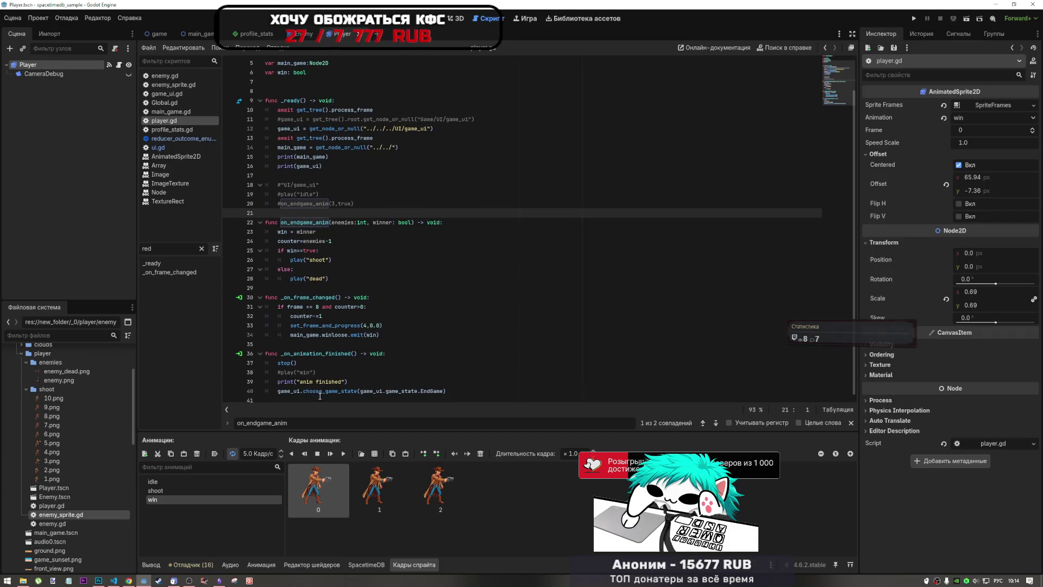
left_click_drag(331, 391, 452, 393)
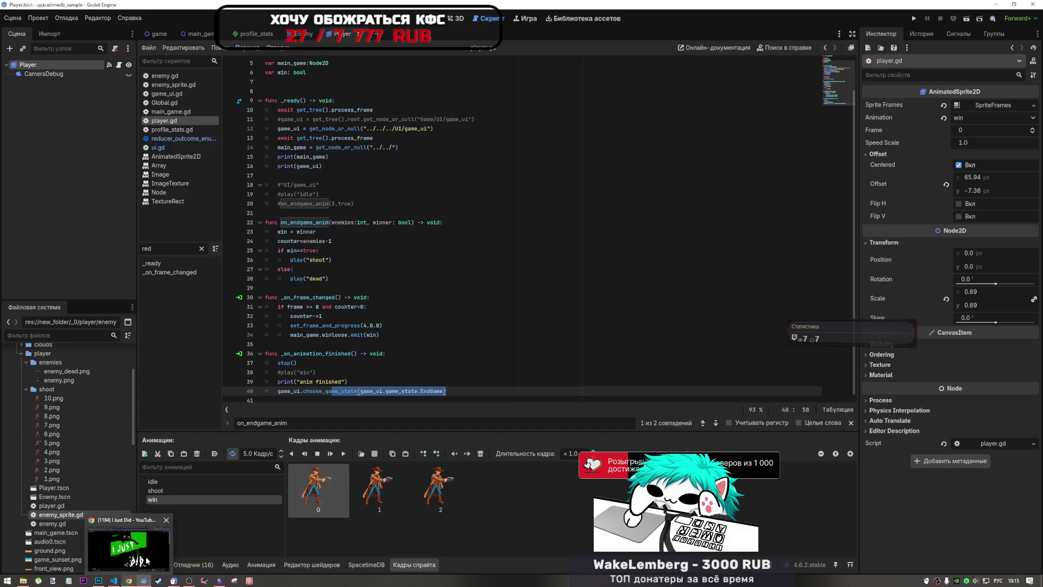
Check the browser and the agent's progress in VS Code, then return to Godot
left_click(126, 580)
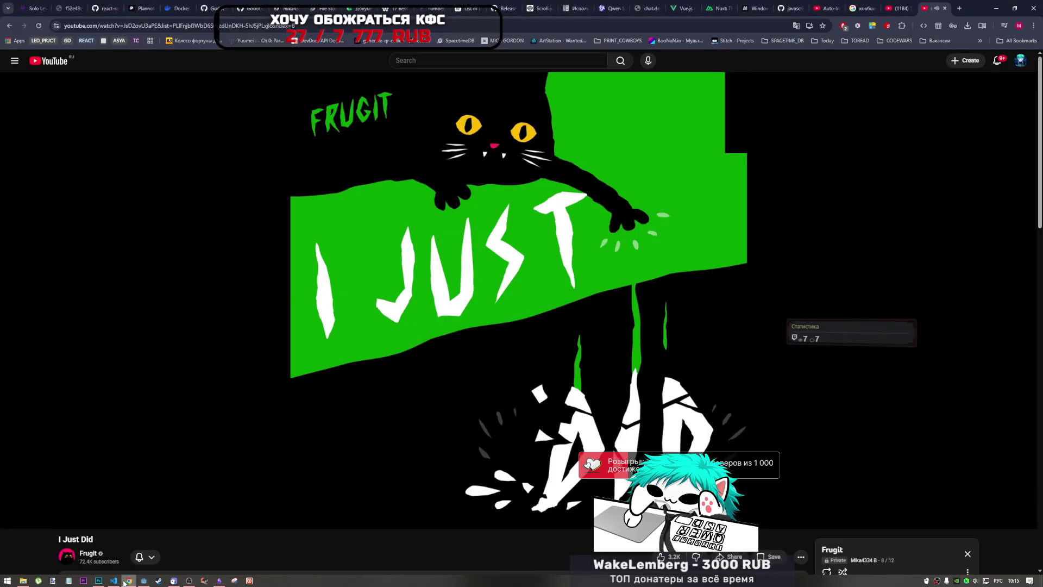
left_click(116, 583)
left_click(115, 583)
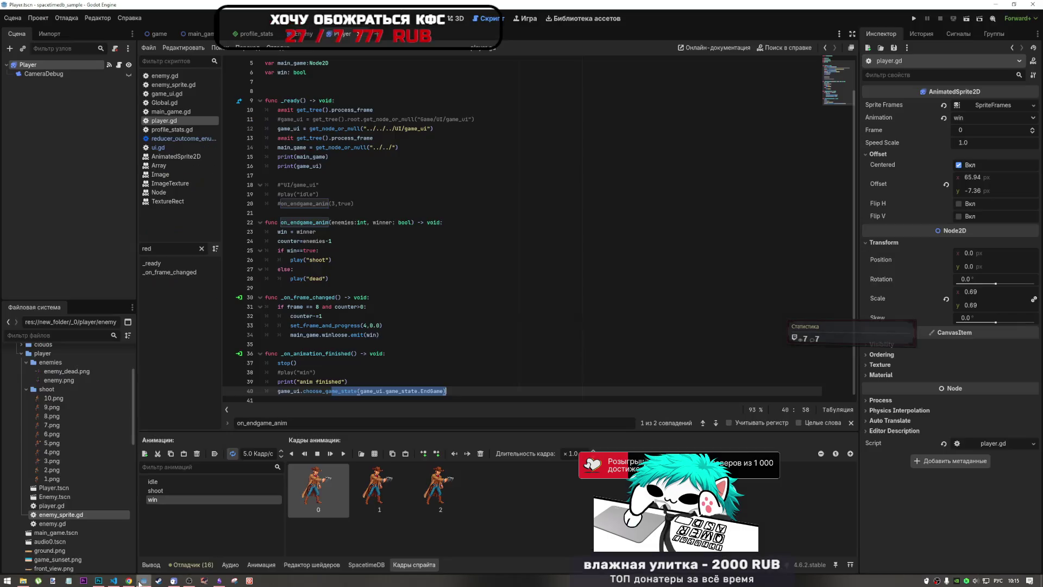
left_click(115, 582)
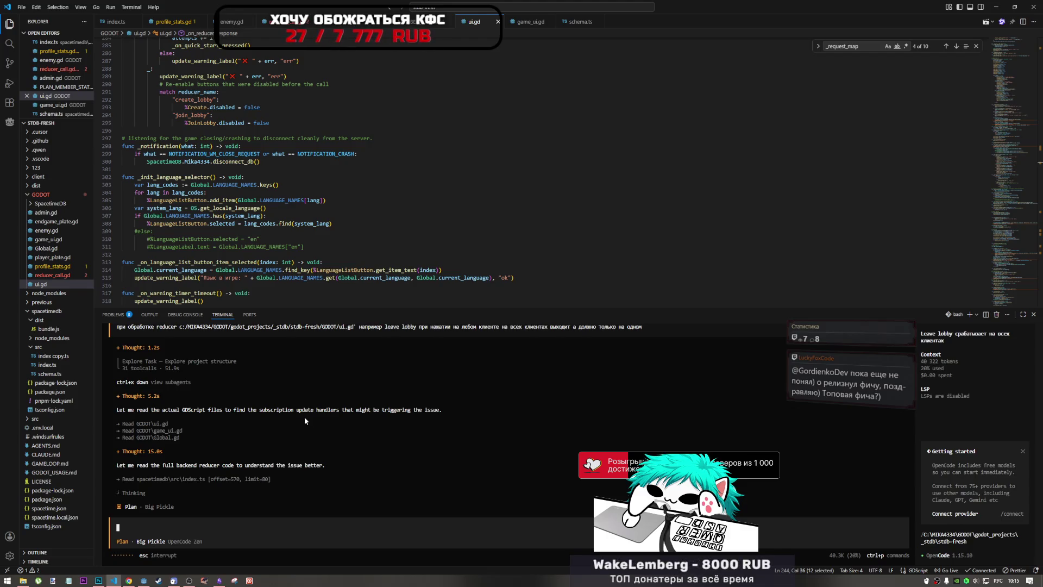
left_click(144, 580)
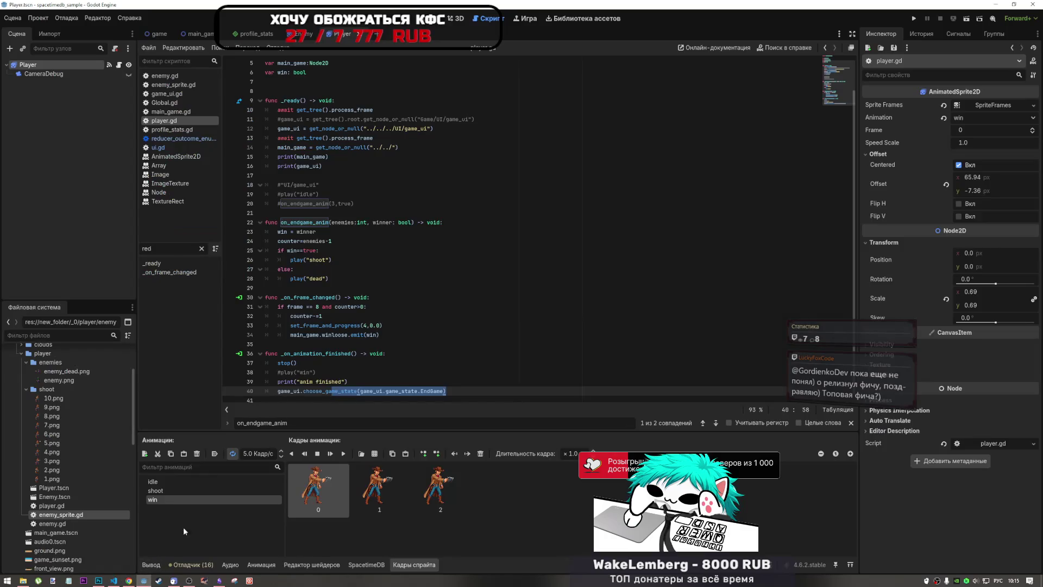
Highlight line 40's game_ui call and line 28's dead animation call, then go to VS Code
left_click_drag(457, 391, 297, 386)
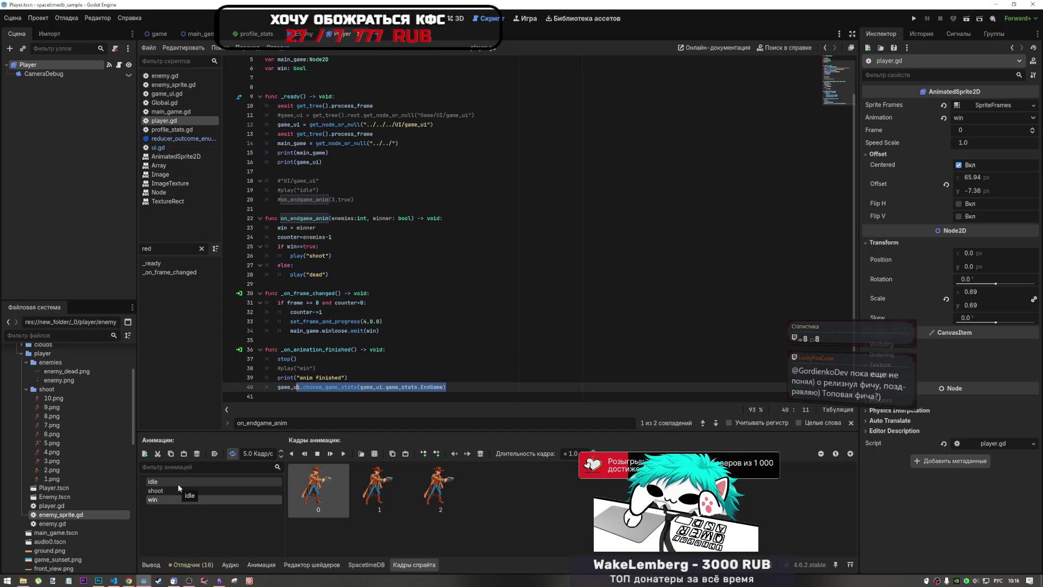
left_click_drag(304, 274, 332, 275)
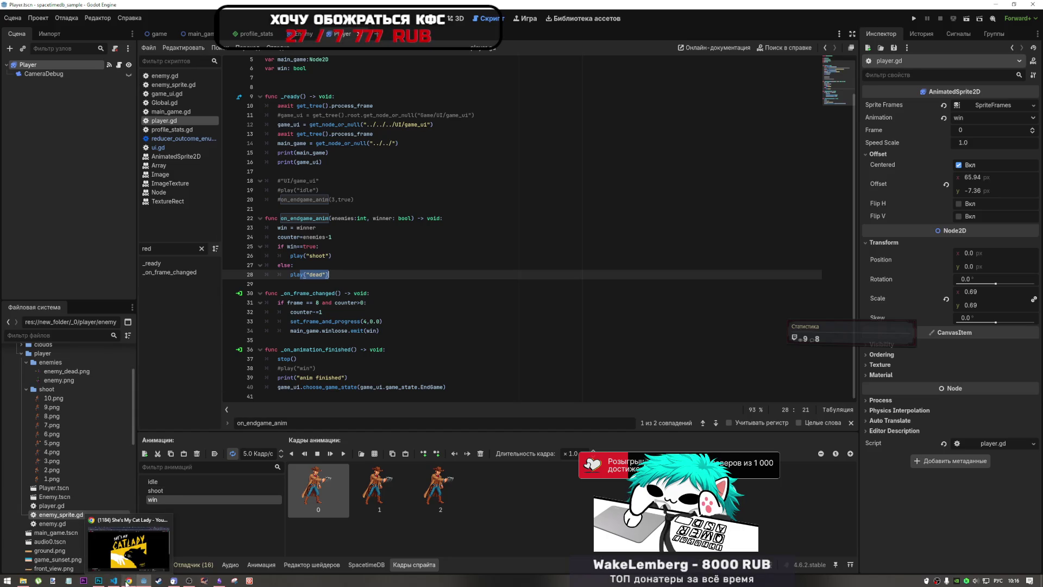
mouse_move(99, 582)
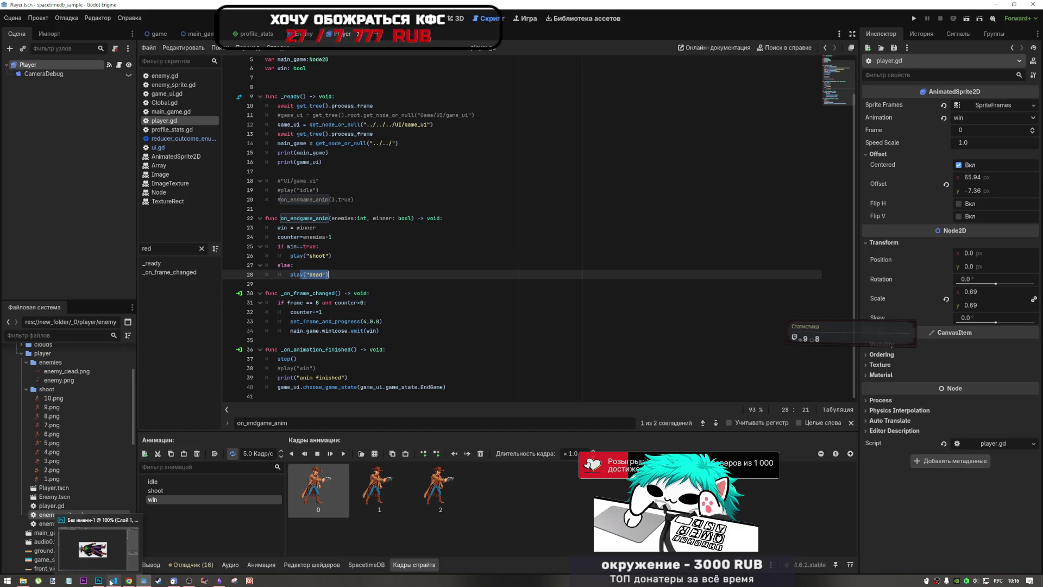
left_click(114, 581)
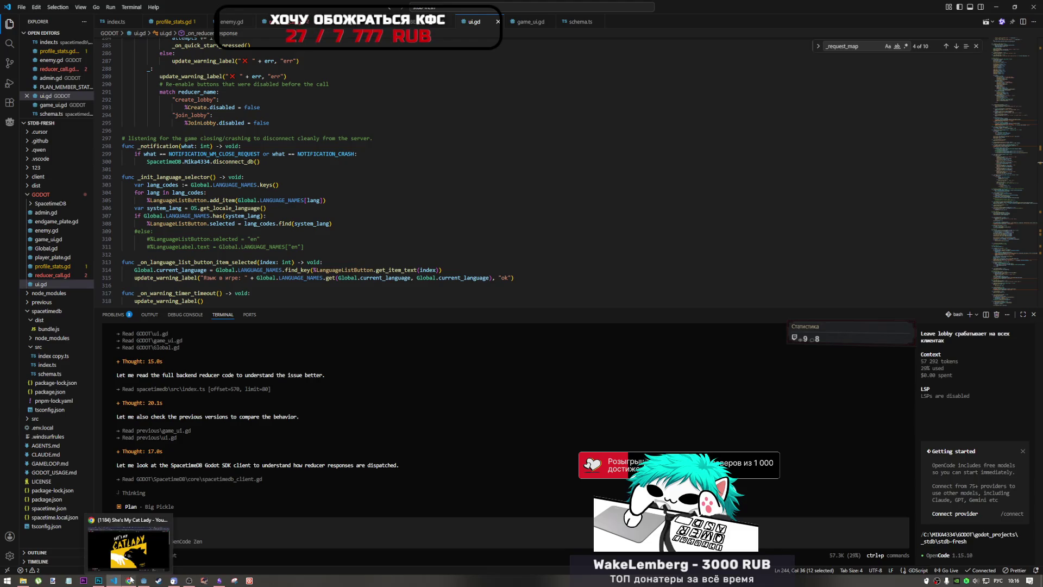
mouse_move(99, 583)
mouse_move(143, 580)
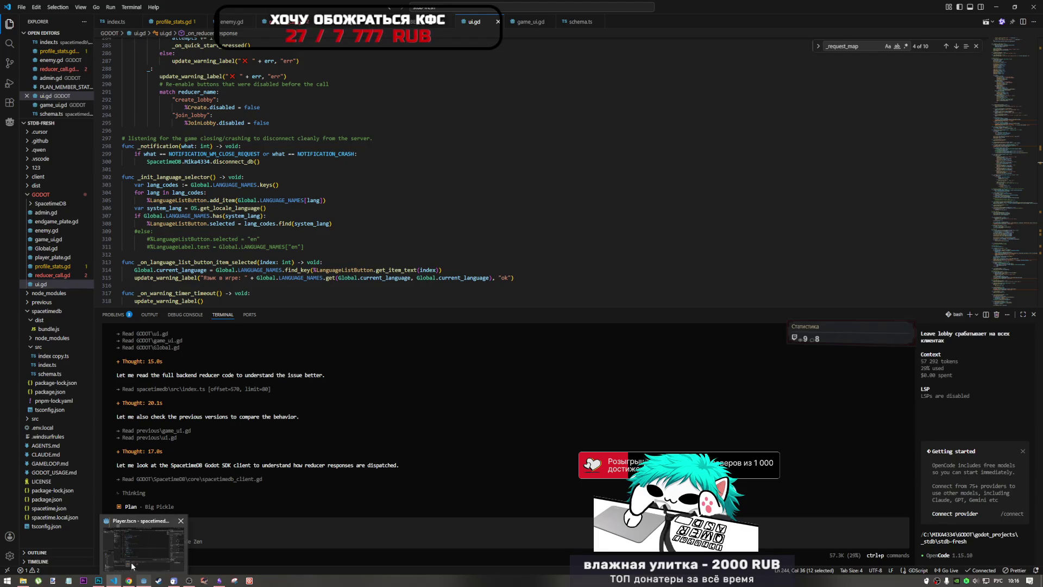
left_click(143, 580)
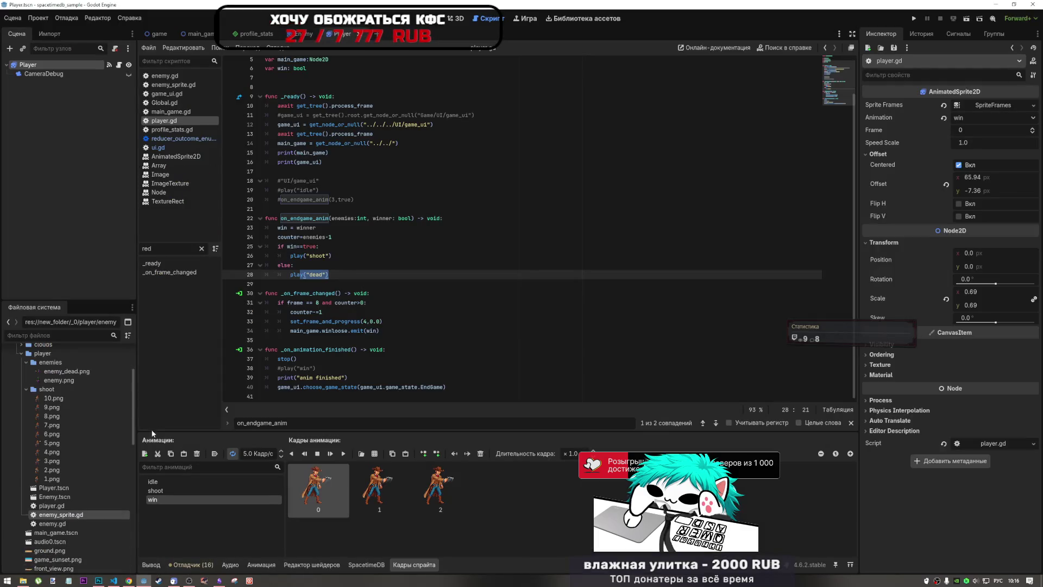
left_click(114, 580)
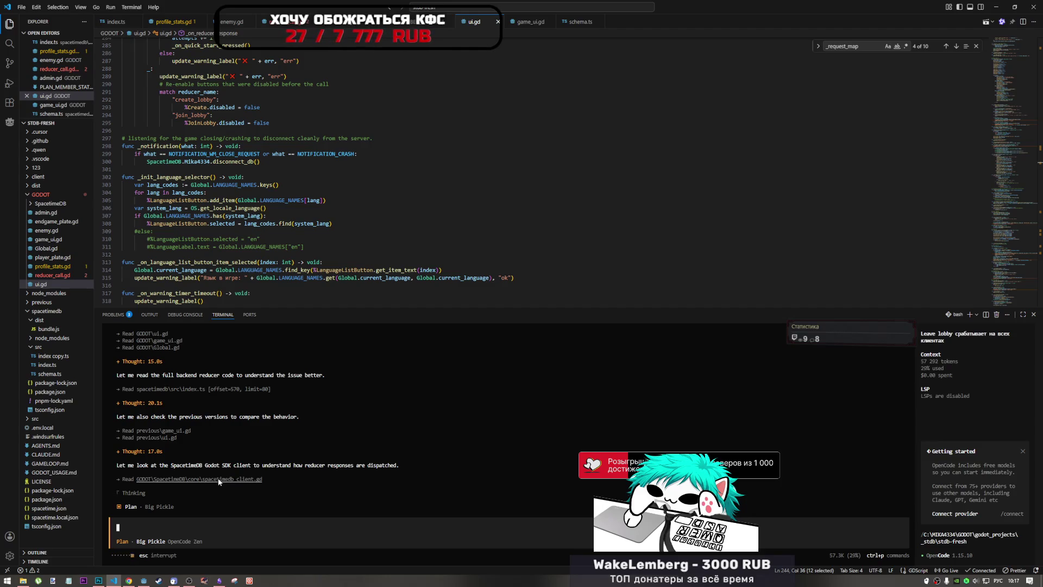
Expand and collapse the SpacetimeDB folder while the agent works, then return to Godot
left_click(66, 206)
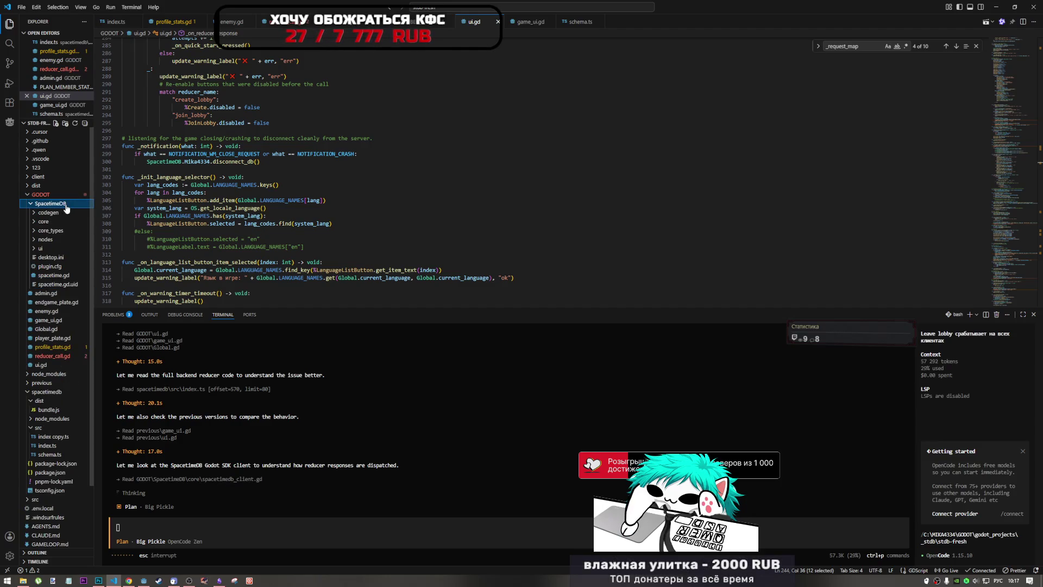
left_click(66, 207)
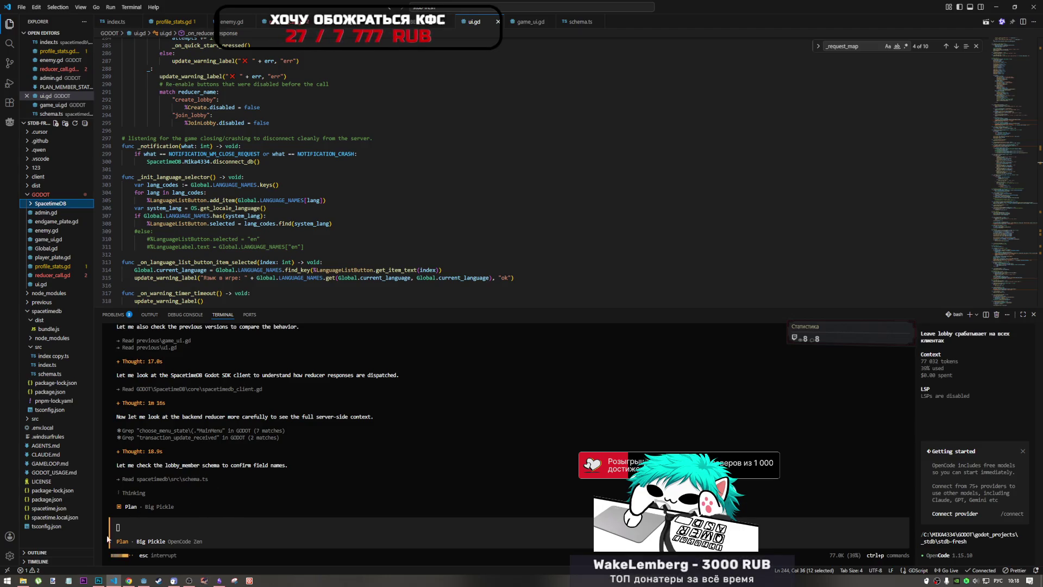
left_click(143, 580)
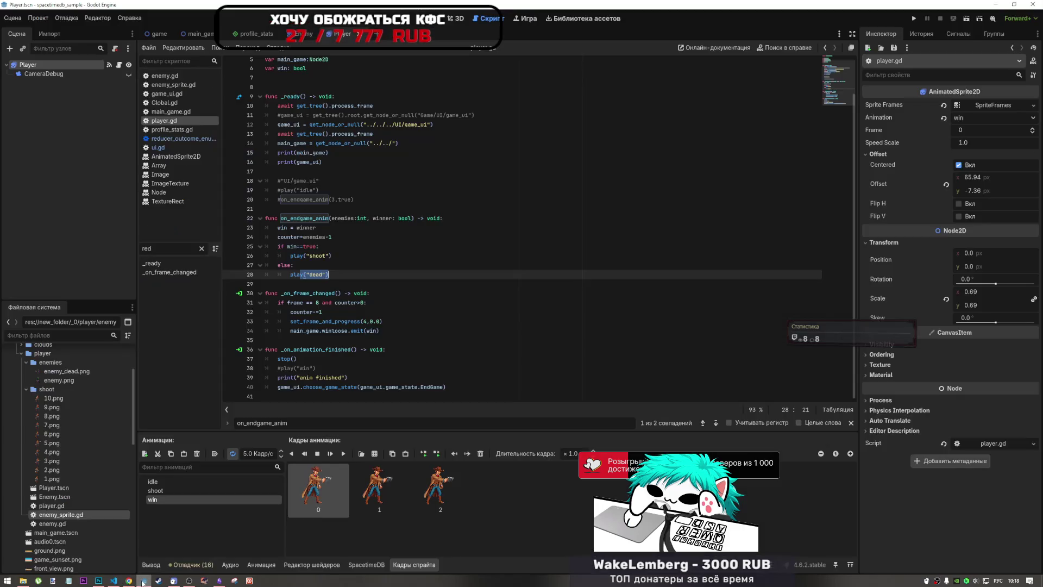
Check line 28's dead animation and the win flag in winloose.emit on line 34, then open profile_stats.gd
left_click(393, 329)
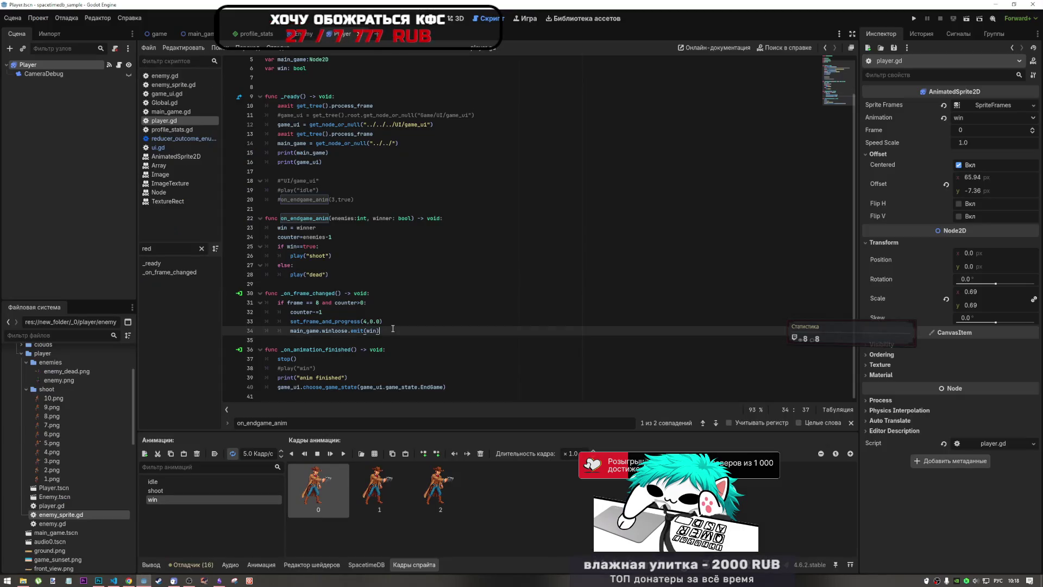
left_click(339, 274)
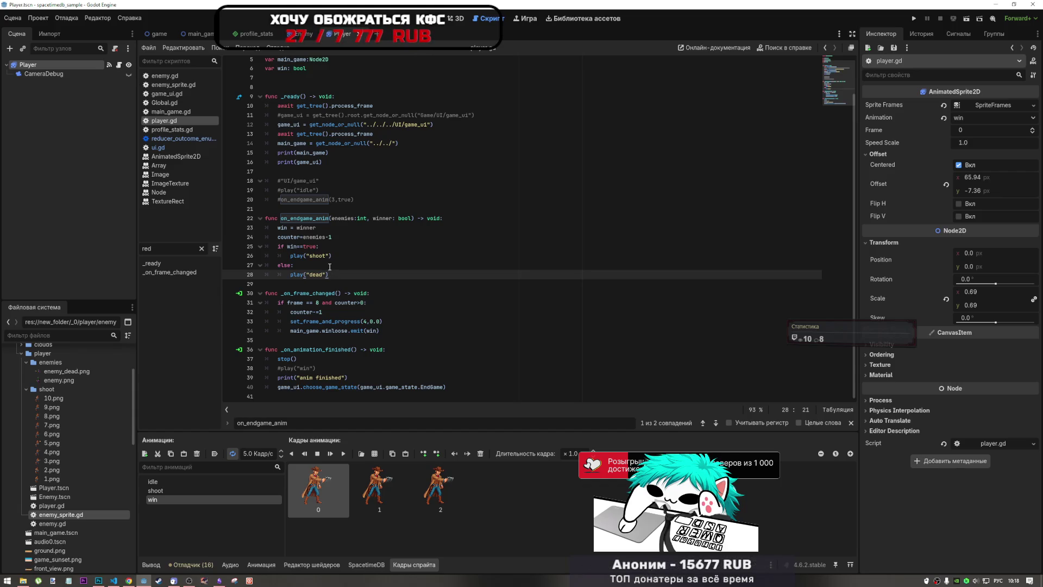
left_click(372, 331)
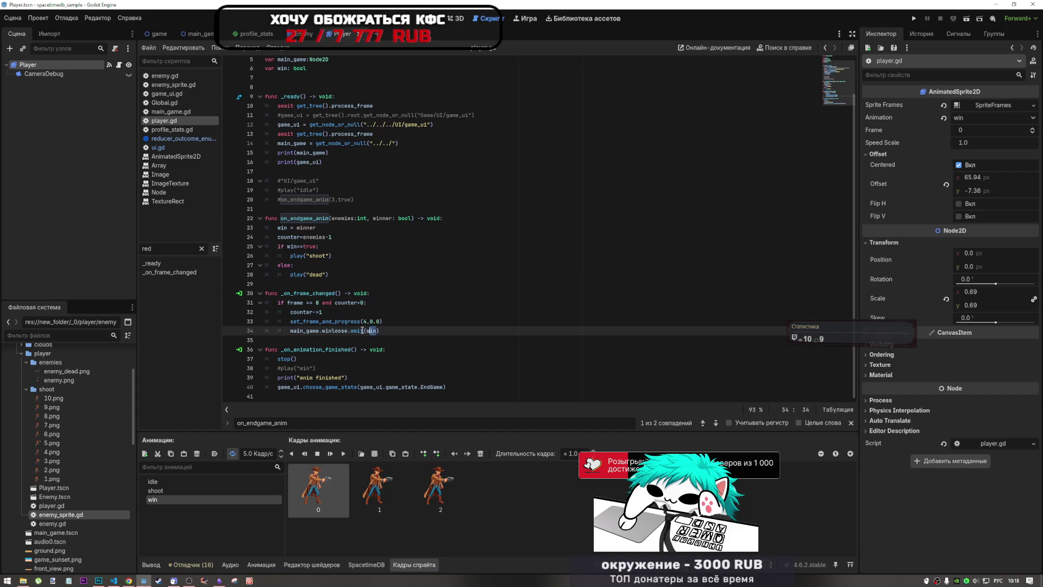
mouse_move(371, 331)
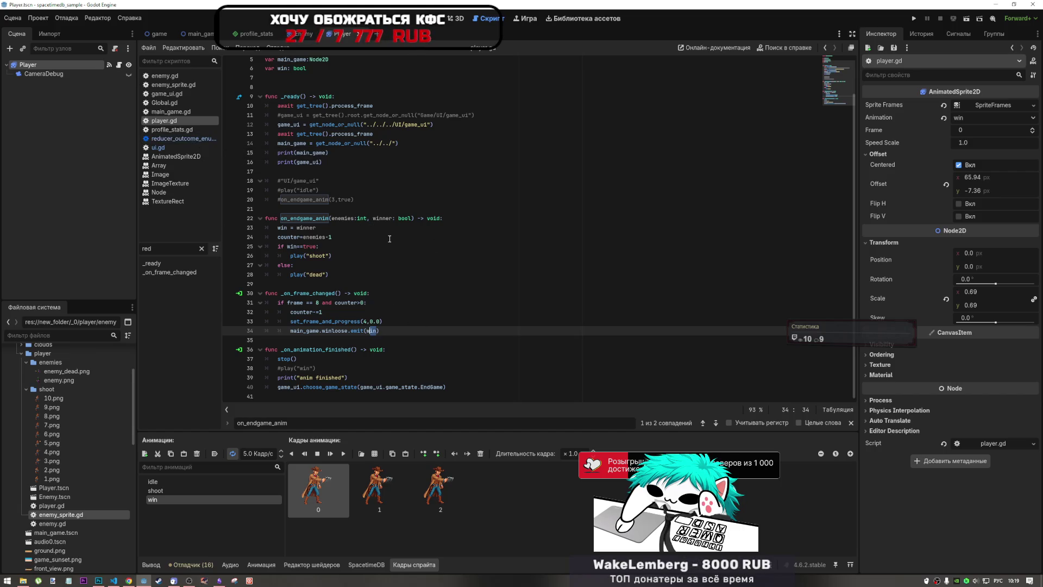
left_click(188, 130)
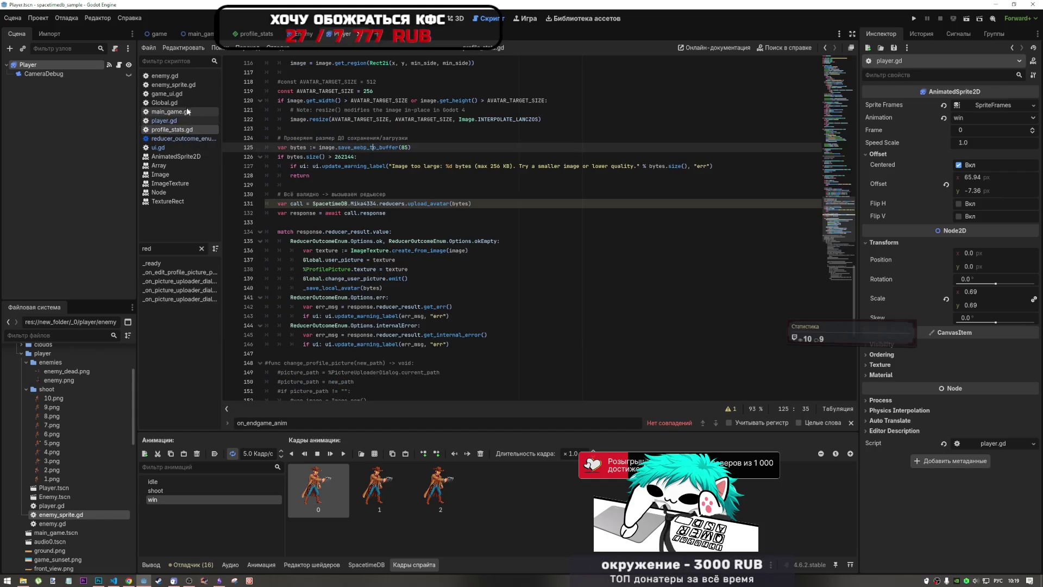
Open game_ui.gd and scroll up through the script
left_click(184, 95)
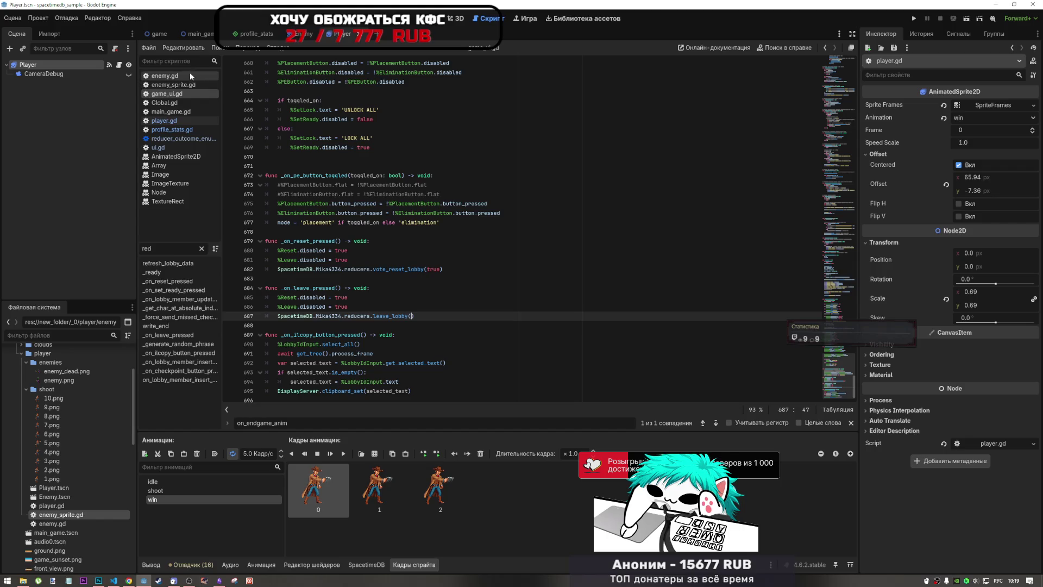
left_click(178, 112)
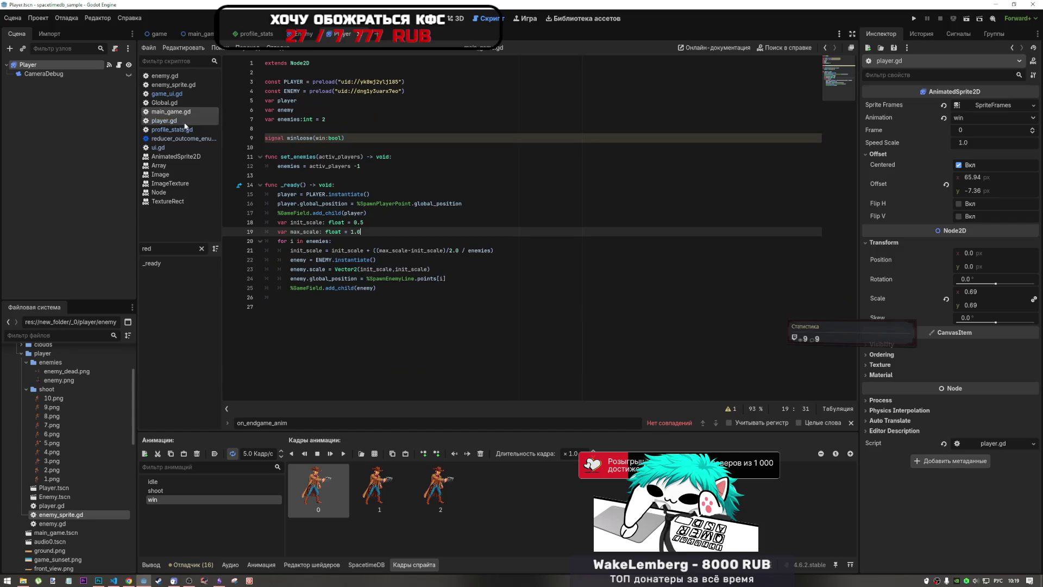
left_click(169, 95)
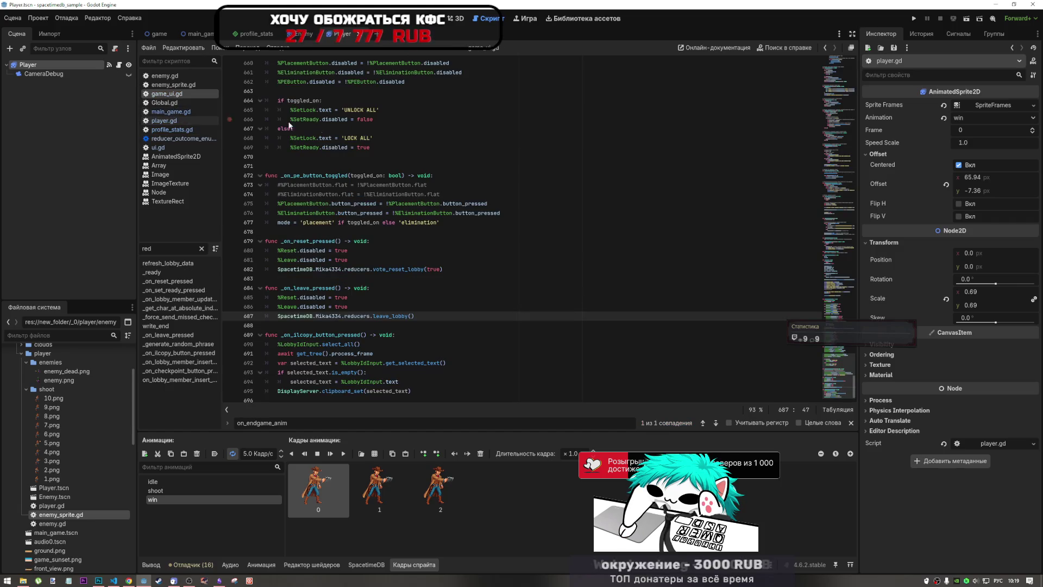
scroll(514, 294, "up", 10)
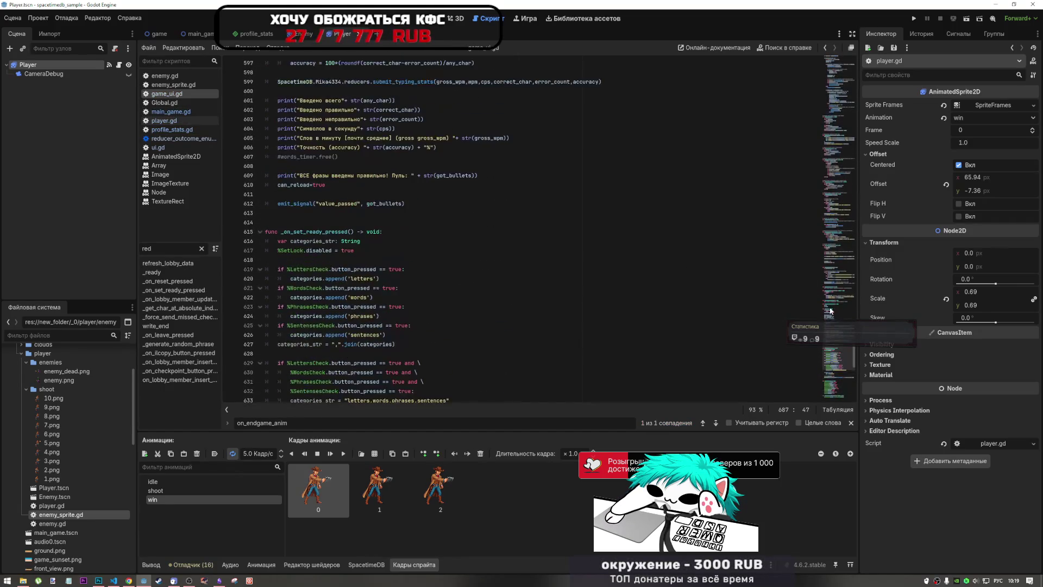
left_click_drag(836, 359, 835, 194)
Search game_ui.gd for 'win', visiting matches on lines 19 and 185, then open player.gd
type("win")
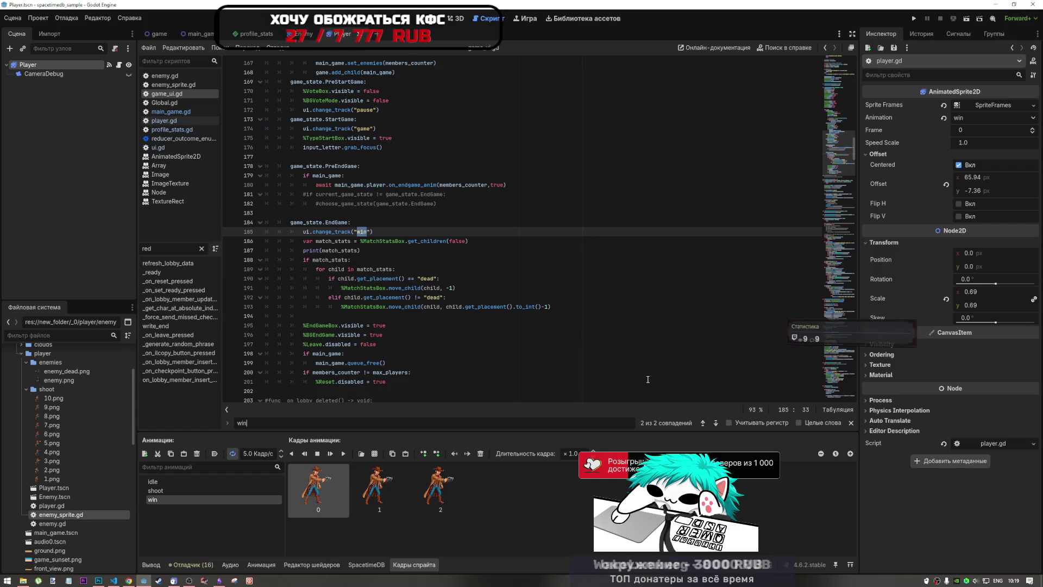
left_click(717, 423)
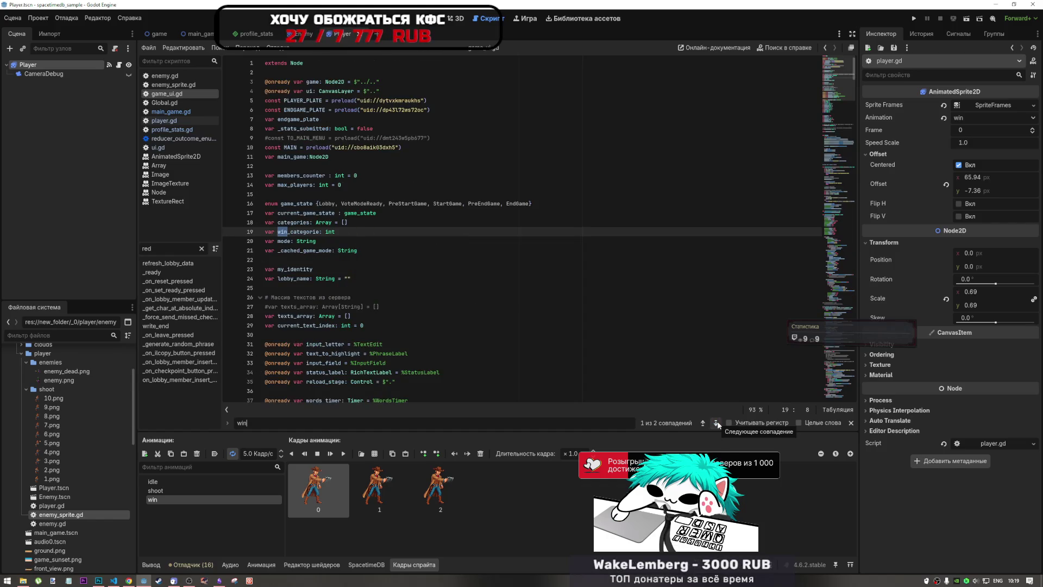
left_click(717, 424)
left_click(717, 423)
left_click(715, 423)
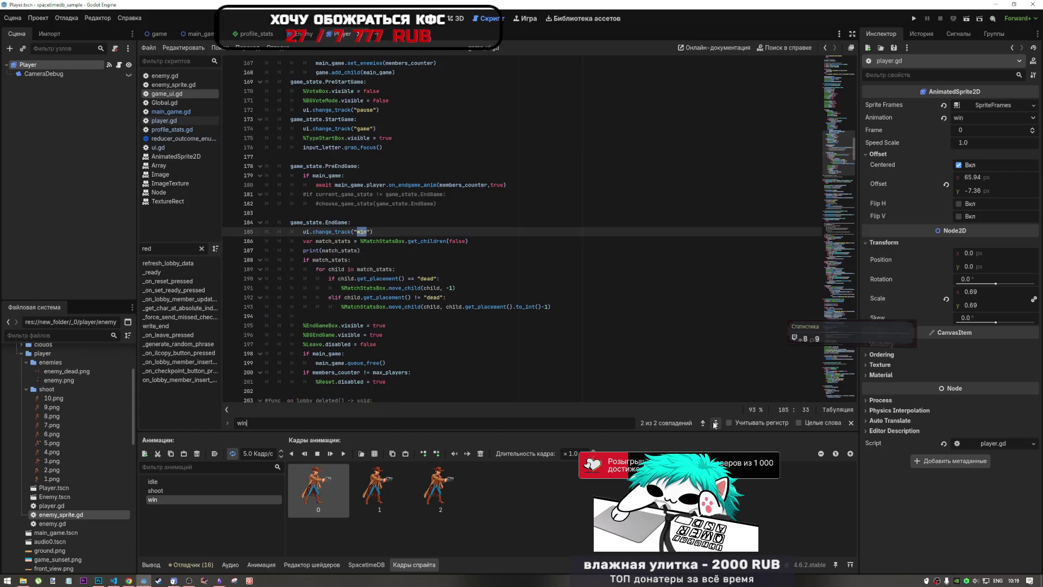
scroll(495, 267, "down", 3)
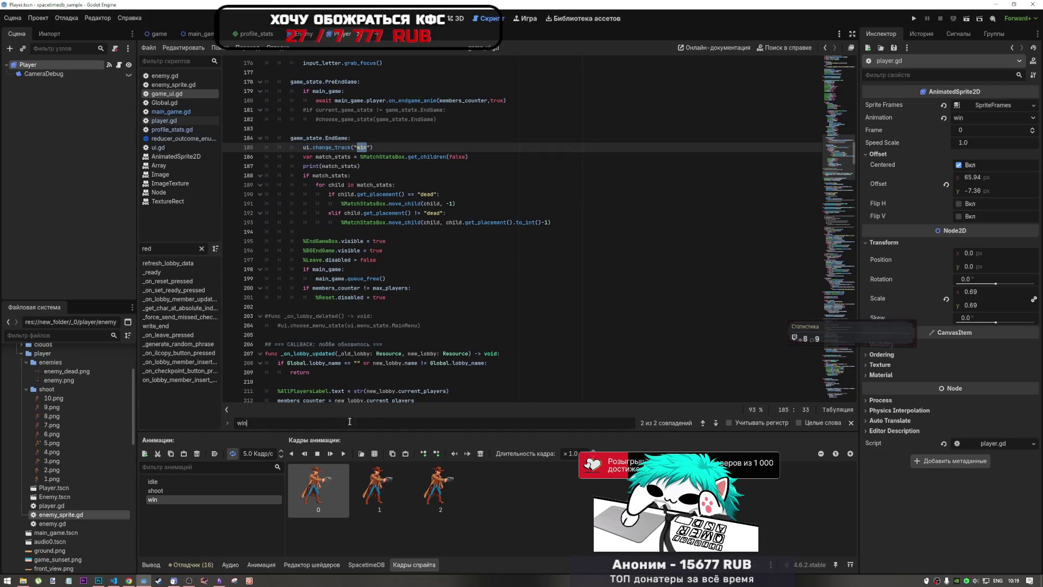
key("ctrl+f")
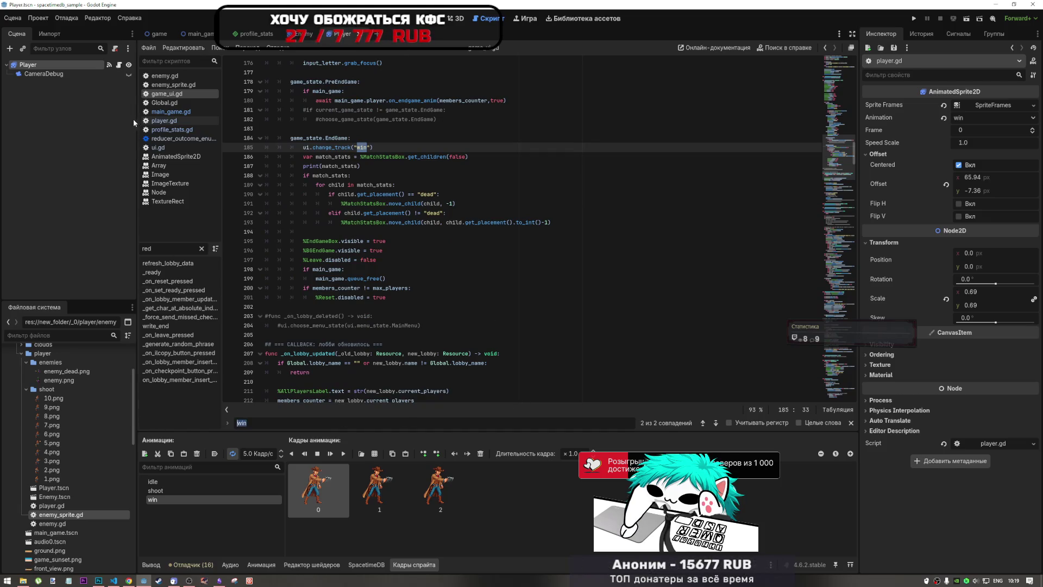
left_click(179, 121)
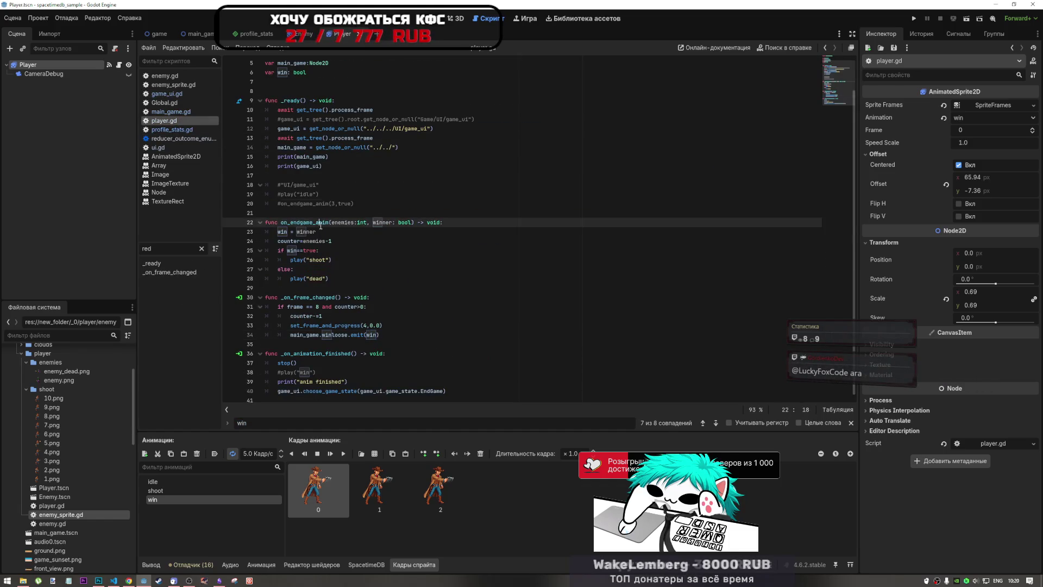
Search for on_endgame_anim, select its 'true' argument on line 180, then return to VS Code
left_click(163, 93)
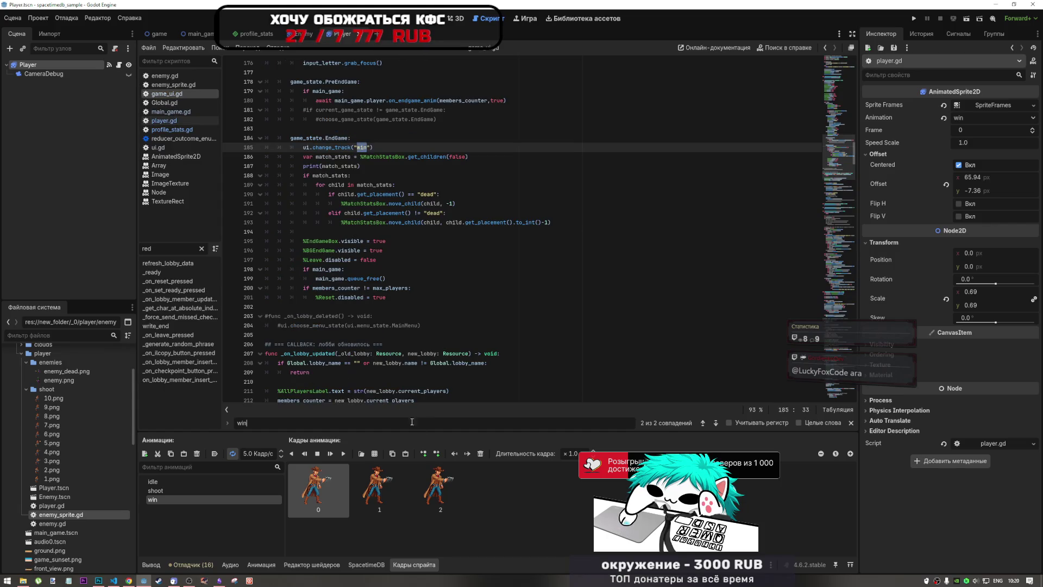
type("on_endgame_anim")
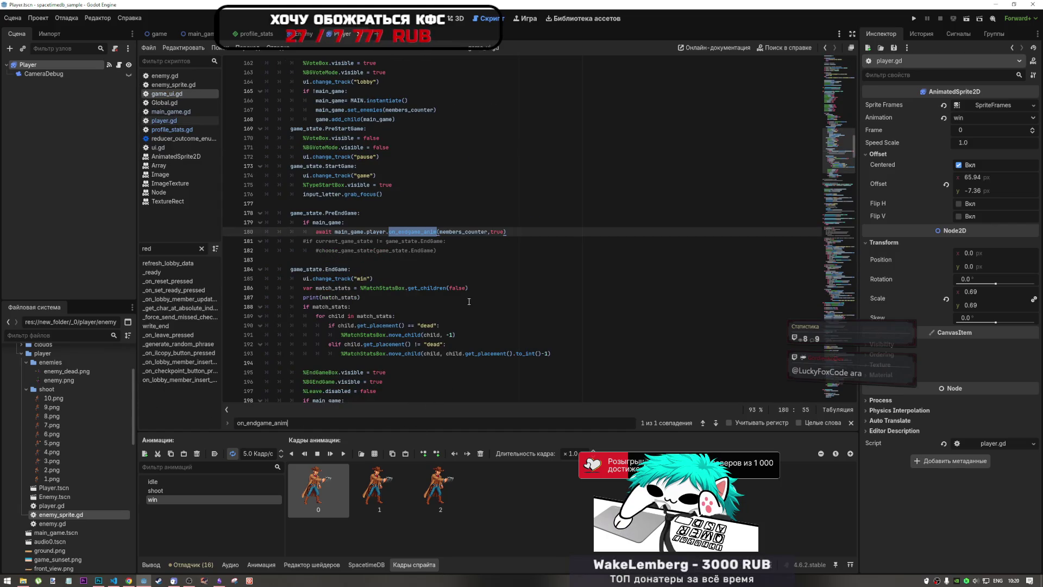
left_click(494, 232)
double_click(496, 232)
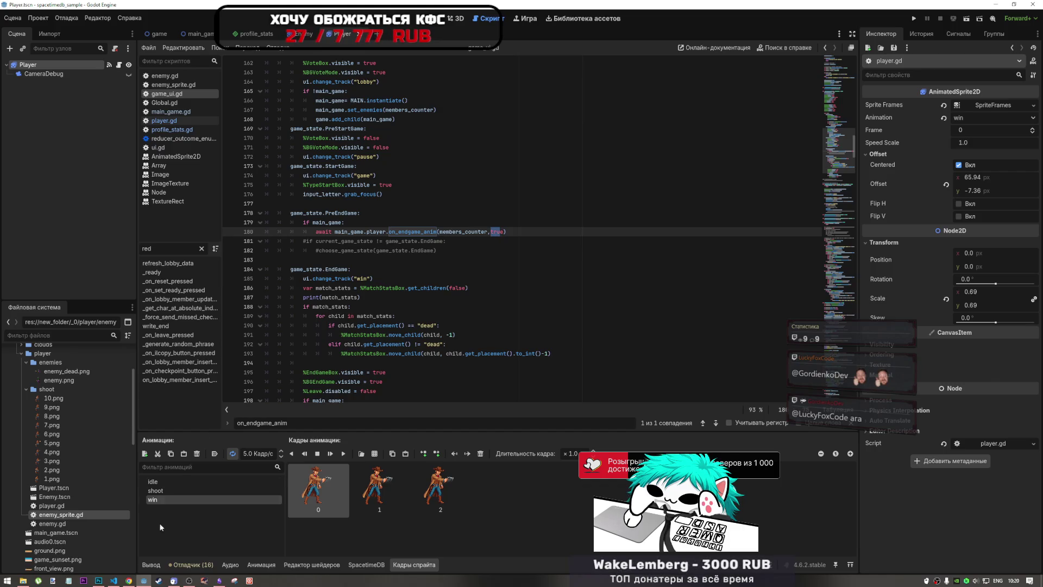
left_click(114, 580)
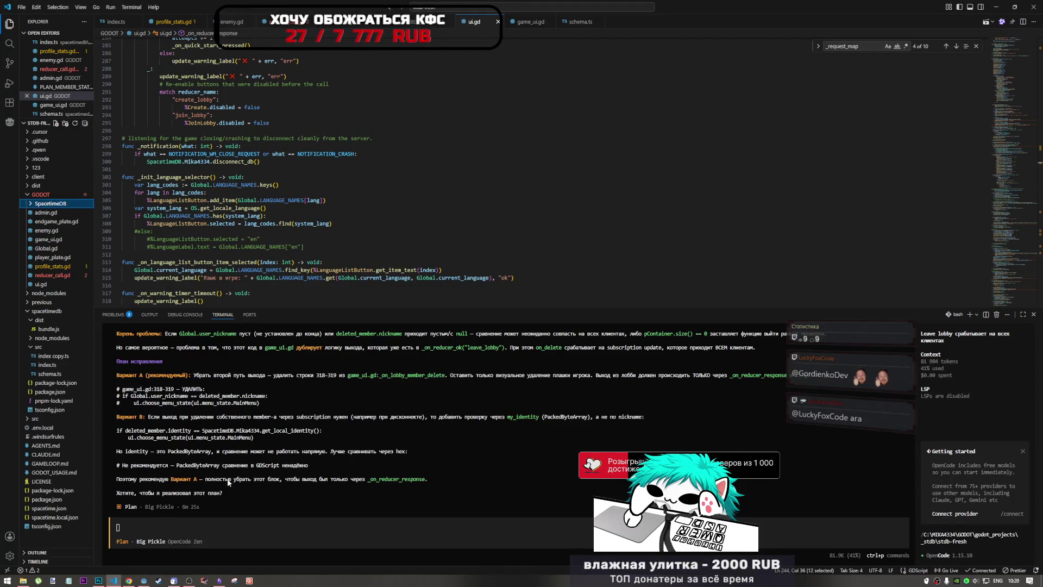
scroll(246, 467, "up", 5)
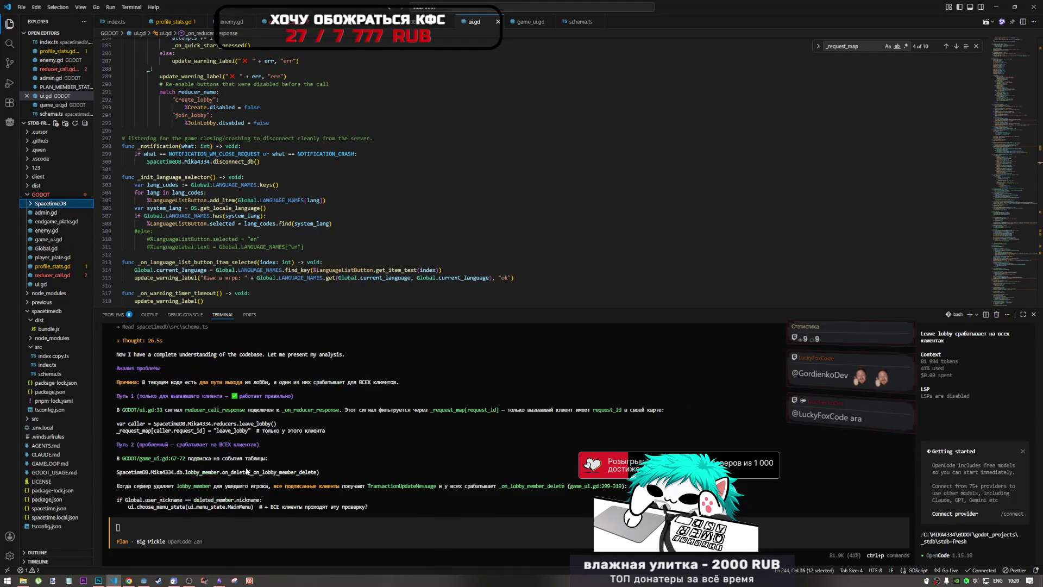
scroll(245, 468, "up", 3)
scroll(245, 472, "down", 3)
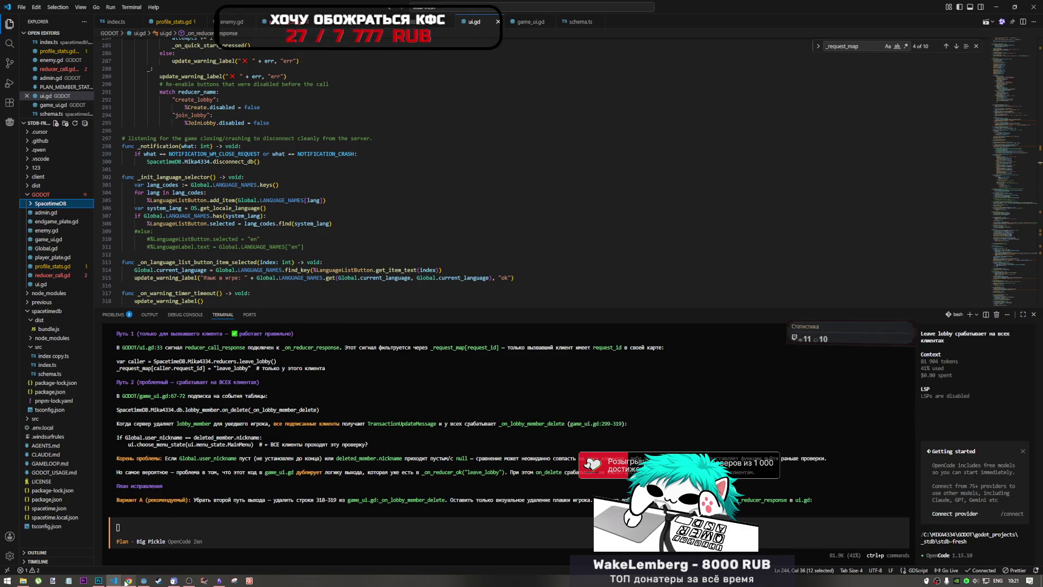
mouse_move(139, 582)
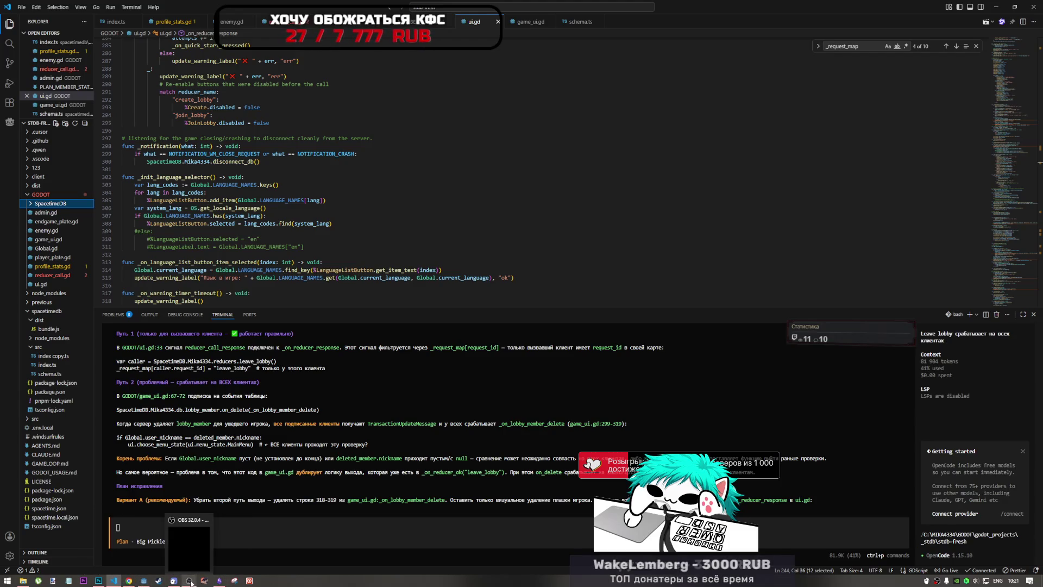
mouse_move(190, 570)
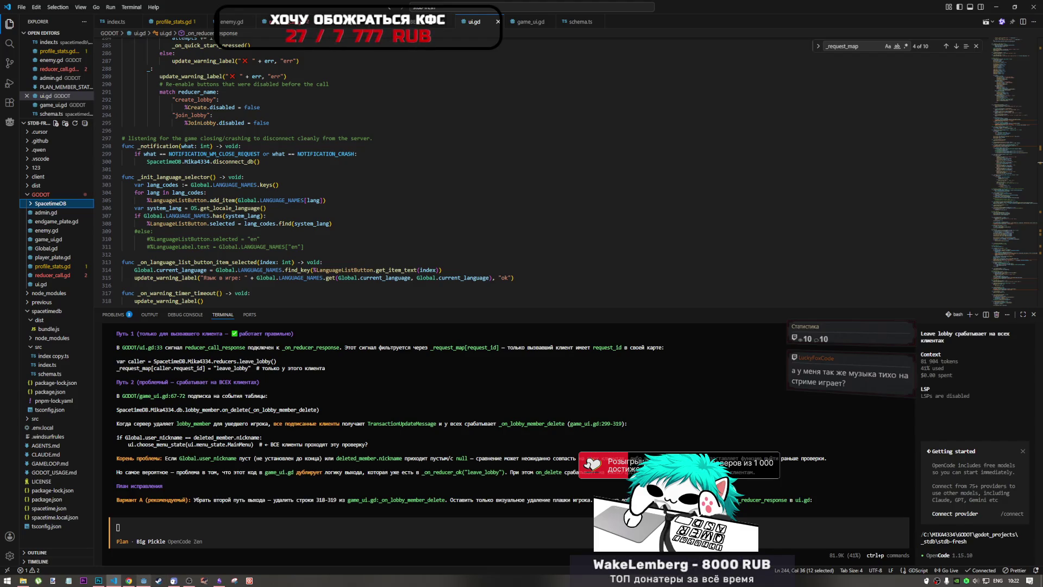
left_click(189, 581)
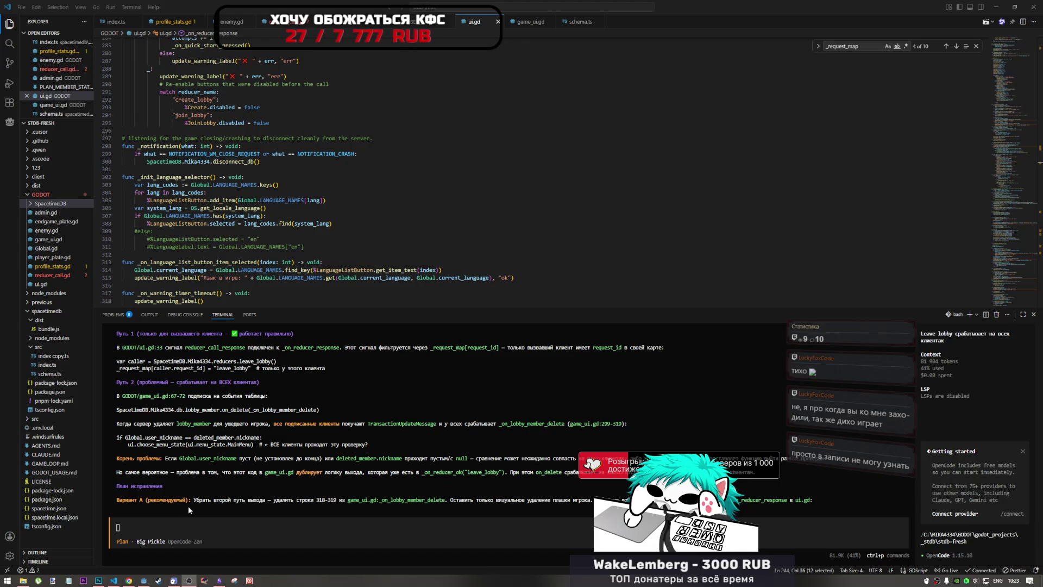
left_click(363, 438)
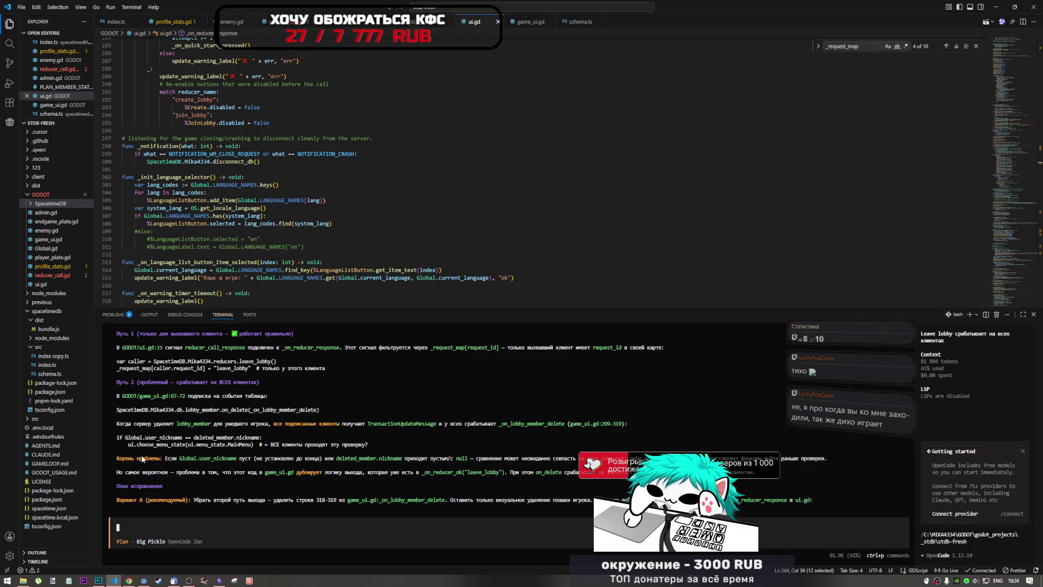
left_click(977, 580)
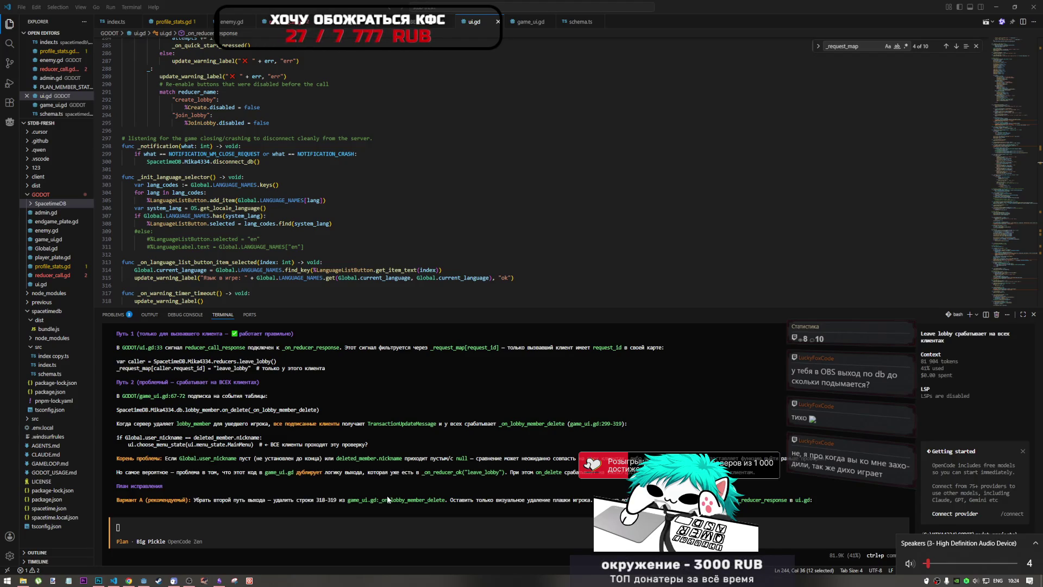
Bring the YouTube video forward and lower its volume using the player's mute and volume controls
left_click(128, 580)
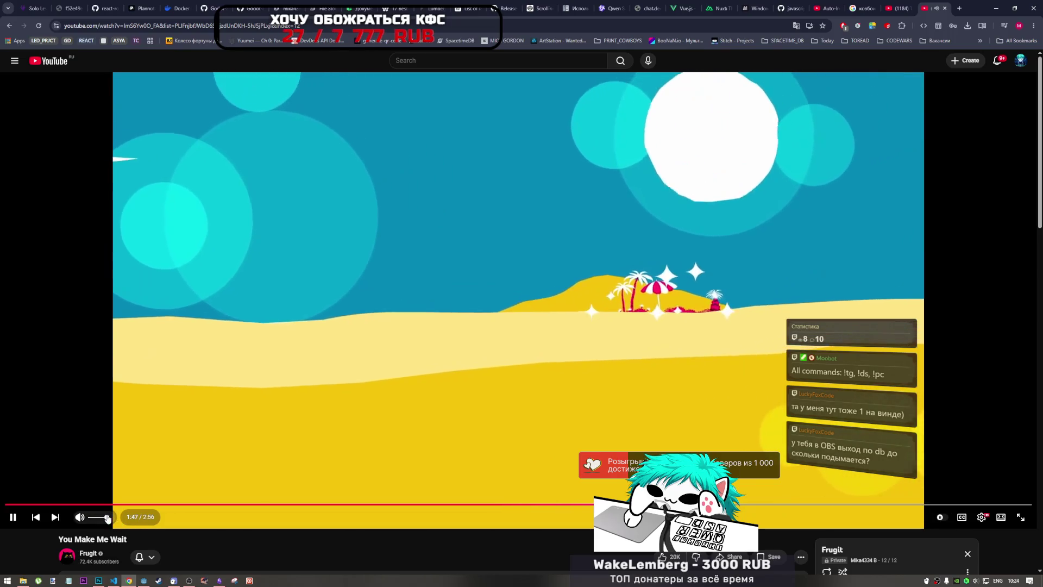
left_click(80, 517)
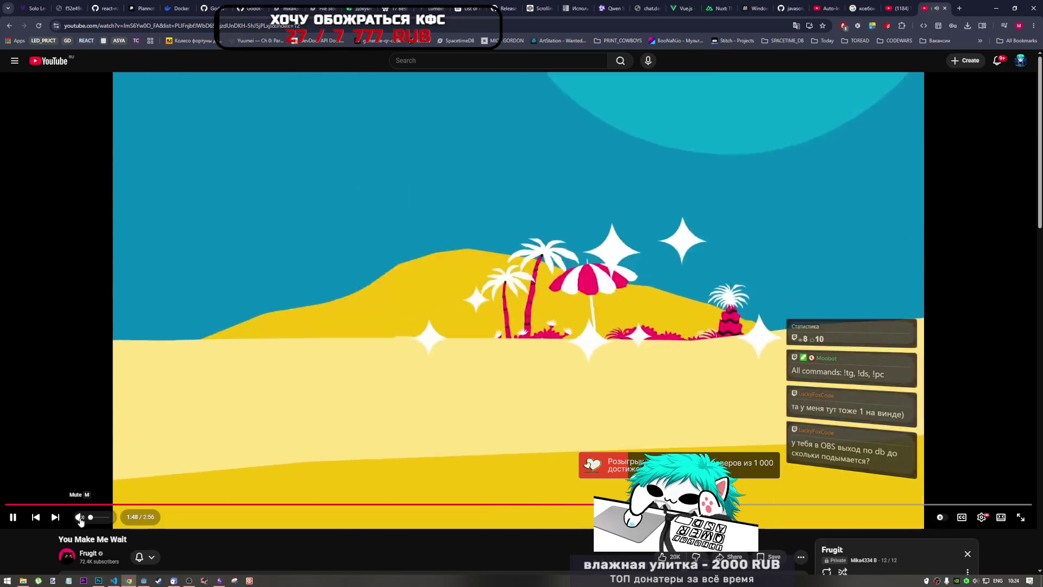
left_click(106, 517)
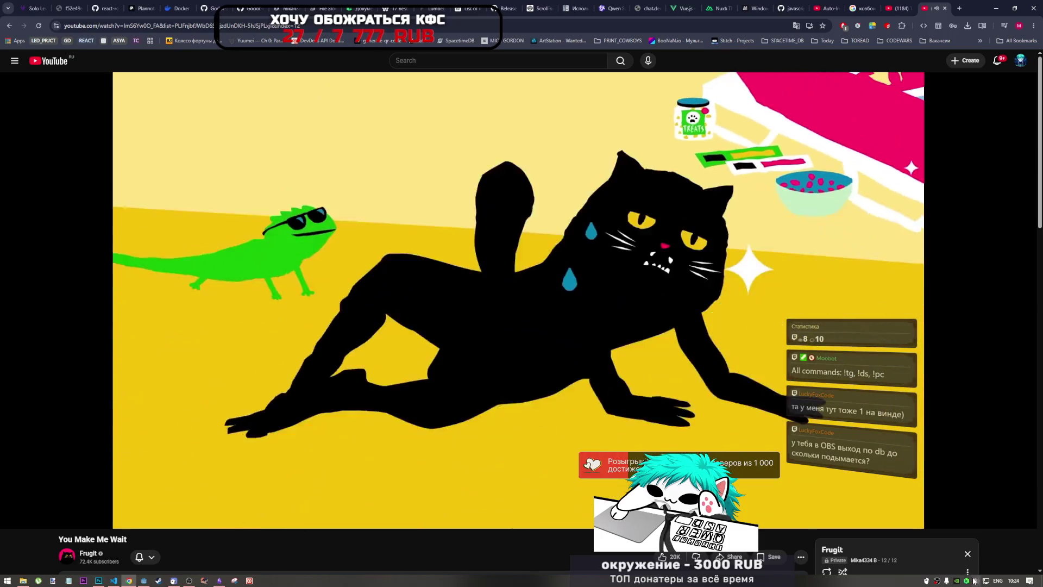
left_click(976, 581)
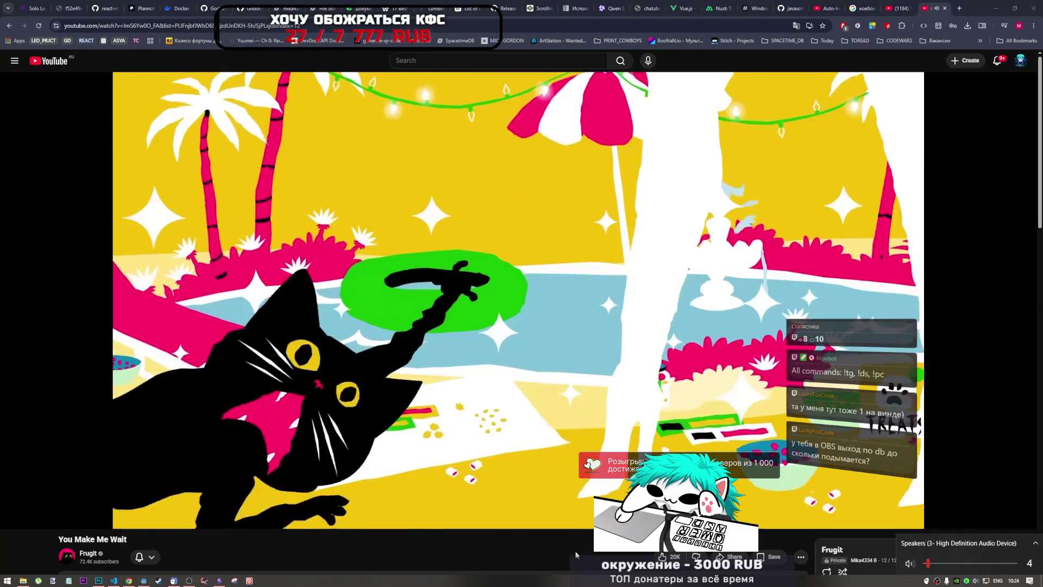
left_click(552, 560)
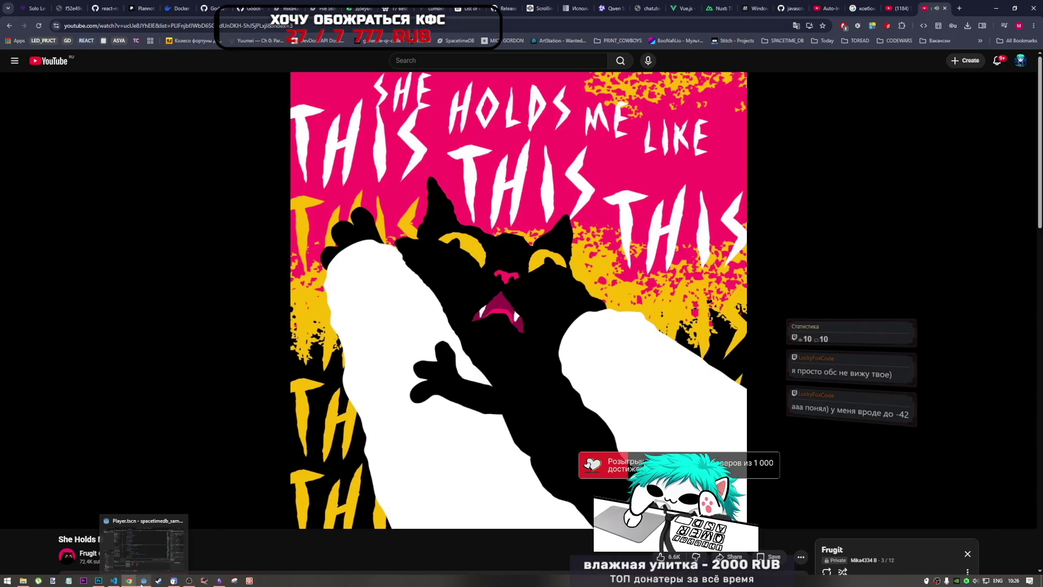
Switch to the Godot script editor while the black-cat music video keeps playing
left_click(141, 584)
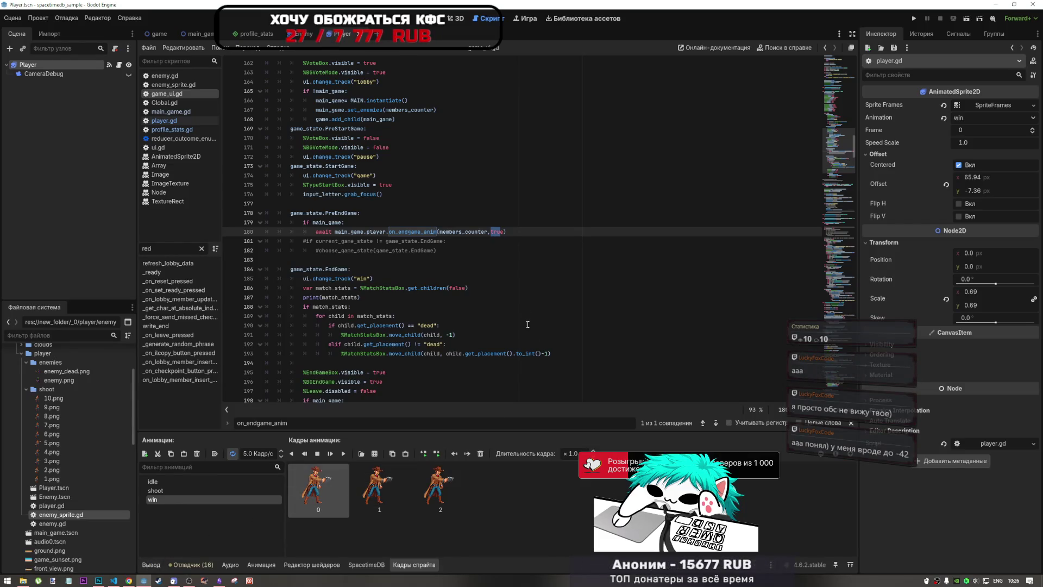
Clear the search match and start a new line below line 180's on_endgame_anim await
left_click(512, 296)
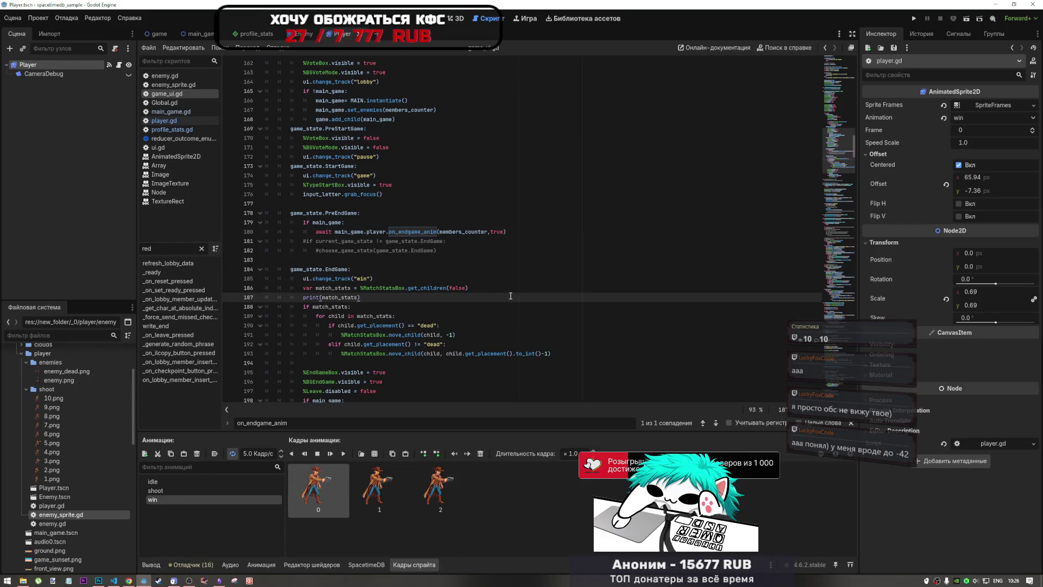
left_click(508, 232)
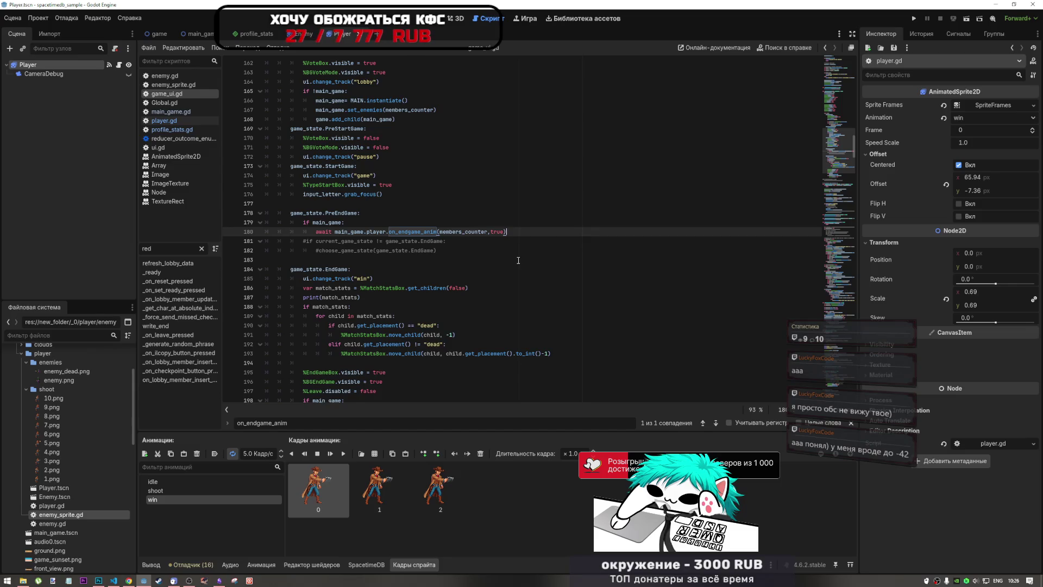
key("Return")
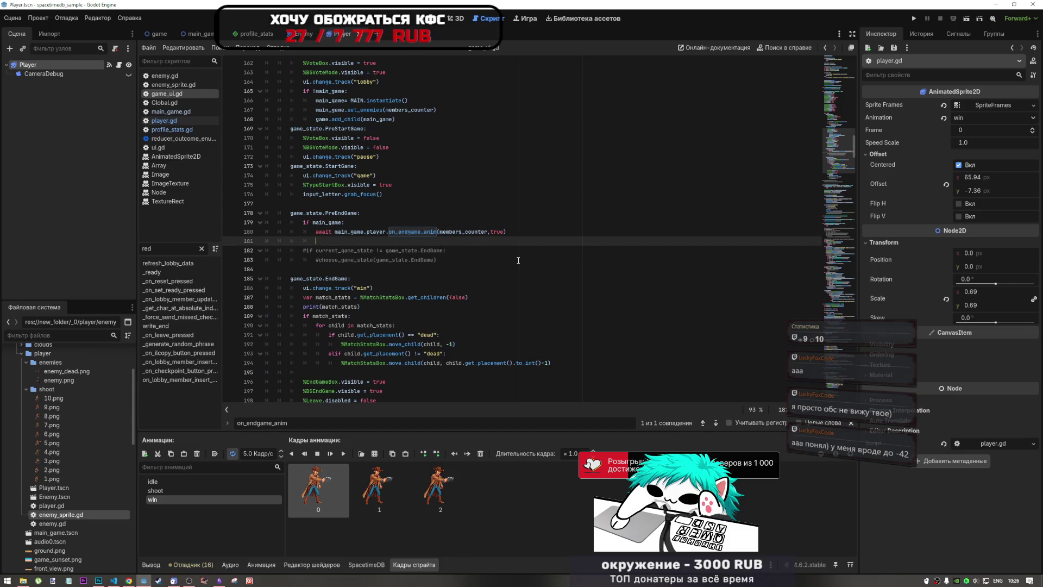
type("з")
Write a ## comment saying true should become a win/loose state, then bring VS Code forward
key("alt+shift")
type("ш")
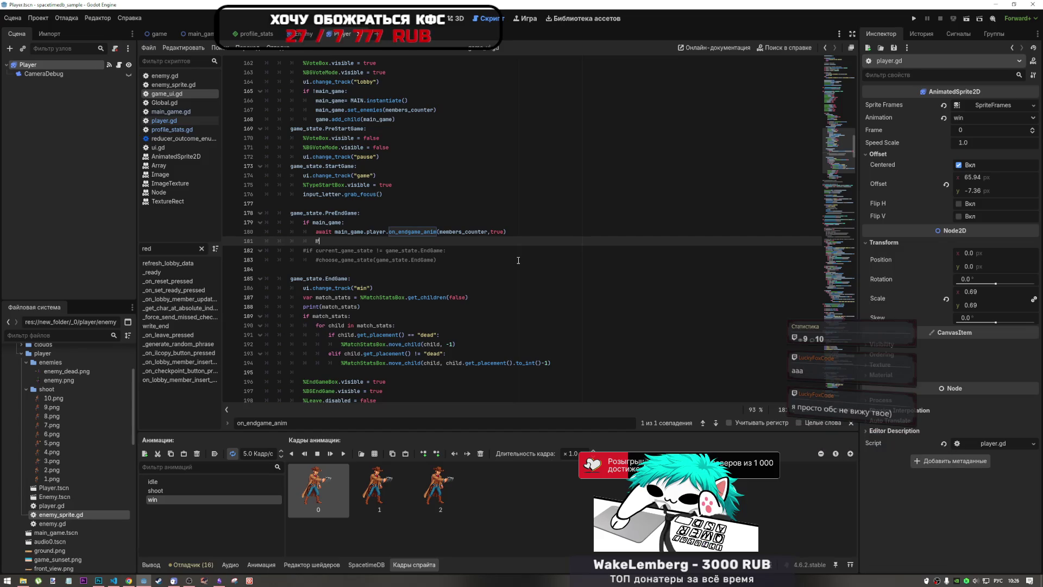
key("alt+shift")
type("##")
key("alt+shift")
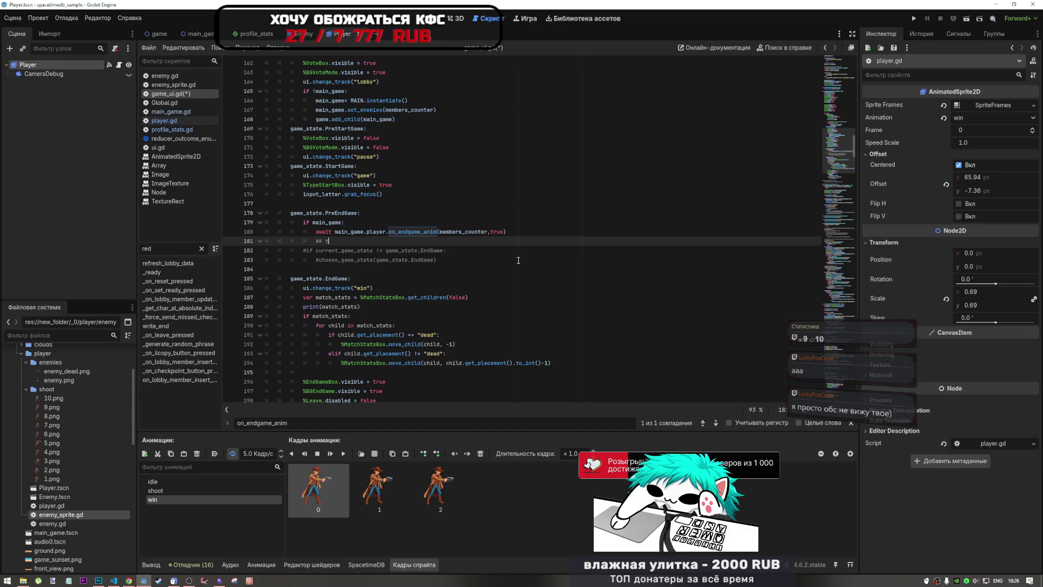
type("rue")
key("alt+shift")
type("аа")
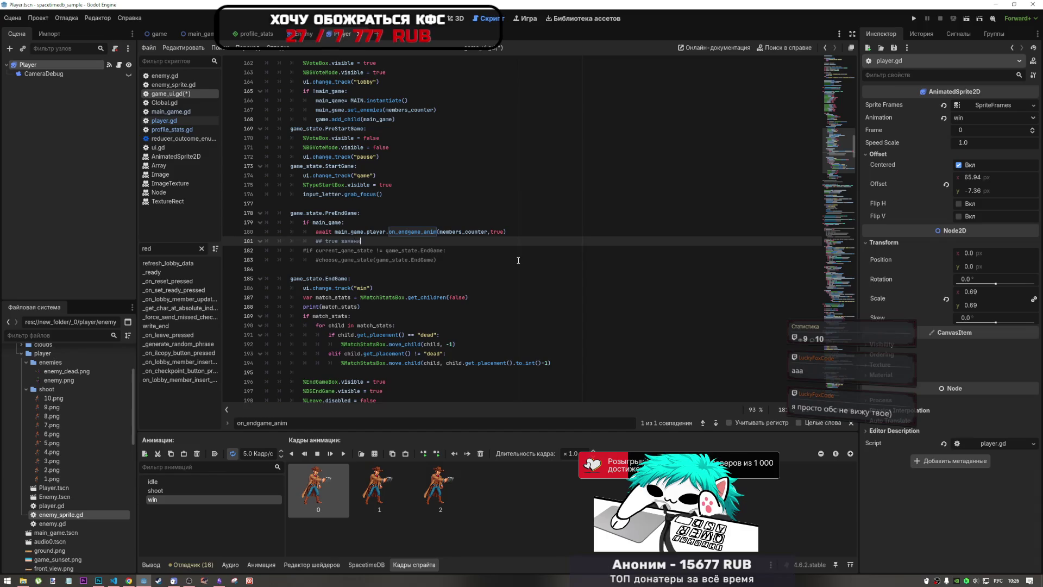
type("ть на")
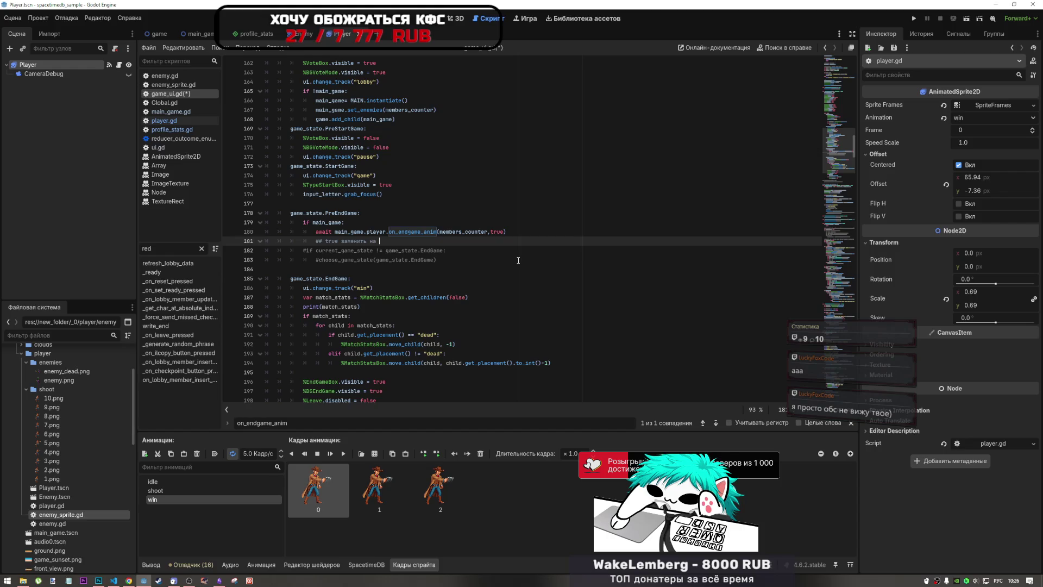
type(" стейт win")
type("loose")
key("Return")
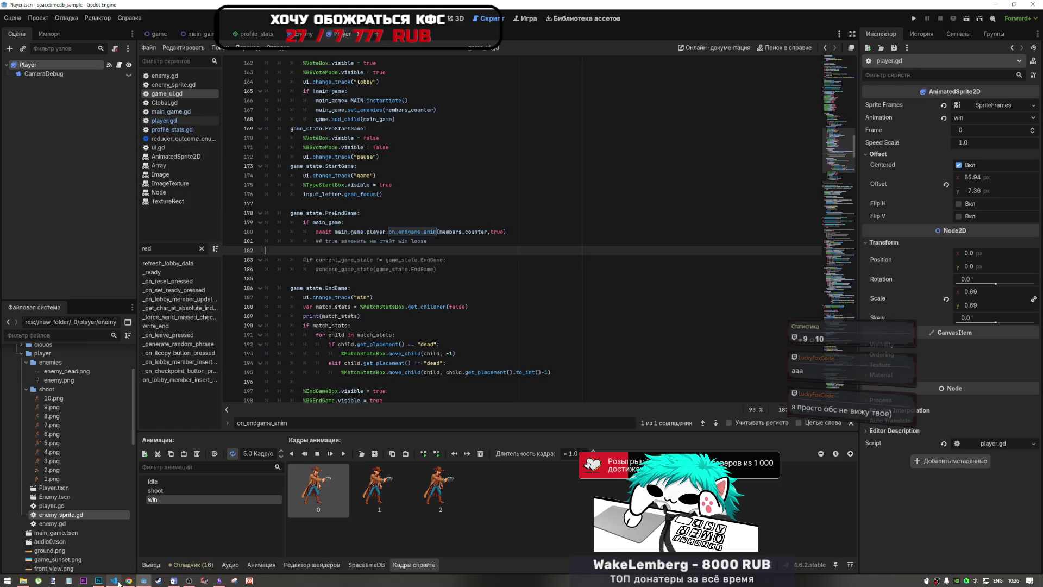
mouse_move(118, 582)
left_click(114, 543)
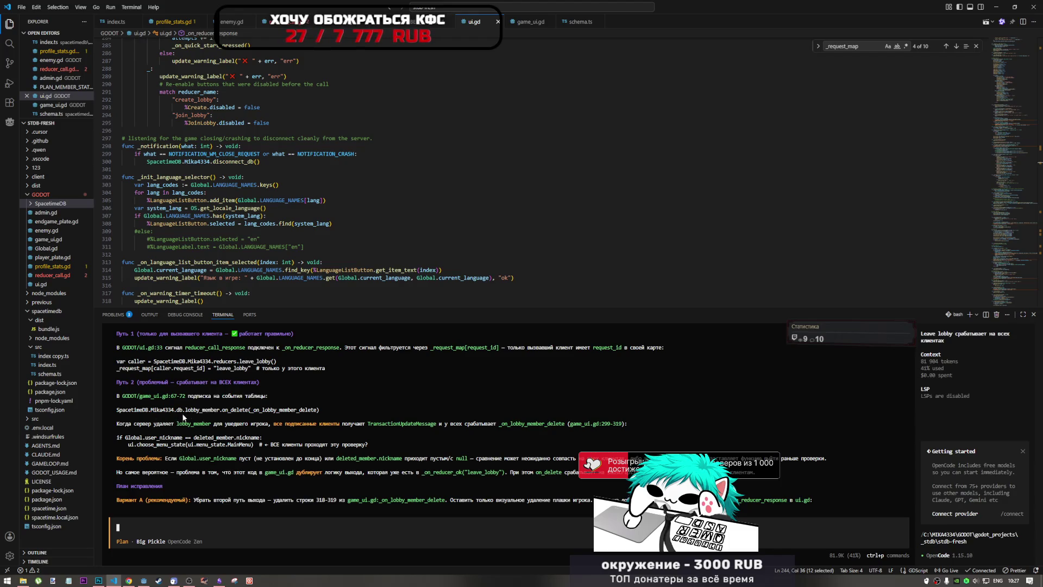
Copy the agent's quoted two-line if Global.user_nickname check from opencode and return to Godot
left_click_drag(259, 410, 297, 410)
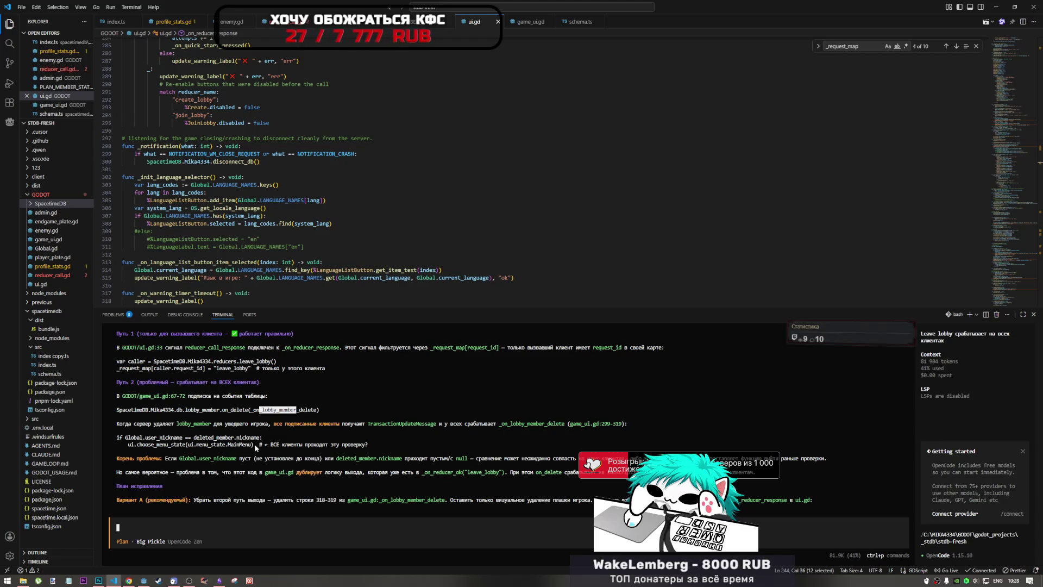
left_click_drag(254, 445, 117, 435)
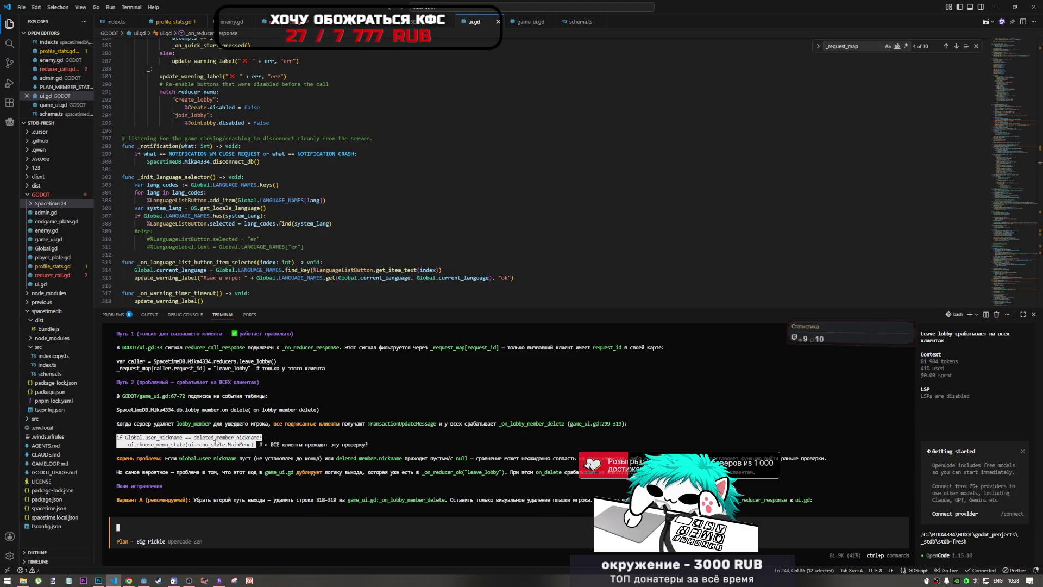
left_click_drag(215, 442, 217, 443)
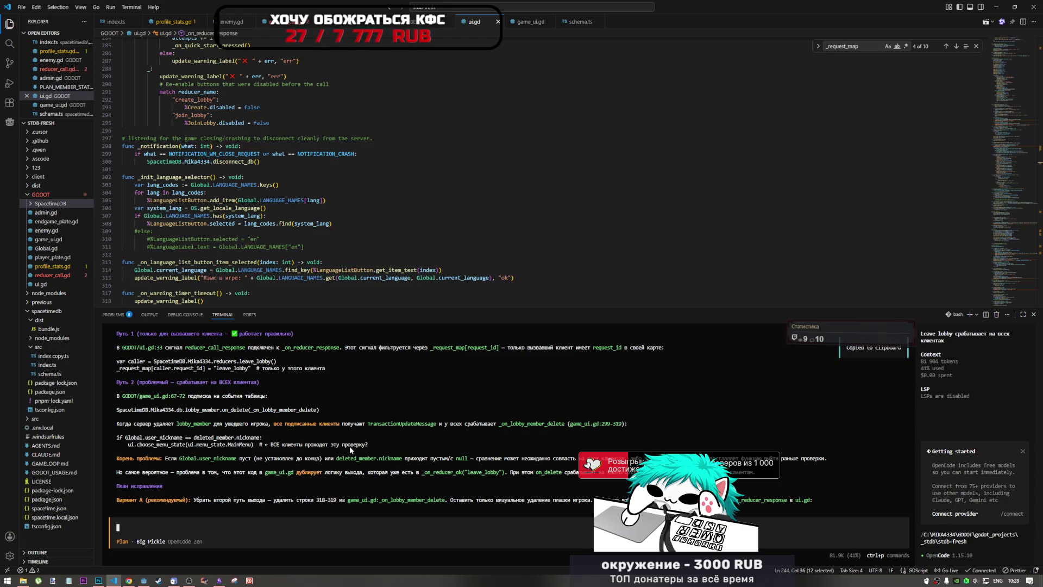
left_click(144, 580)
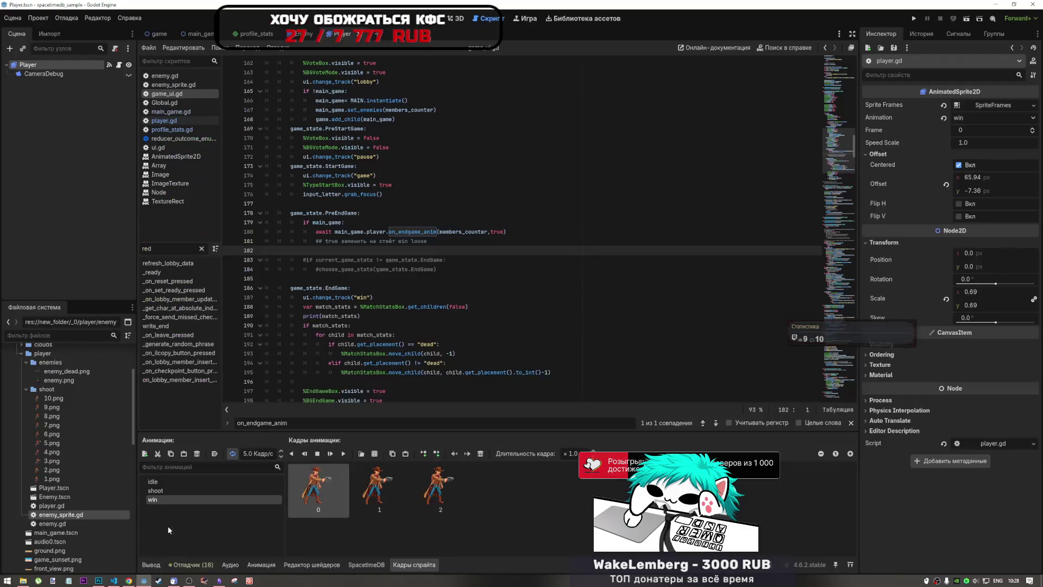
Find the pasted Global.user_nickname check in game_ui.gd and inspect its MainMenu call on line 326
key("ctrl+f")
type("if Global.user_nickname == deleted_member.nickname:    ui.choose_menu_state(ui.menu_state.MainMenu)")
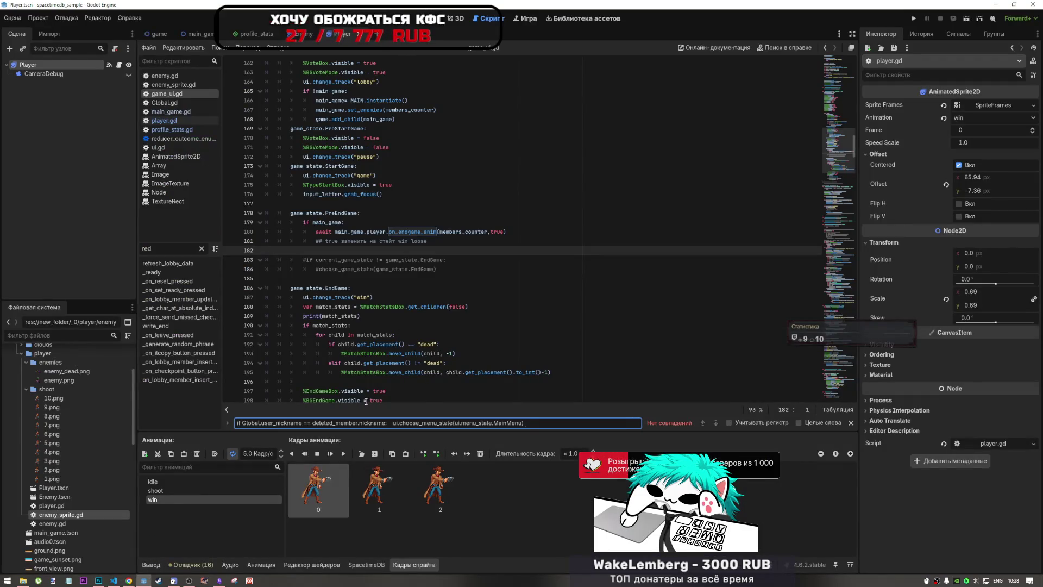
left_click_drag(387, 423, 625, 429)
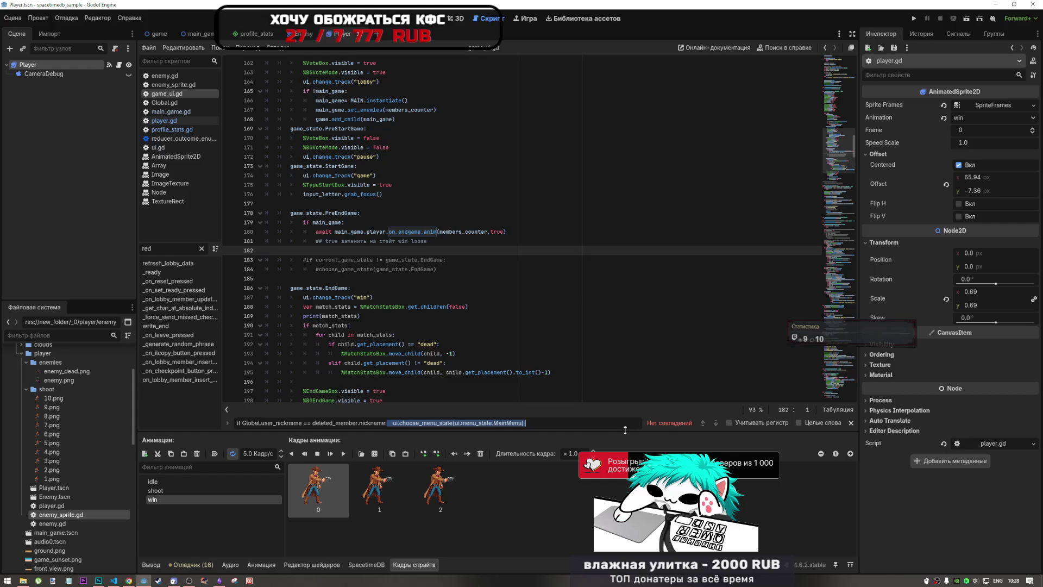
key("BackSpace")
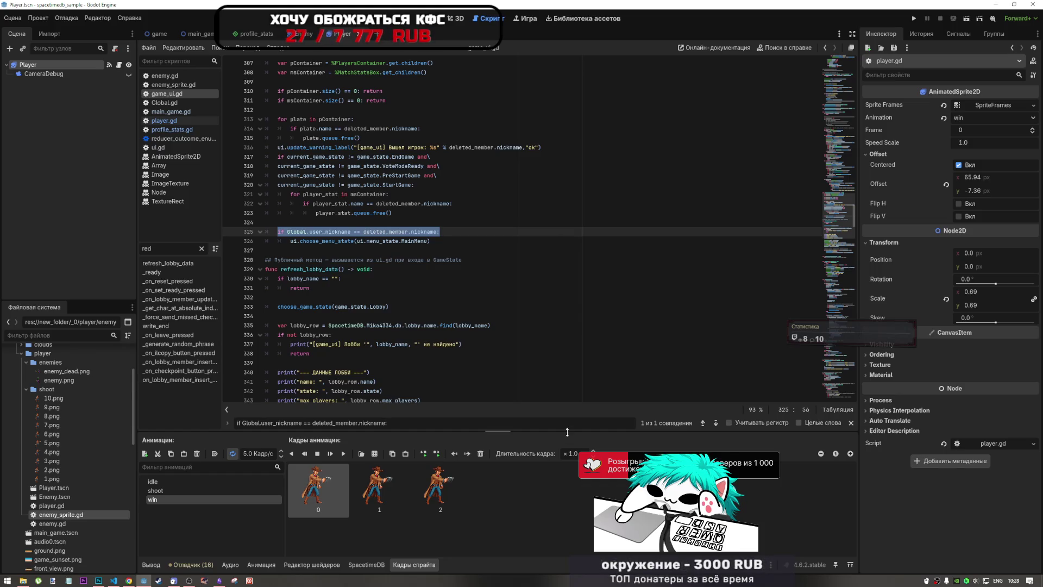
left_click(373, 316)
scroll(373, 279, "up", 2)
left_click(373, 279)
scroll(424, 266, "down", 1)
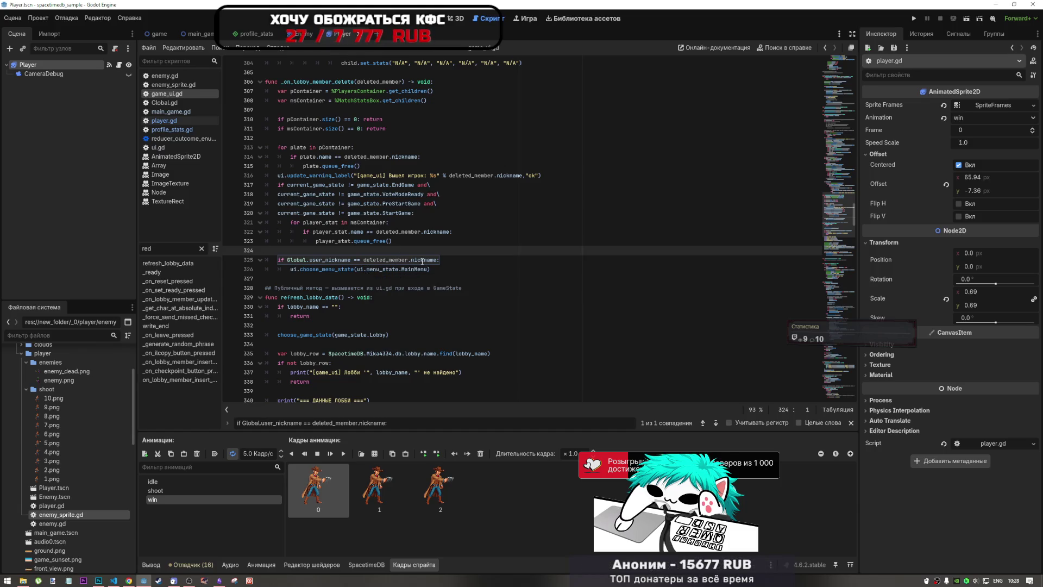
left_click(407, 269)
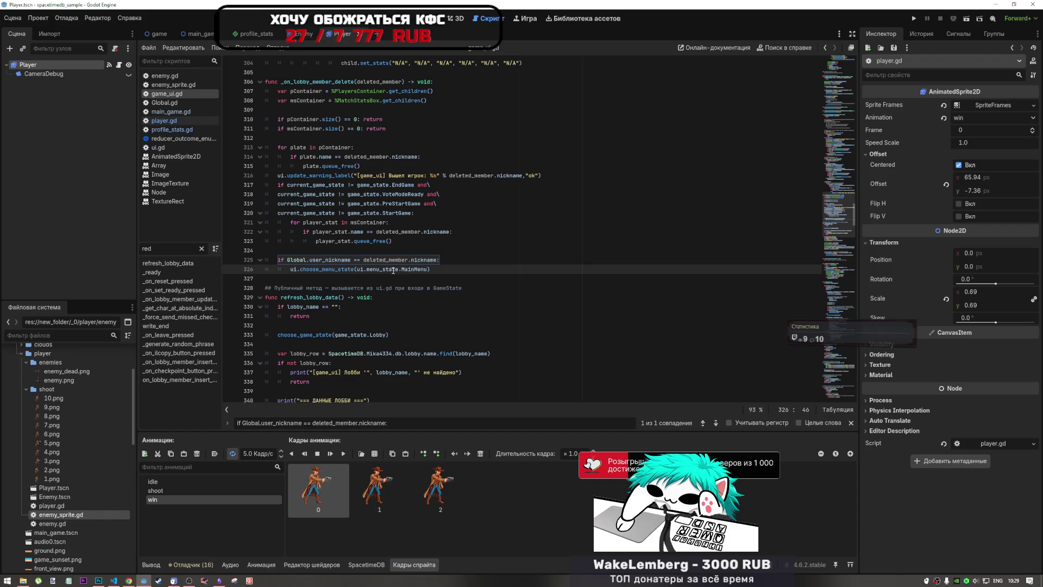
left_click_drag(354, 269, 429, 268)
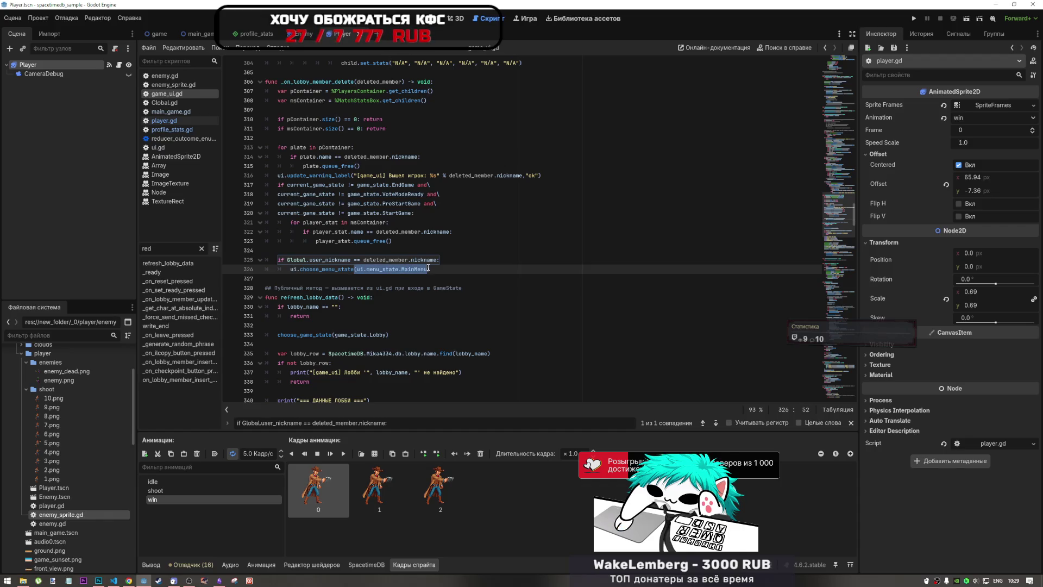
left_click(344, 270)
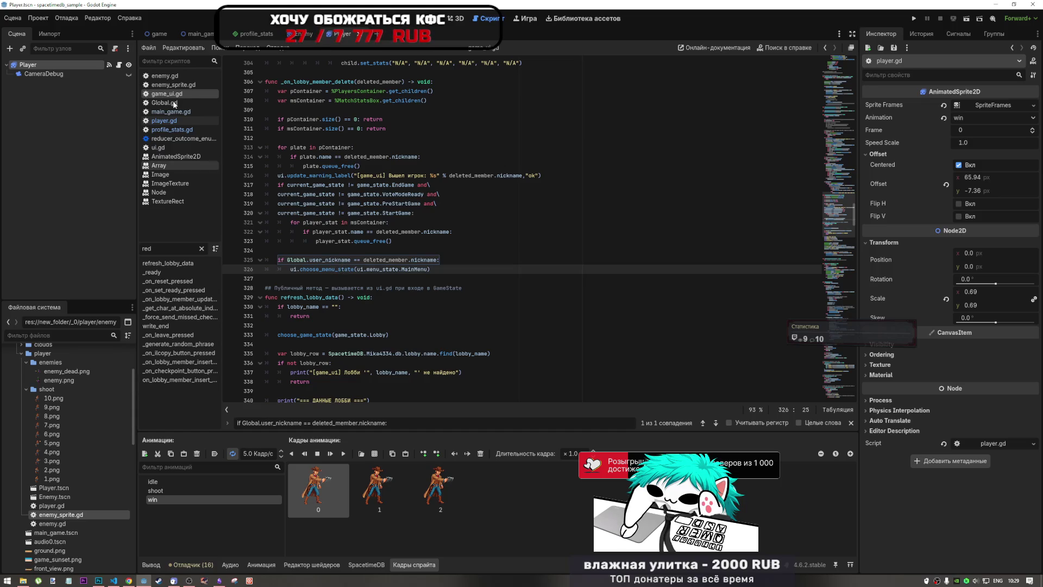
Open ui.gd and scroll down to _on_reducer_ok's leave_lobby case
left_click(158, 147)
scroll(356, 228, "down", 2)
scroll(356, 227, "down", 6)
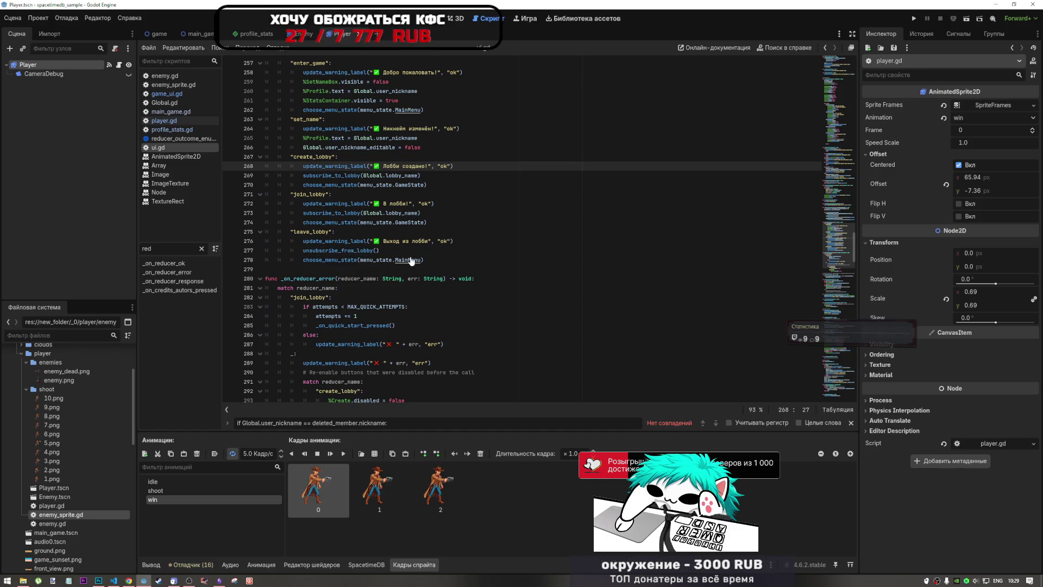
Jump to the choose_menu_state definition in ui.gd and scroll through its match branches
left_click(345, 256, "ctrl")
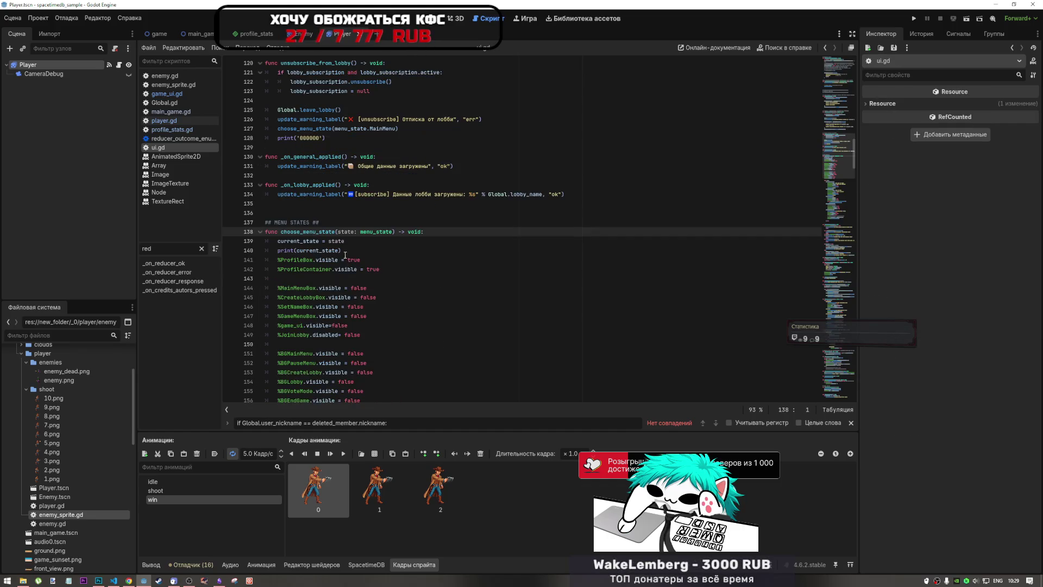
scroll(345, 255, "down", 4)
scroll(345, 257, "down", 11)
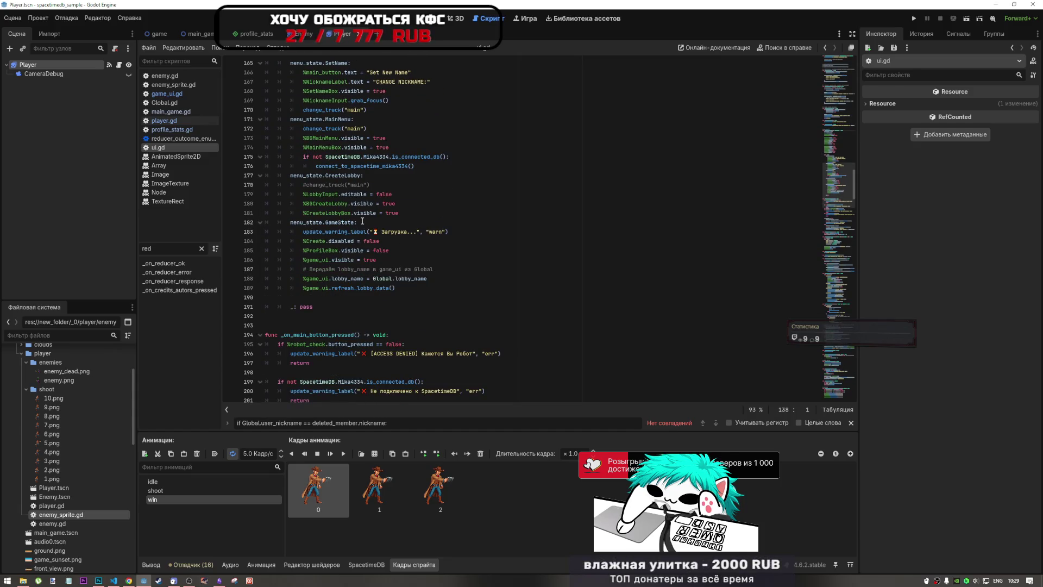
scroll(354, 223, "up", 5)
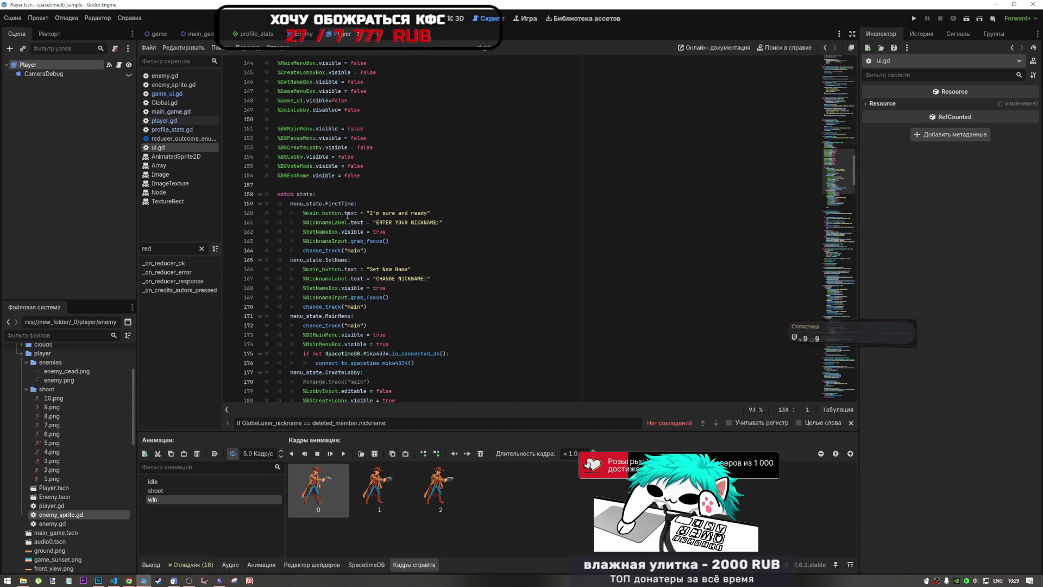
scroll(350, 228, "down", 5)
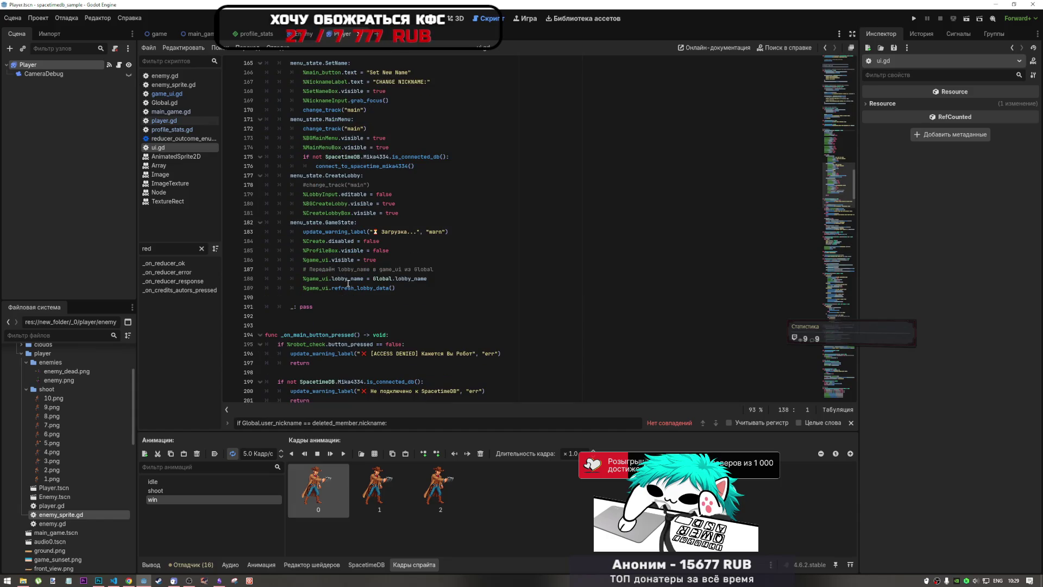
scroll(348, 283, "up", 14)
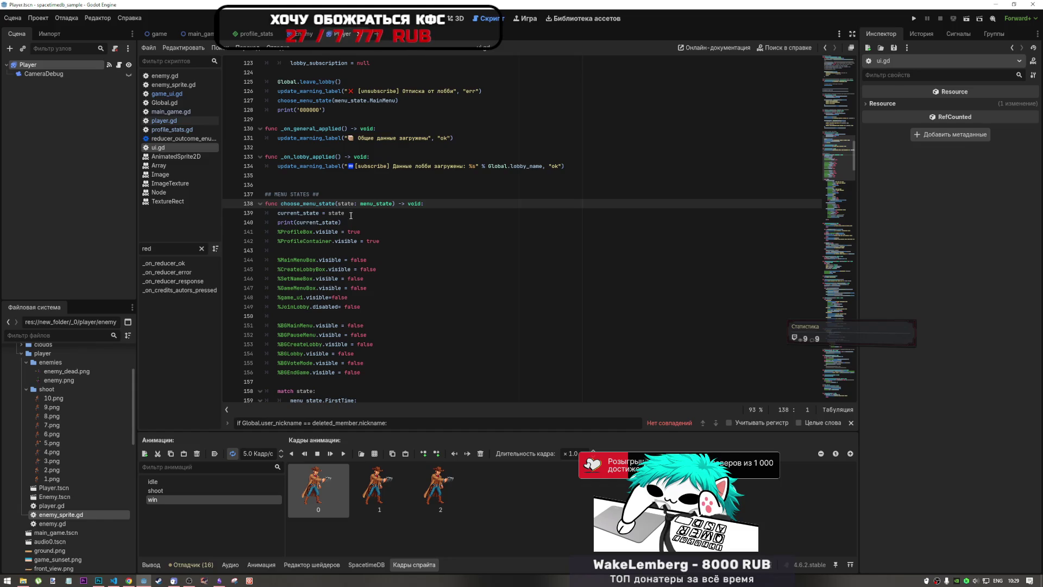
scroll(350, 216, "down", 3)
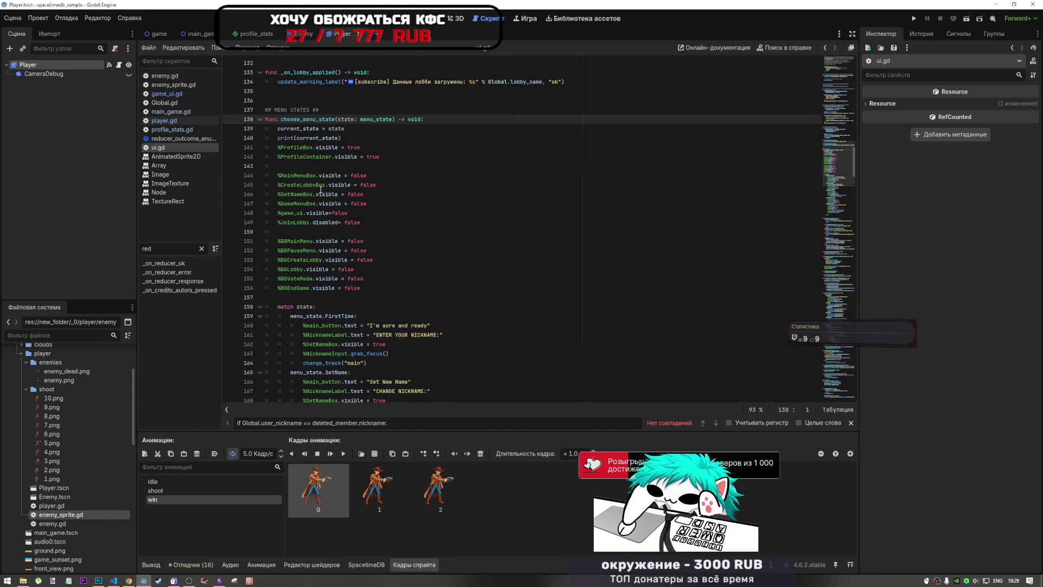
scroll(321, 192, "down", 4)
Select the MainMenu branch on lines 172–176 to see what it does
left_click(313, 203)
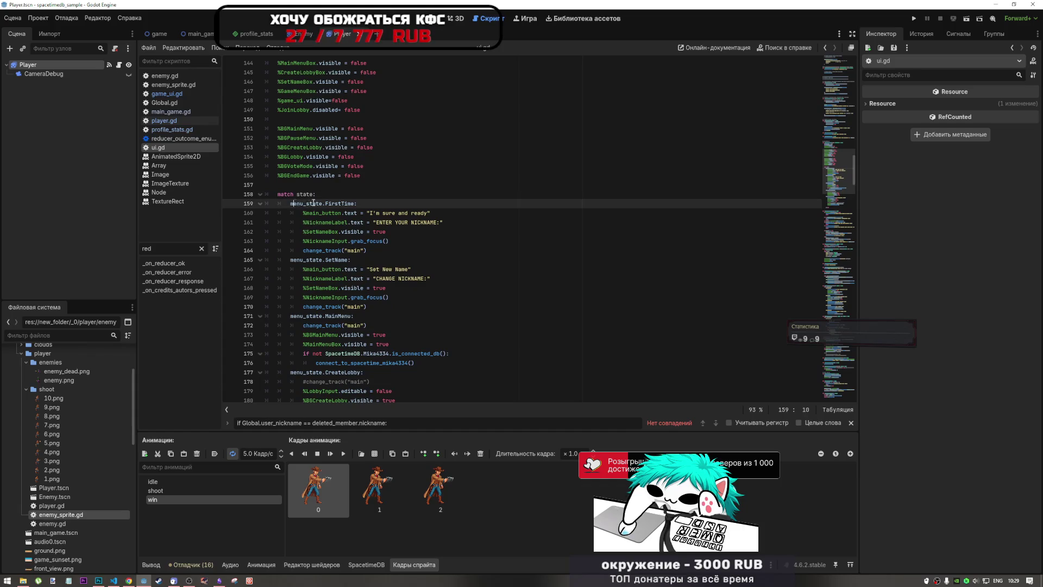
double_click(313, 203)
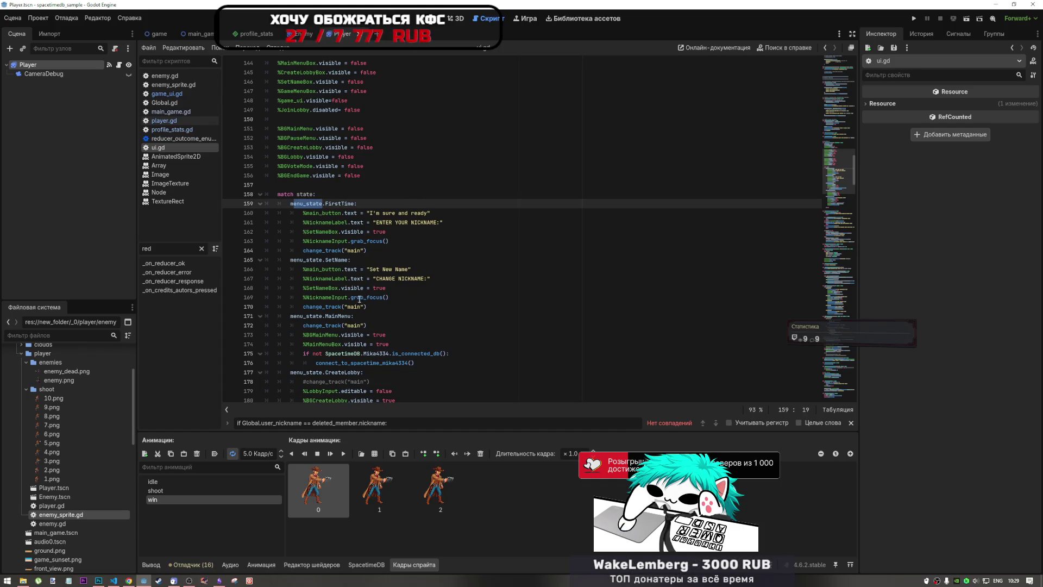
scroll(320, 196, "down", 5)
left_click_drag(317, 187, 445, 224)
left_click(444, 224)
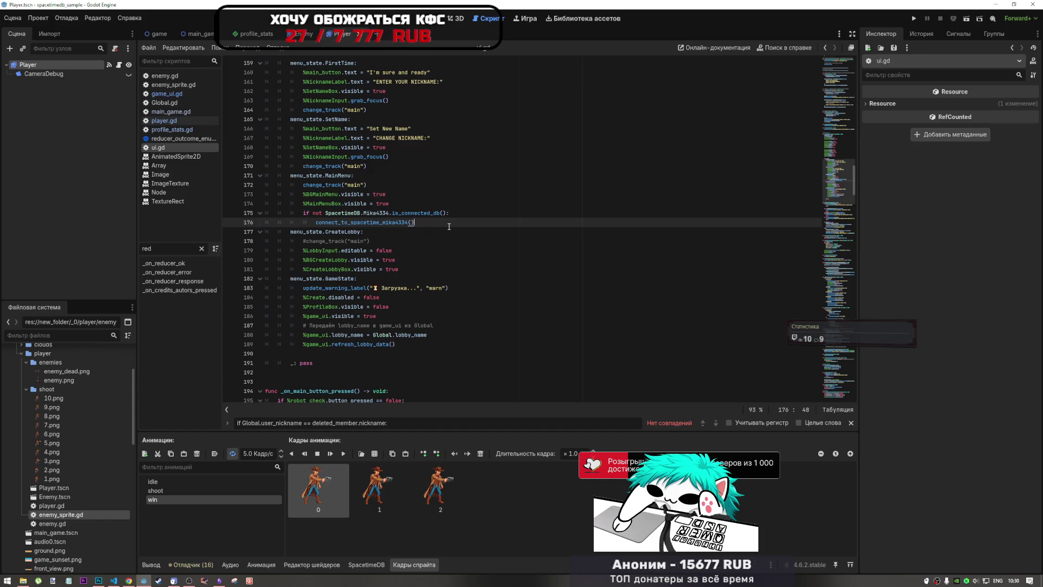
Jump to connect_to_spacetime_mika4334 and select its connection options setup through the connect call
left_click(350, 222, "ctrl")
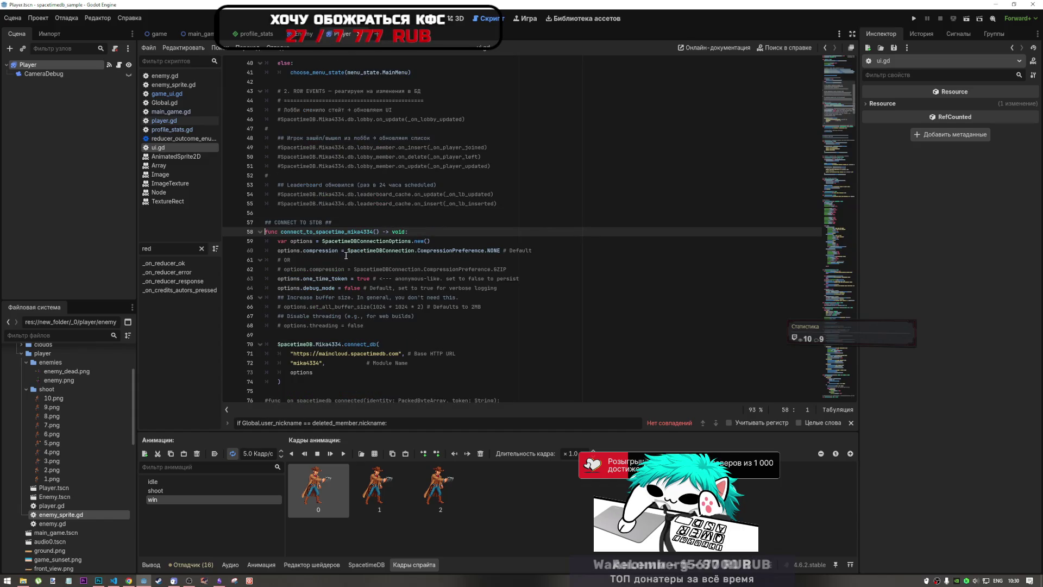
scroll(347, 254, "down", 1)
left_click(351, 270, "shift")
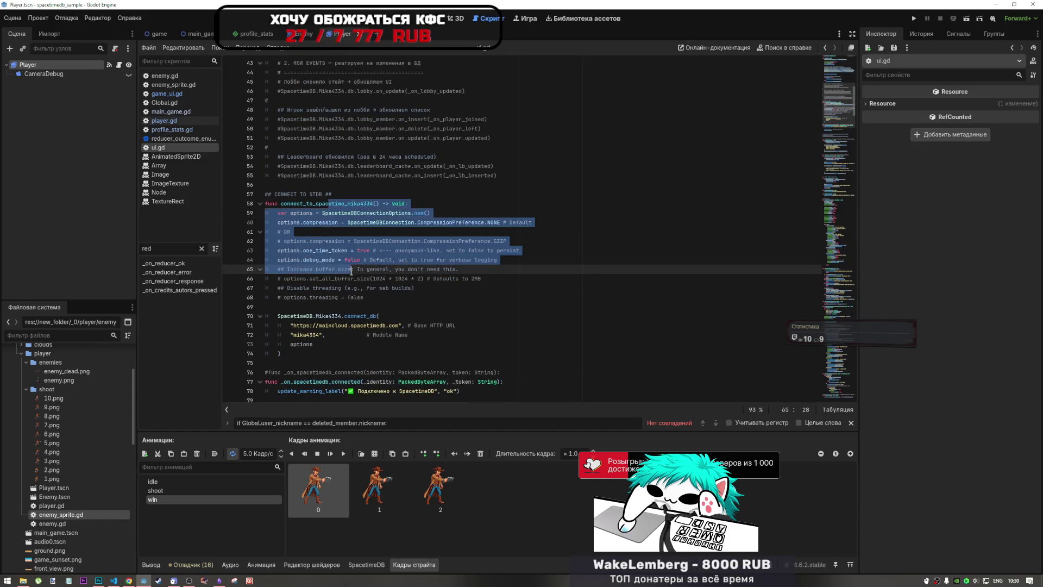
scroll(351, 261, "down", 5)
left_click_drag(329, 176, 333, 185)
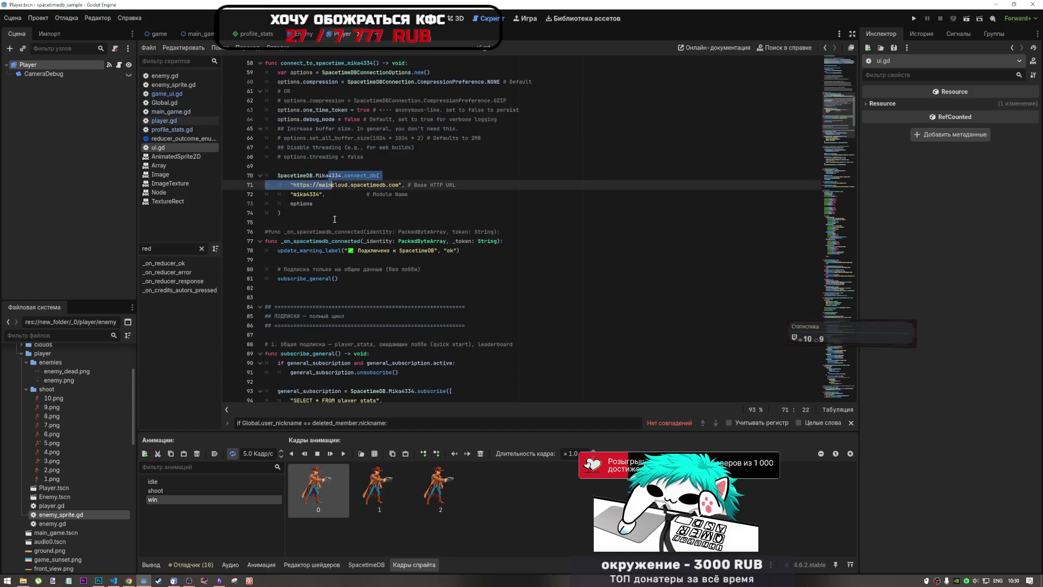
left_click(334, 219, "shift")
Review _on_reducer_error's join_lobby branch, then jump to the top declarations and menu_state enum
scroll(332, 217, "down", 20)
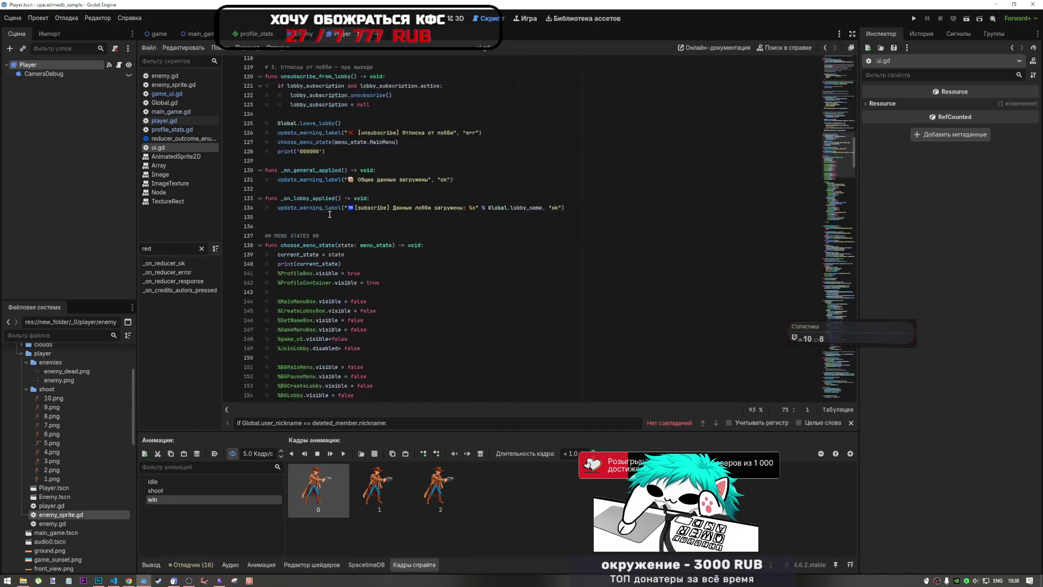
scroll(329, 214, "down", 20)
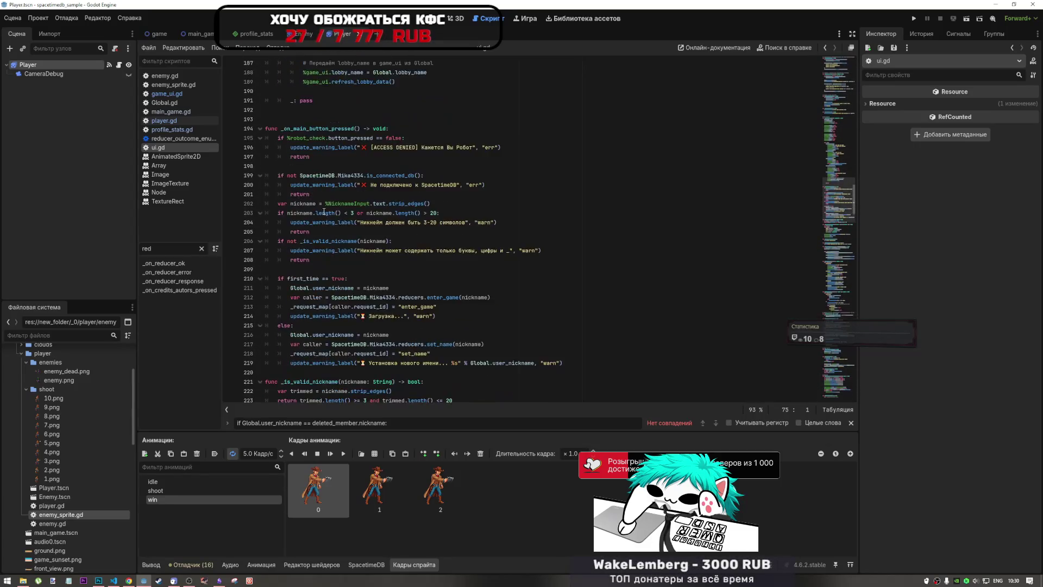
scroll(325, 211, "down", 20)
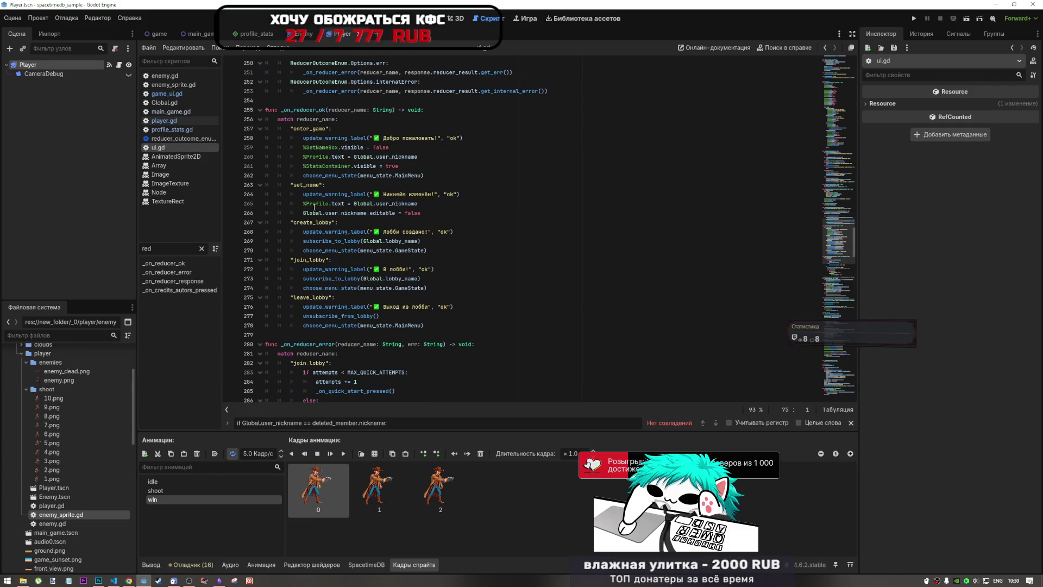
scroll(370, 305, "down", 1)
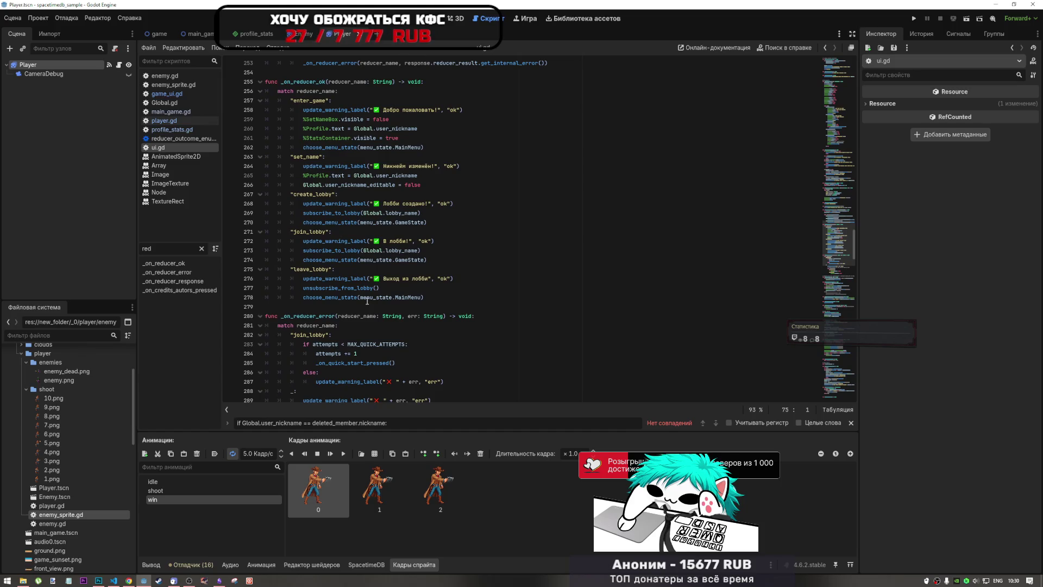
scroll(366, 300, "down", 2)
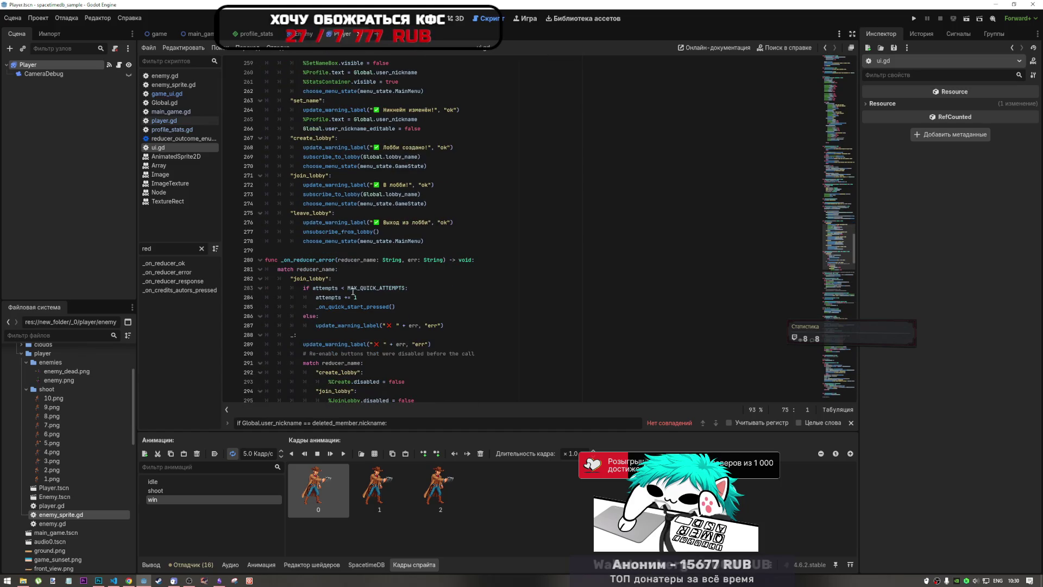
scroll(353, 293, "down", 1)
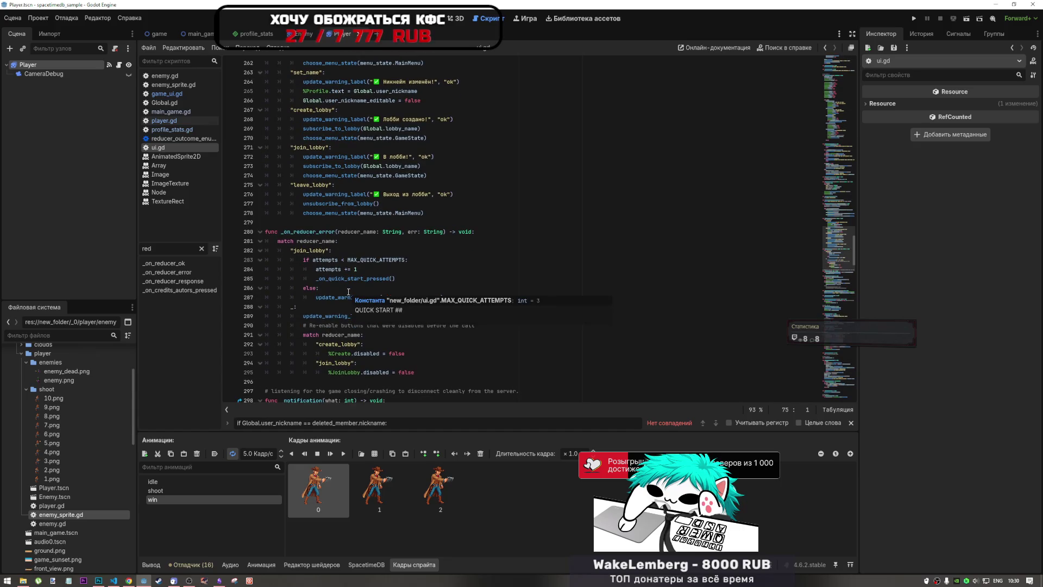
left_click(380, 286)
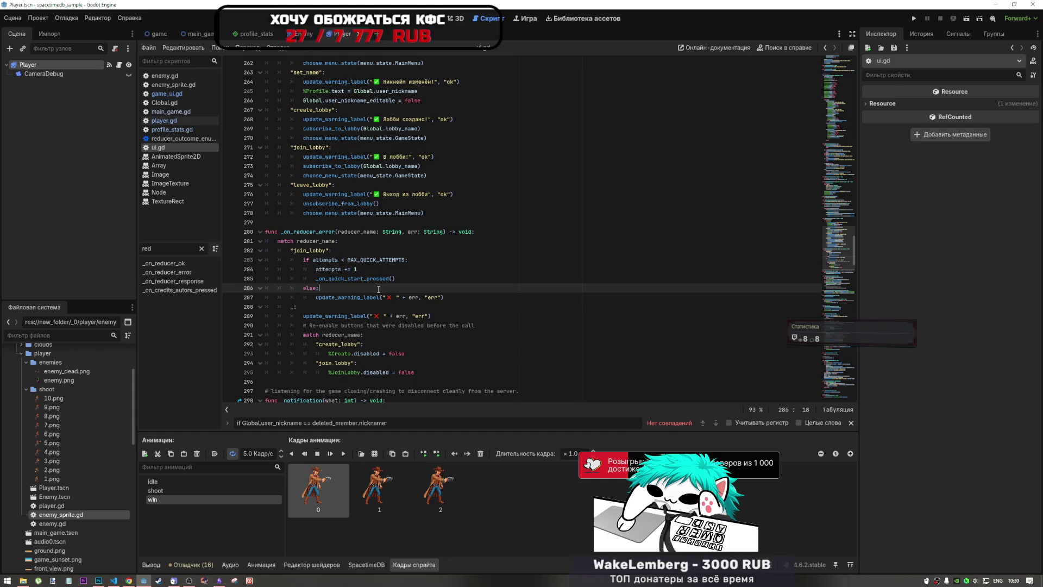
scroll(378, 289, "down", 5)
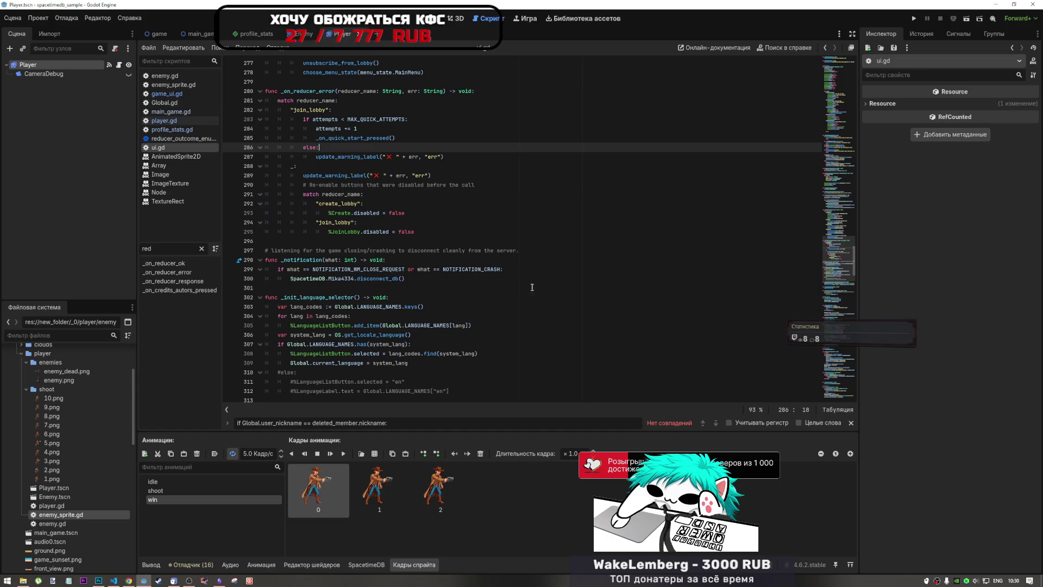
mouse_move(837, 261)
left_mouse_down()
mouse_move(835, 304)
mouse_move(834, 70)
left_mouse_up()
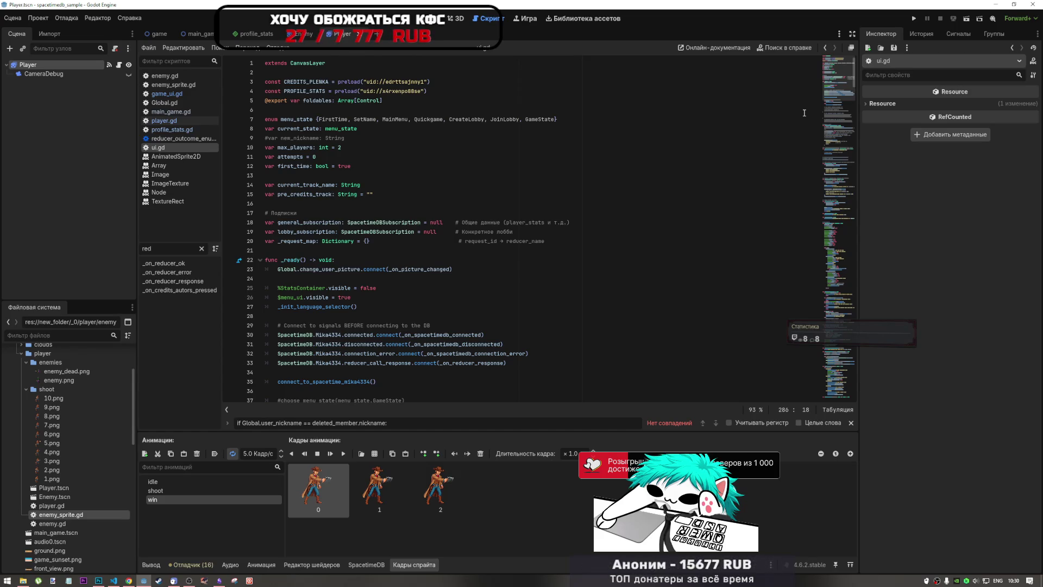
left_click(115, 580)
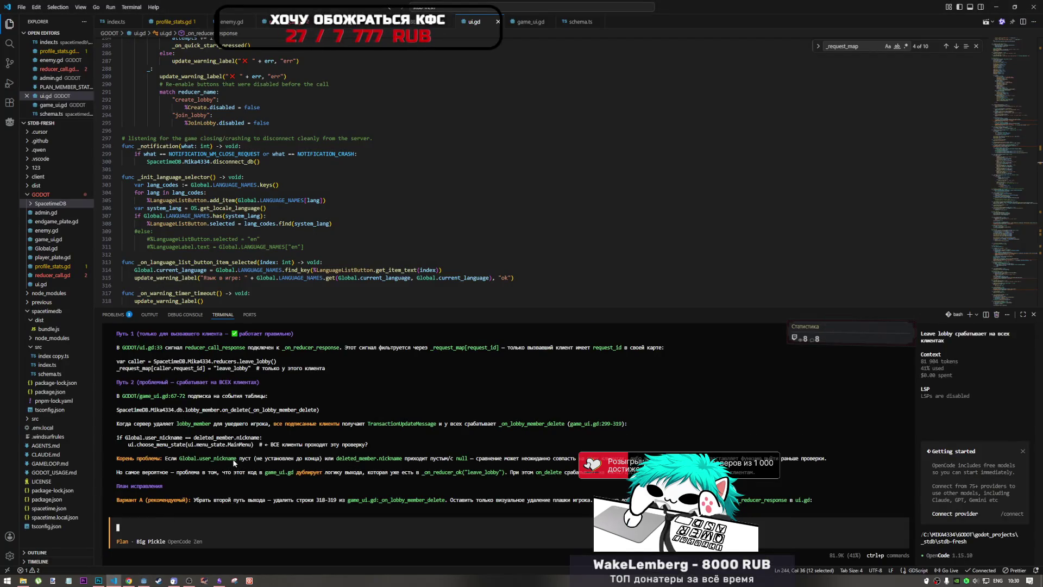
Scroll the opencode output to the plan for deleting lines 318–319 of game_ui.gd
scroll(232, 462, "down", 3)
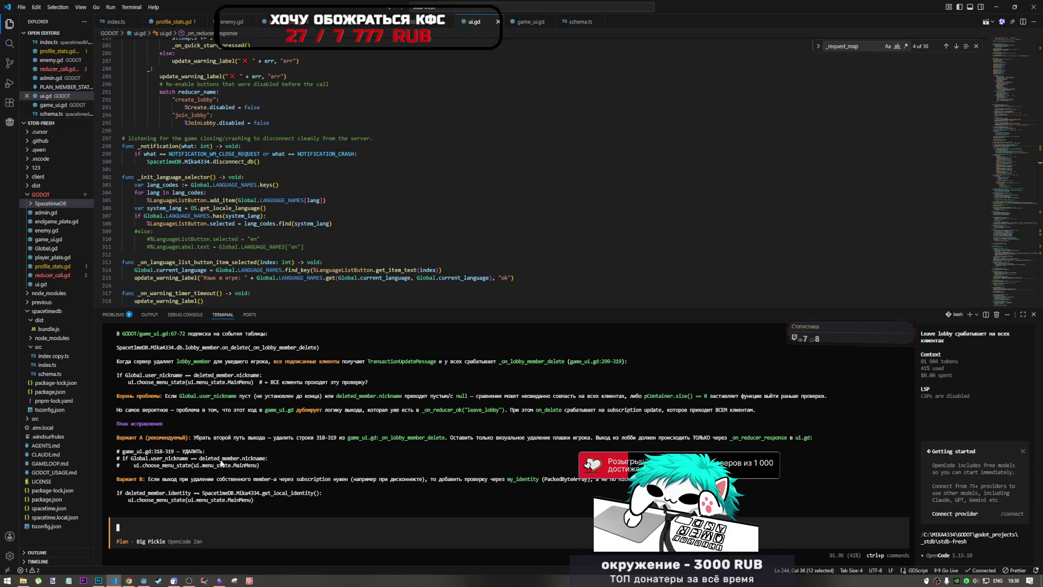
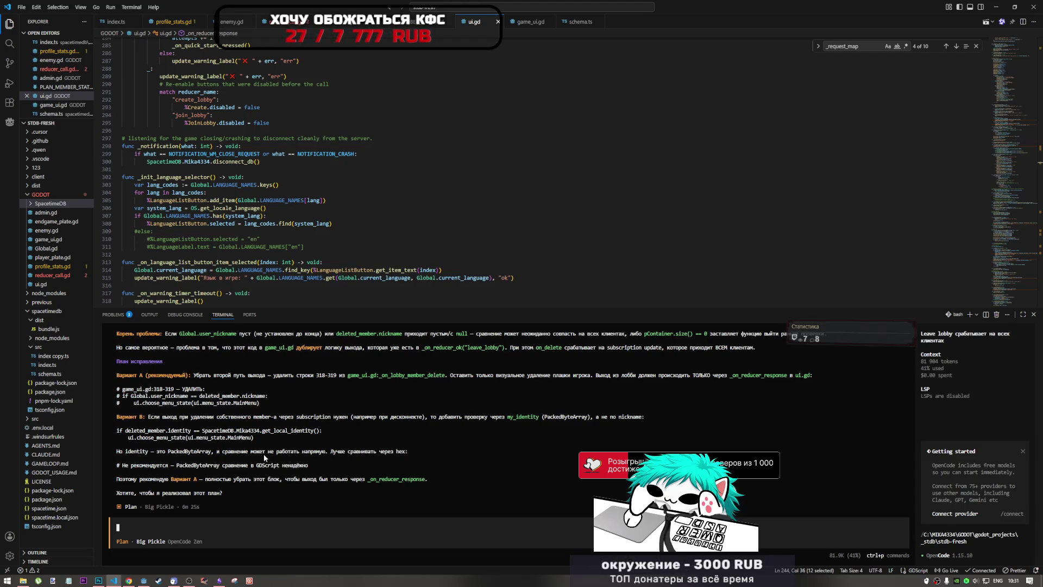
Copy the line 'if Global.user_nickname == deleted_member.nickname:' from the OpenCode terminal output
scroll(253, 444, "up", 2)
scroll(254, 444, "up", 2)
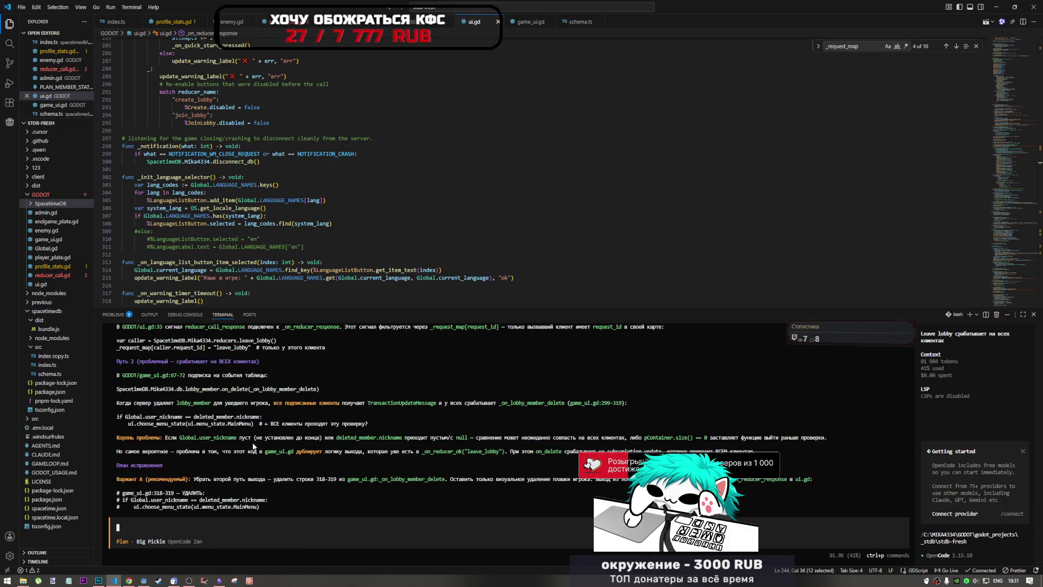
scroll(252, 445, "down", 3)
mouse_move(268, 417)
left_mouse_down()
mouse_move(124, 417)
mouse_move(135, 423)
left_mouse_up()
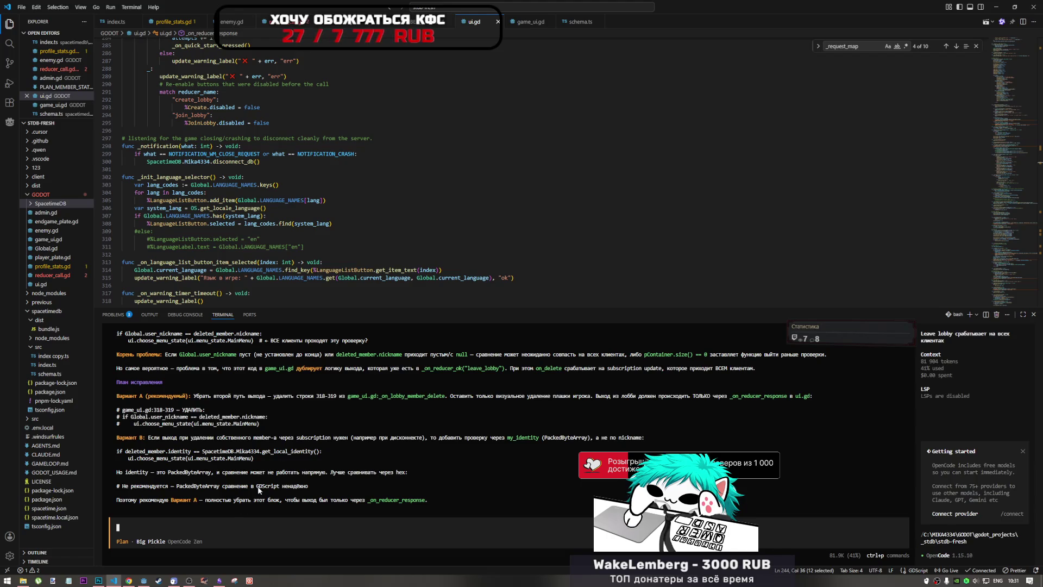
left_click(145, 580)
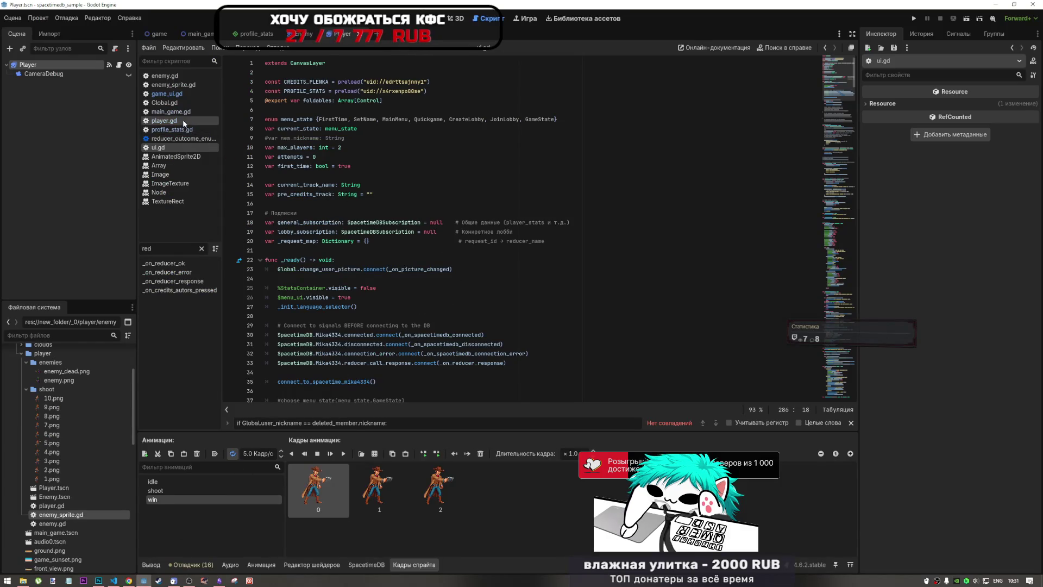
Open game_ui.gd and find the copied nickname check on line 325
left_click(166, 93)
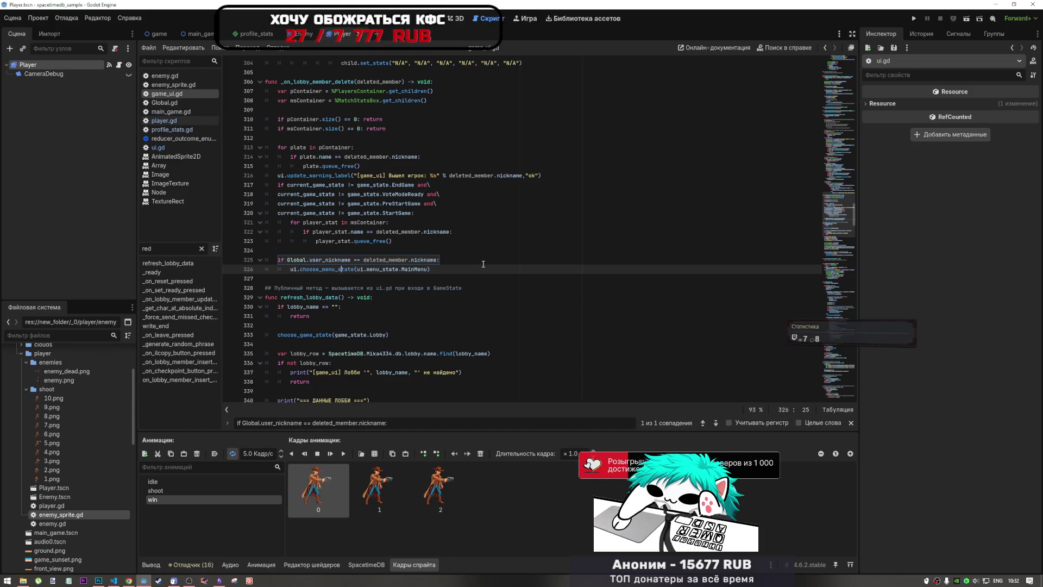
left_click(277, 422)
key("Return")
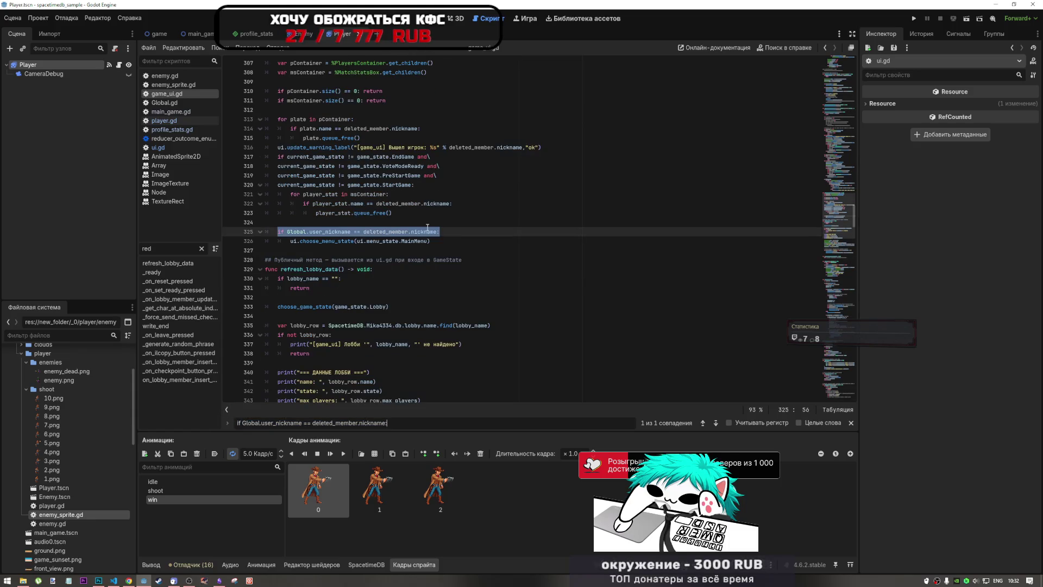
scroll(449, 281, "up", 4)
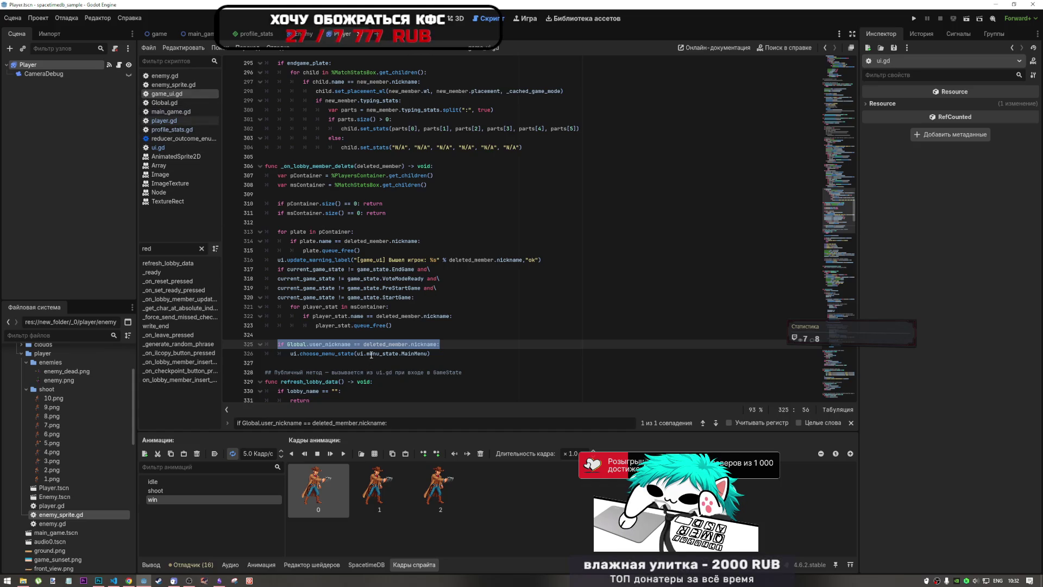
left_click(446, 346)
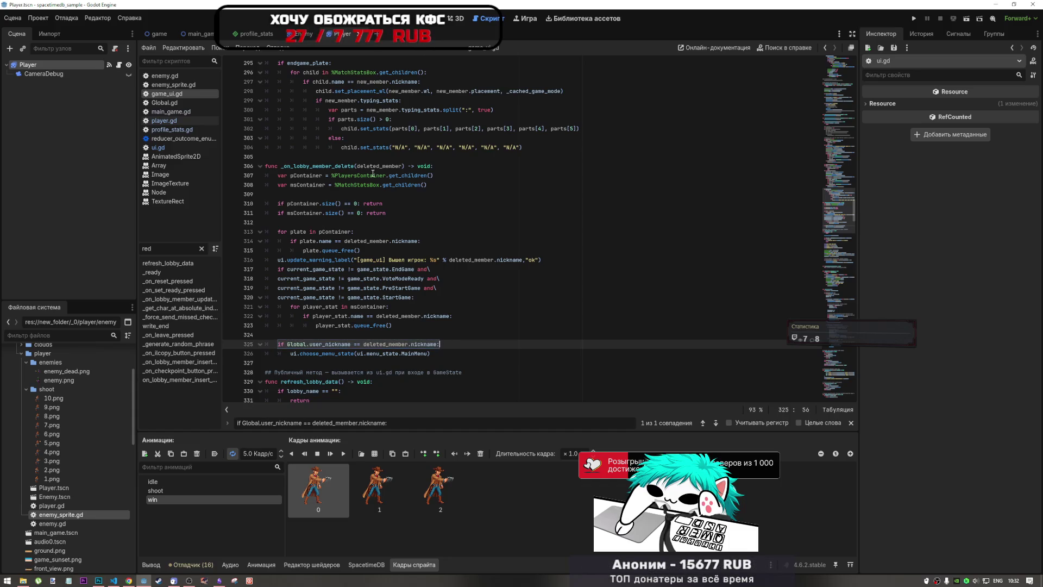
Search for _on_lobby_member_delete, step from its connection to its definition, and select lines 325–326
double_click(333, 165)
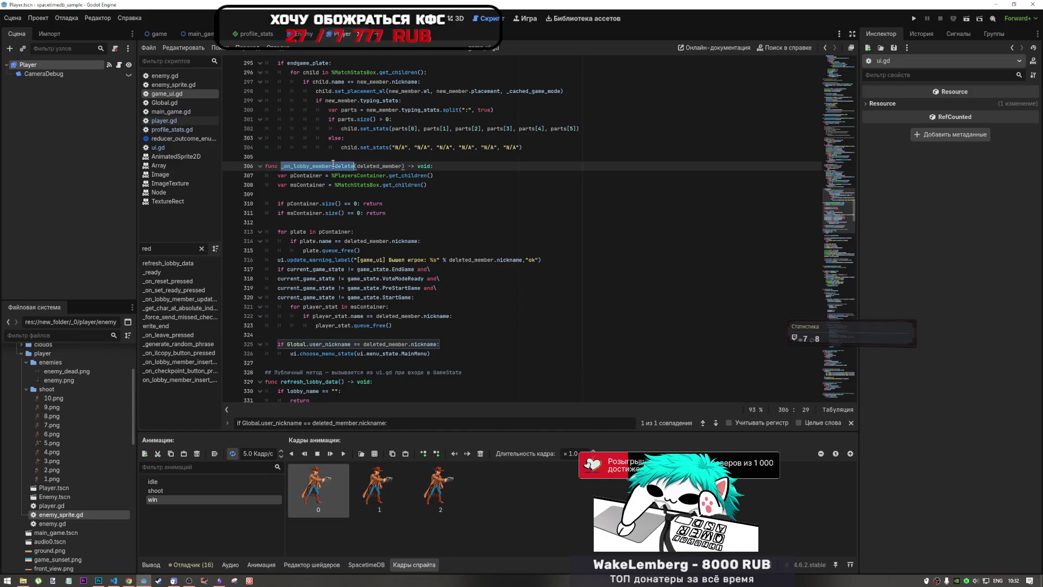
scroll(413, 240, "up", 10)
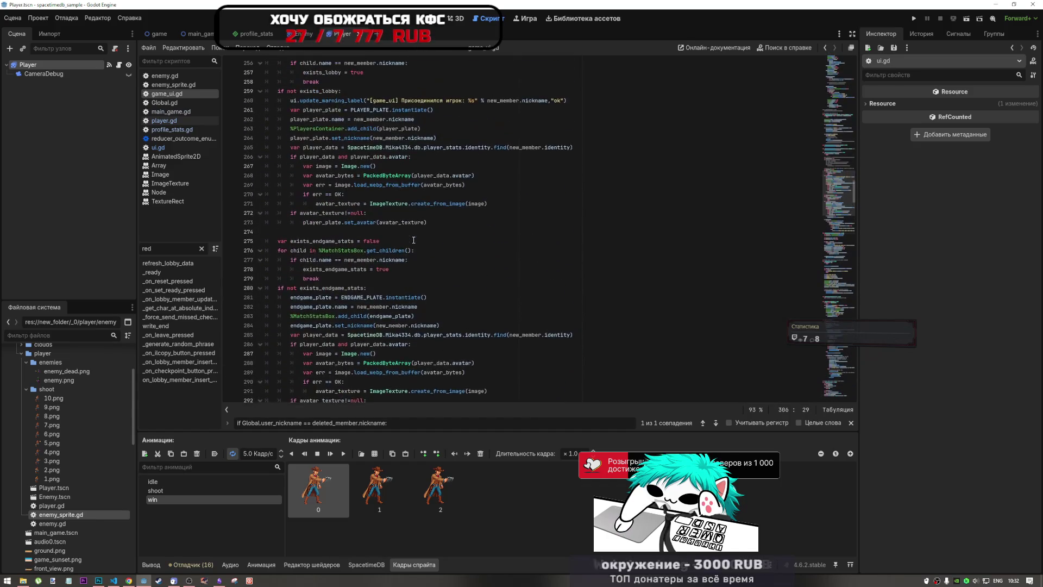
scroll(413, 240, "down", 3)
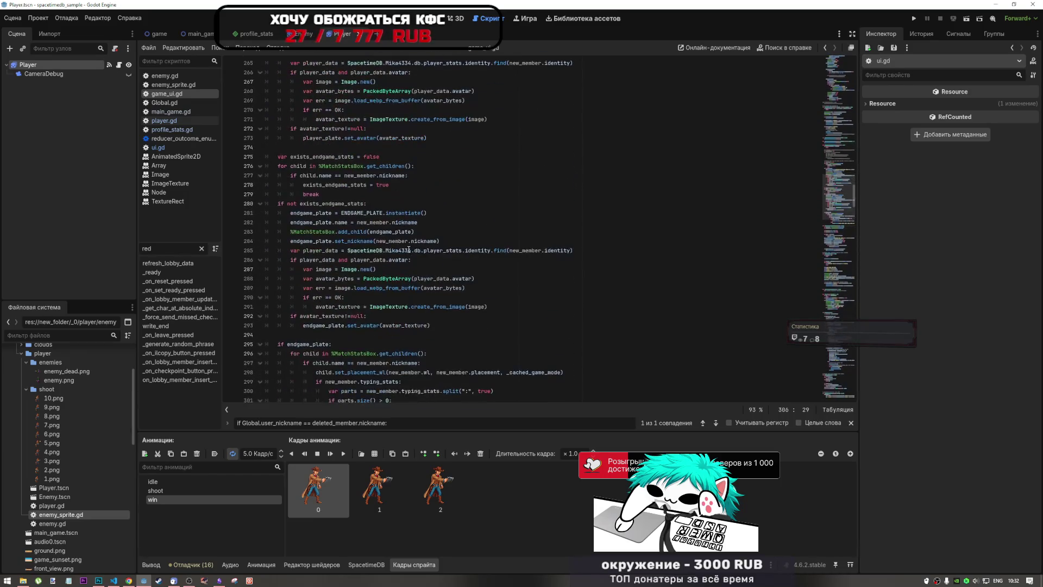
key("ctrl+f")
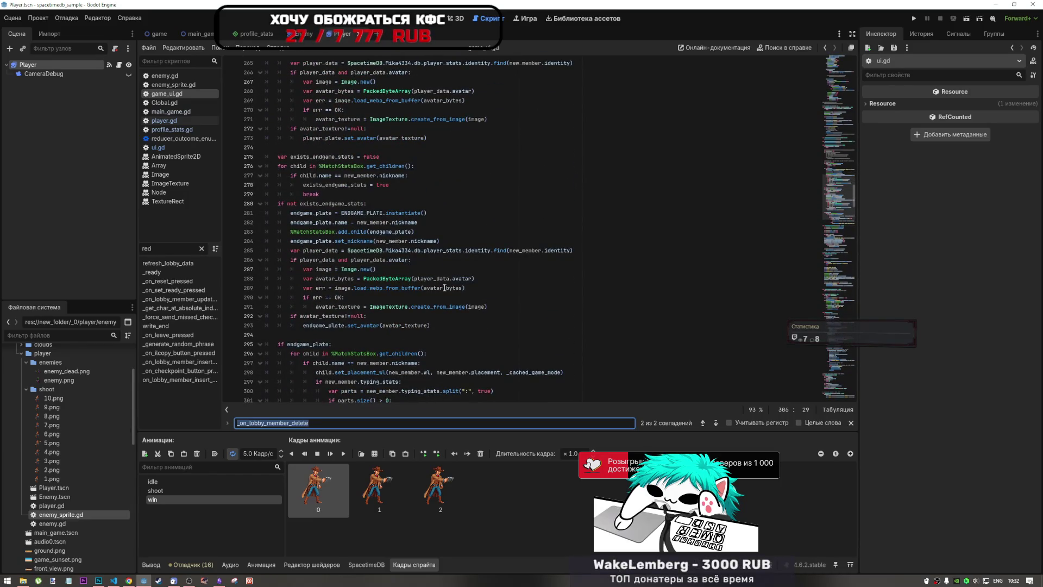
left_click(715, 422)
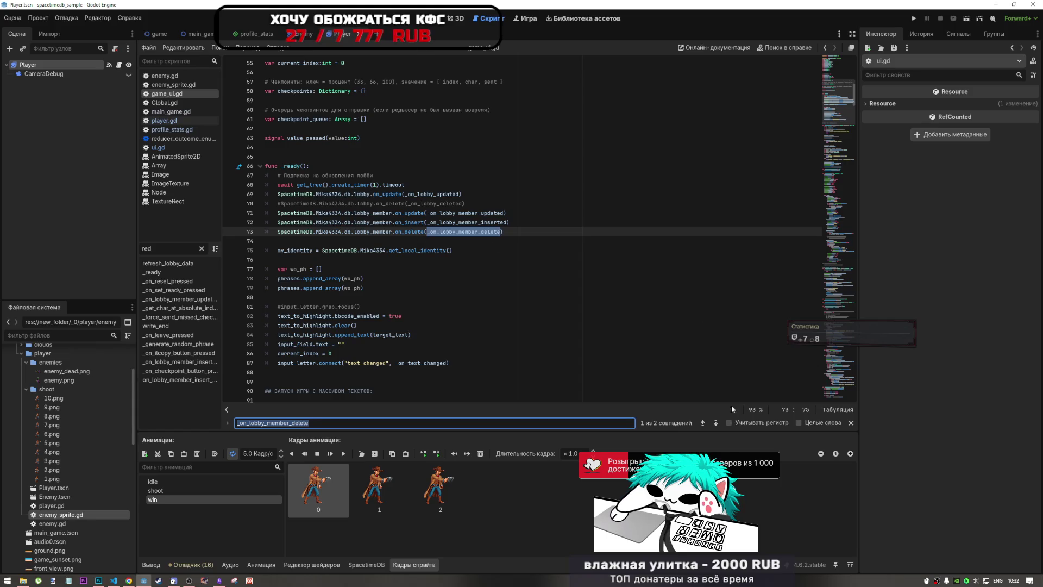
left_click(716, 423)
scroll(437, 305, "down", 1)
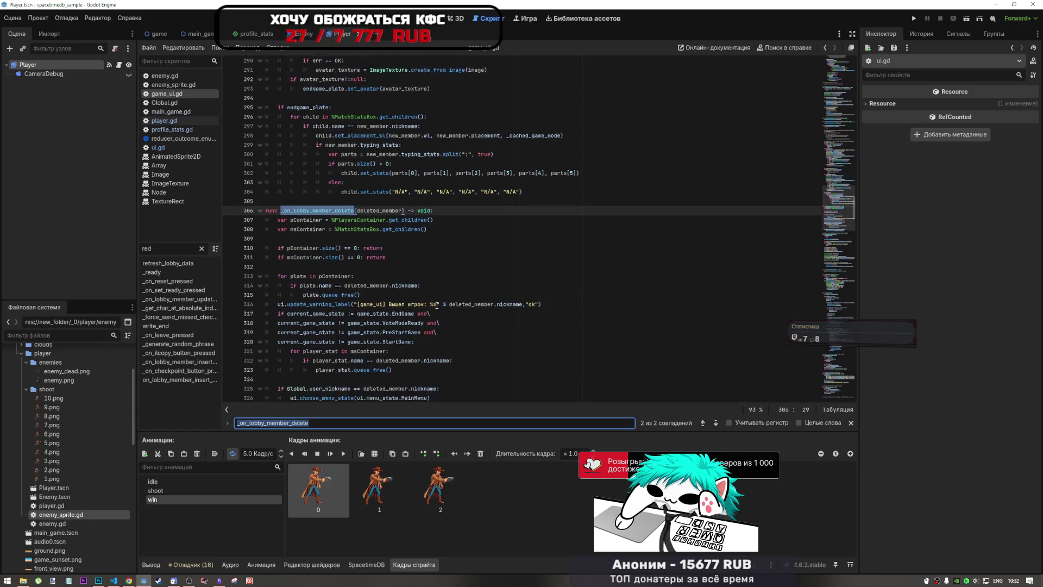
scroll(437, 306, "down", 1)
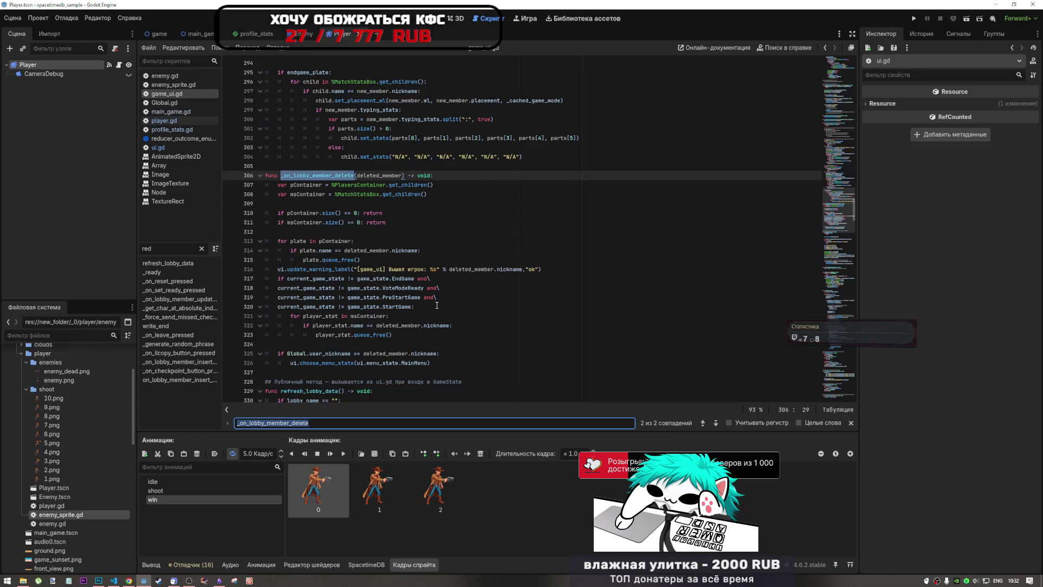
left_click_drag(432, 363, 411, 354)
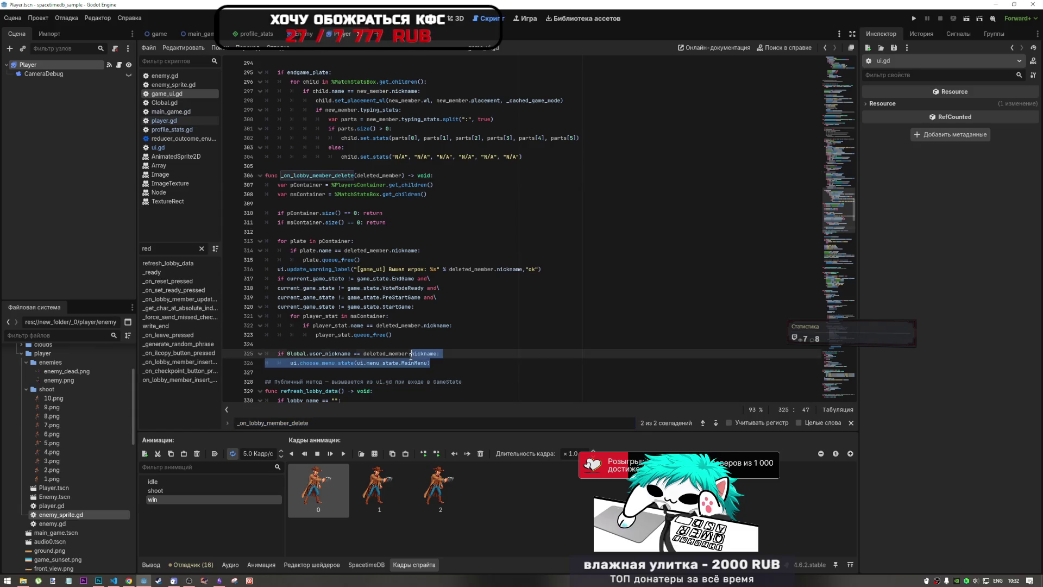
Comment out the nickname exit check on lines 325–326 with Ctrl+K and add a blank line
key("ctrl+k")
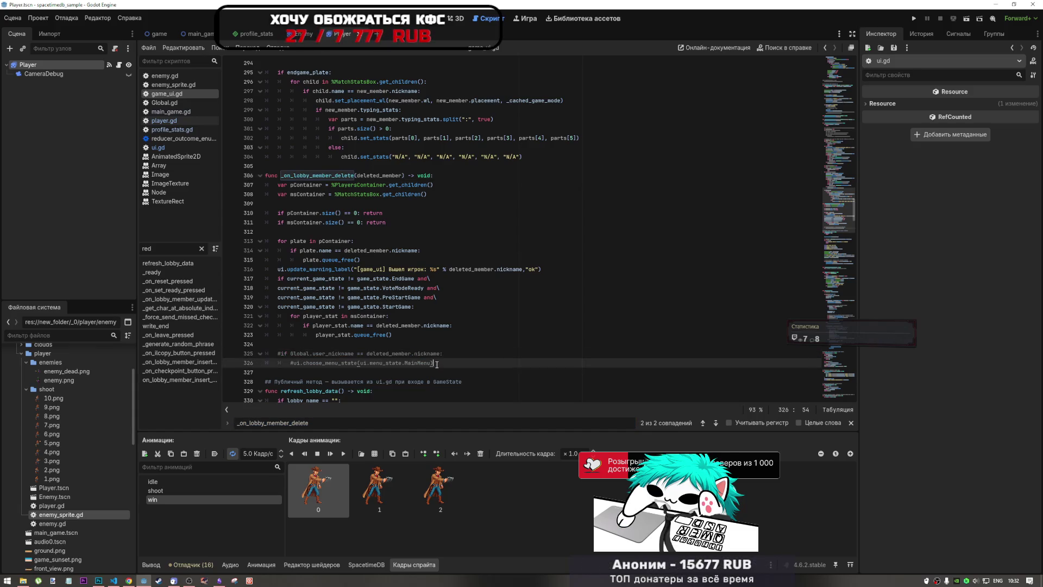
left_click(437, 364)
key("Return")
key("Return")
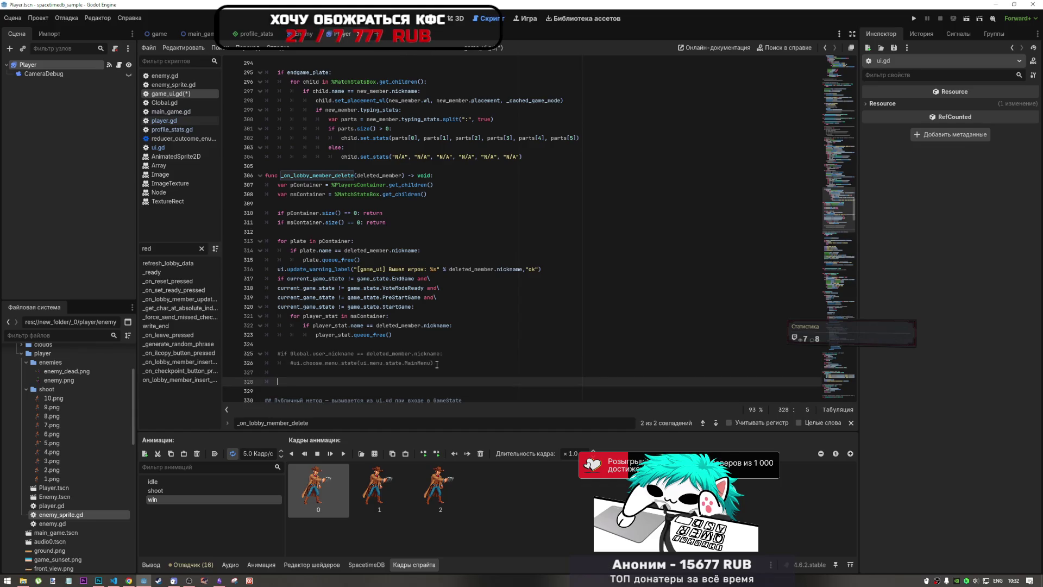
Paste the AI's identity-based check below, indent its menu-change line, and run the project
key("alt+Tab")
left_click_drag(265, 459, 113, 454)
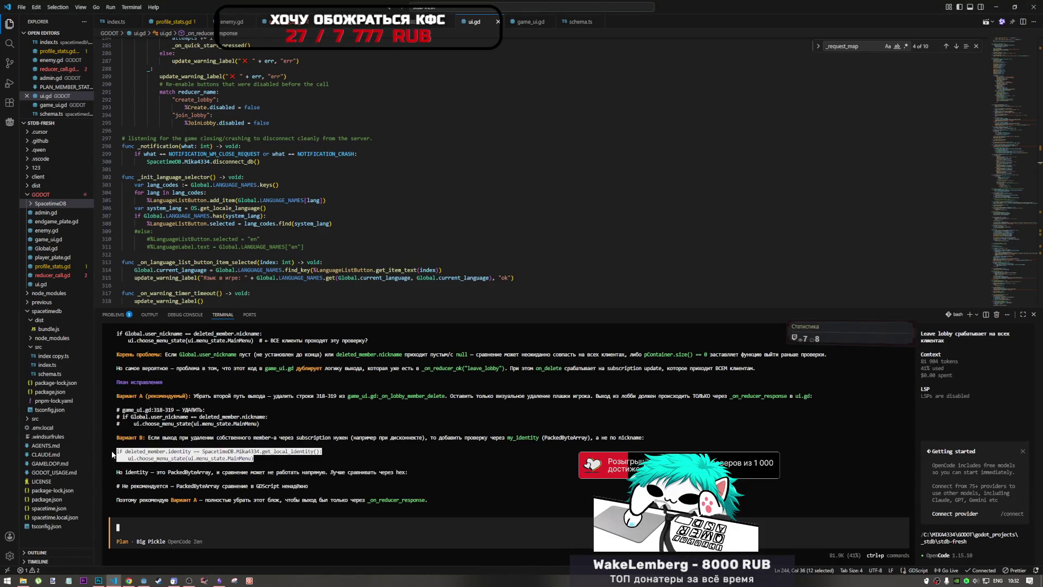
key("alt+Tab")
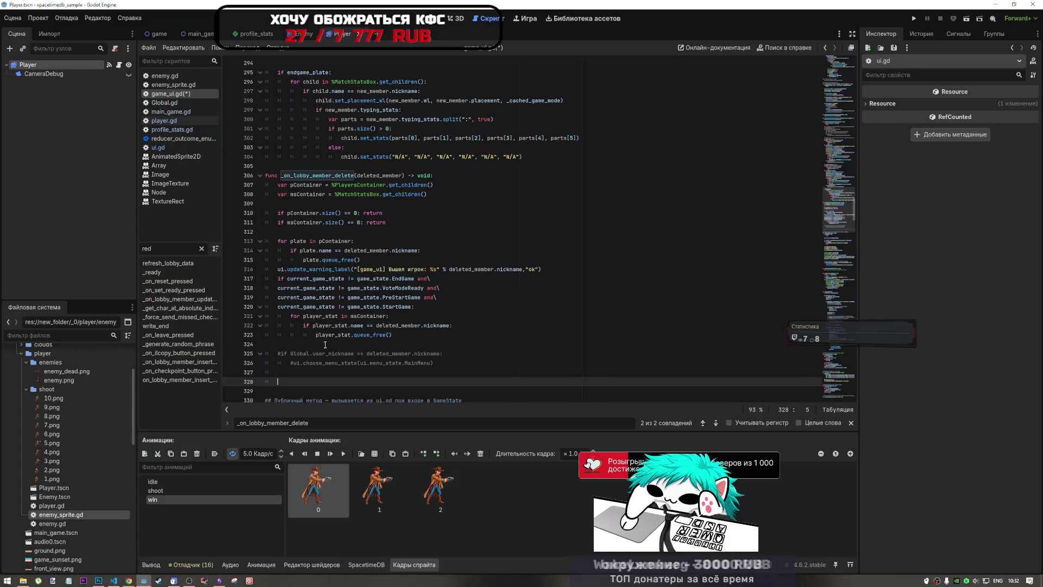
left_click(295, 373)
type("if deleted_member.identity == SpacetimeDB.Mika4334.get_local_identity(): \tui.choose_menu_state(ui.menu_state.MainMenu)")
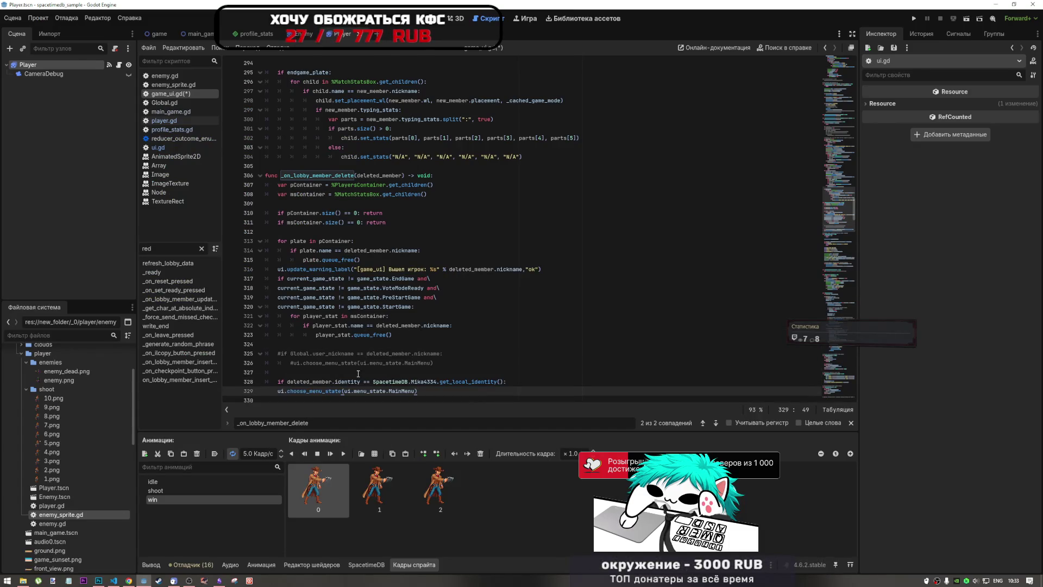
left_click_drag(347, 391, 365, 391)
key("Tab")
left_click(318, 372)
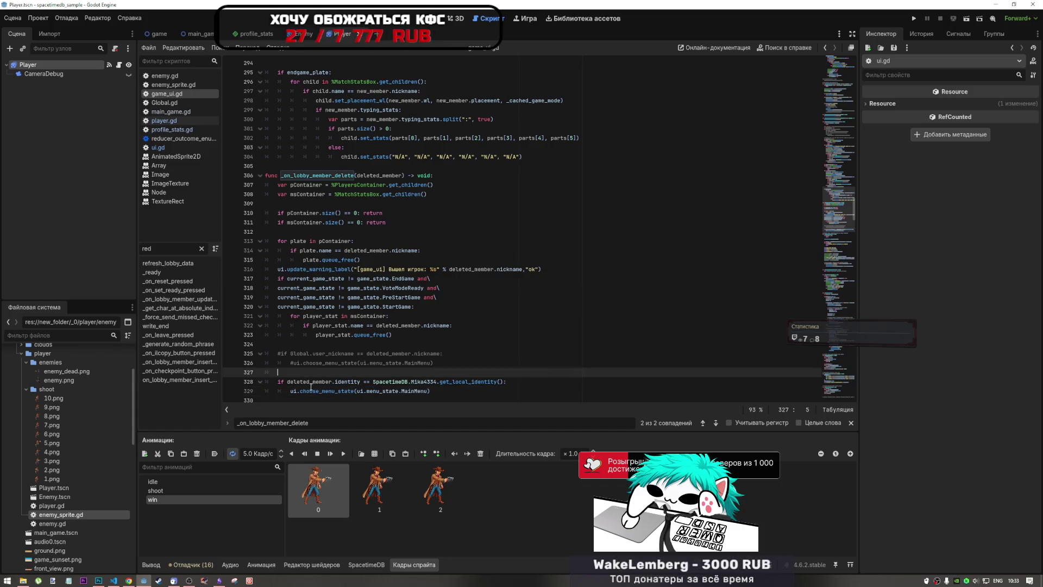
scroll(317, 381, "down", 2)
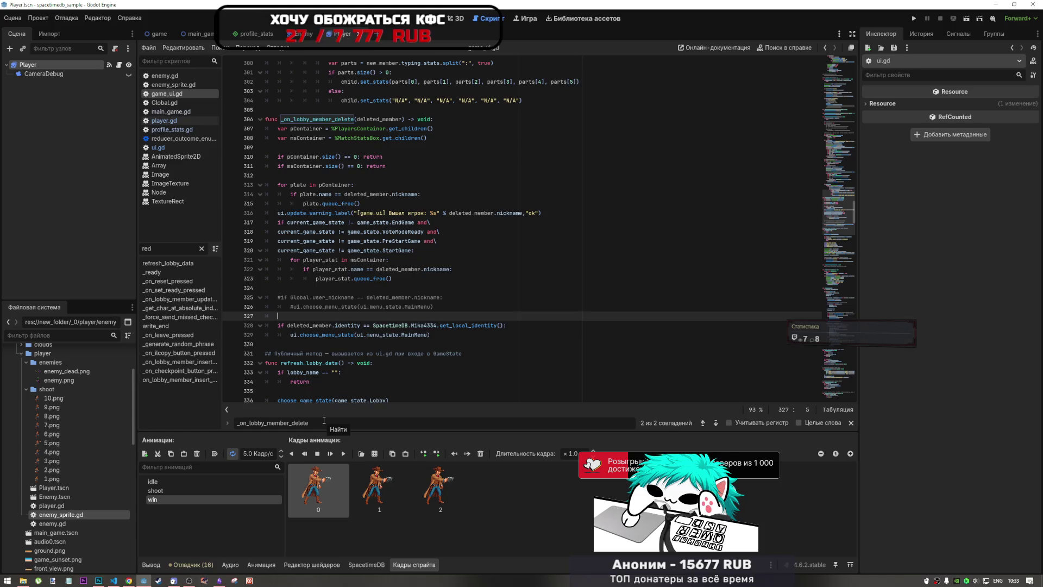
left_click(915, 18)
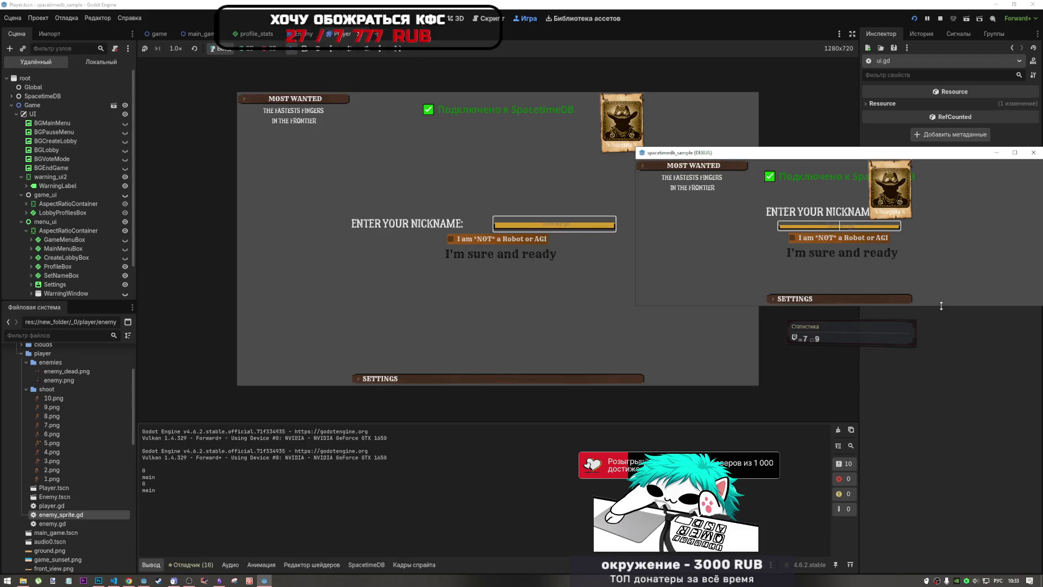
Get both game instances past the not-a-robot check, entering nickname 'ууууу' in the embedded one
left_click_drag(940, 305, 940, 458)
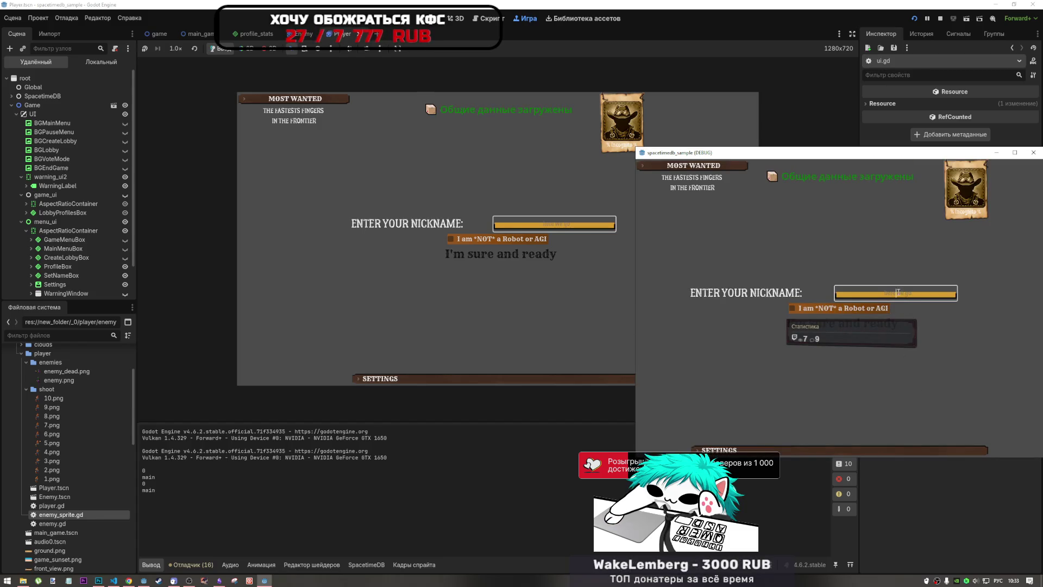
left_click(793, 308)
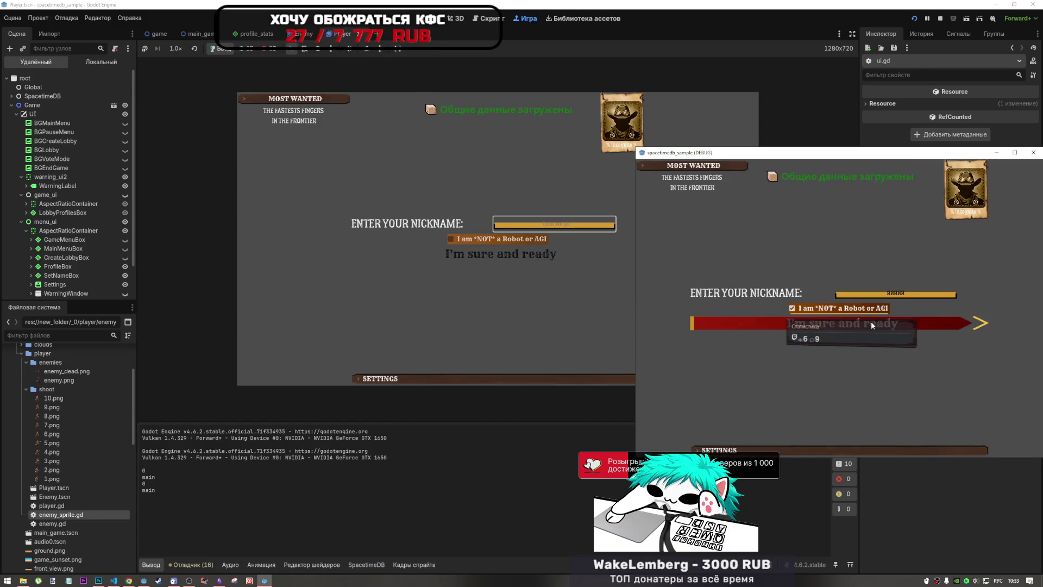
left_click(788, 325)
left_click(543, 224)
type("ууууу")
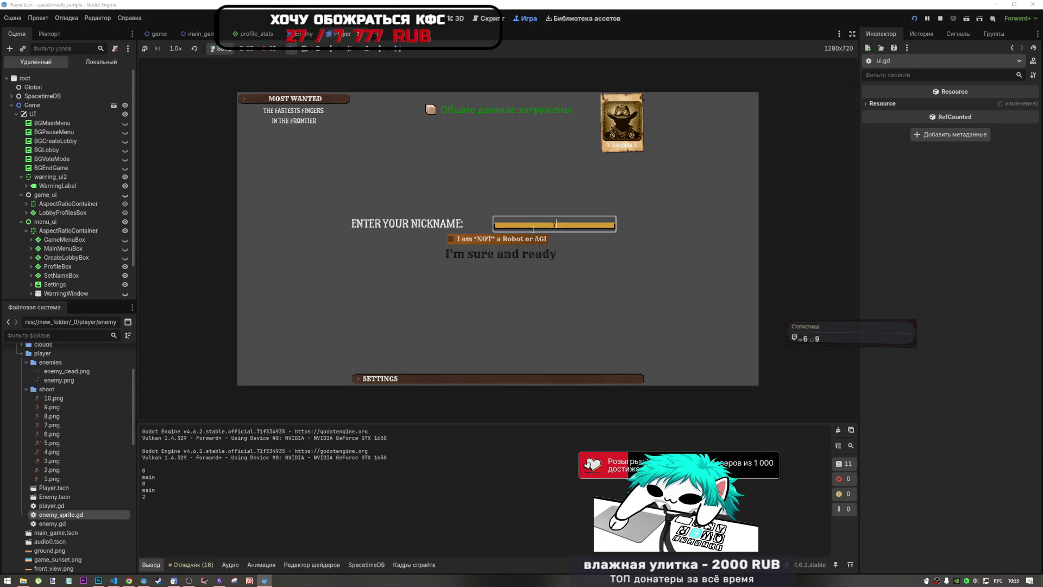
left_click(532, 239)
left_click(524, 251)
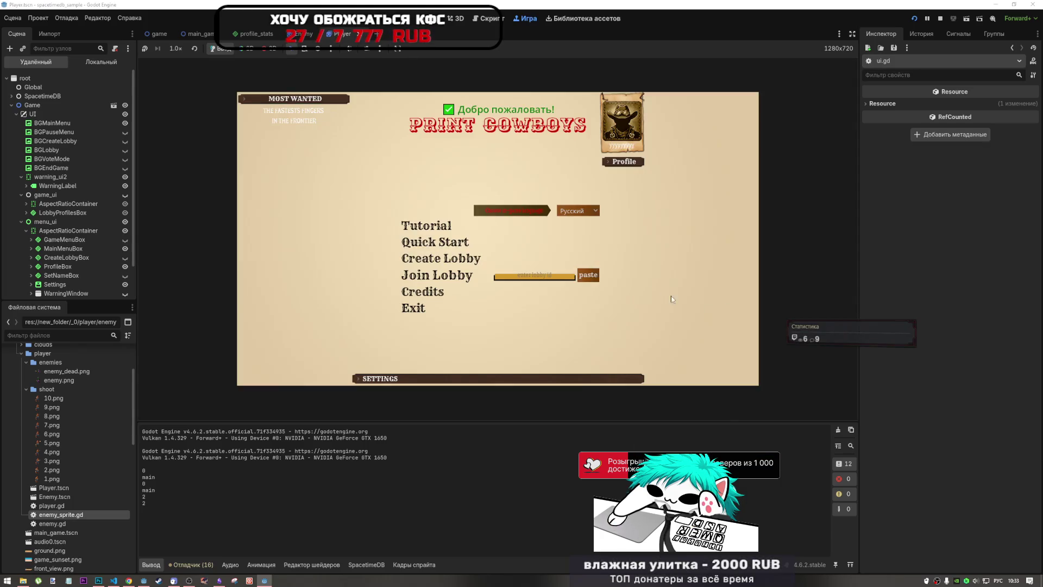
left_click(534, 276)
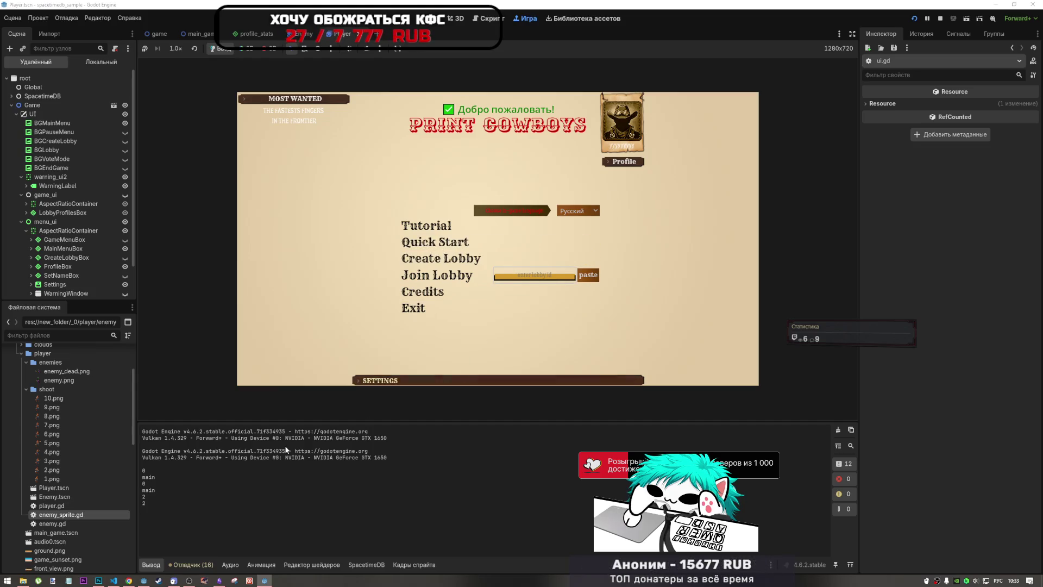
Create a lobby in the second instance, join it by ID from the embedded game, and lock in choices
mouse_move(264, 580)
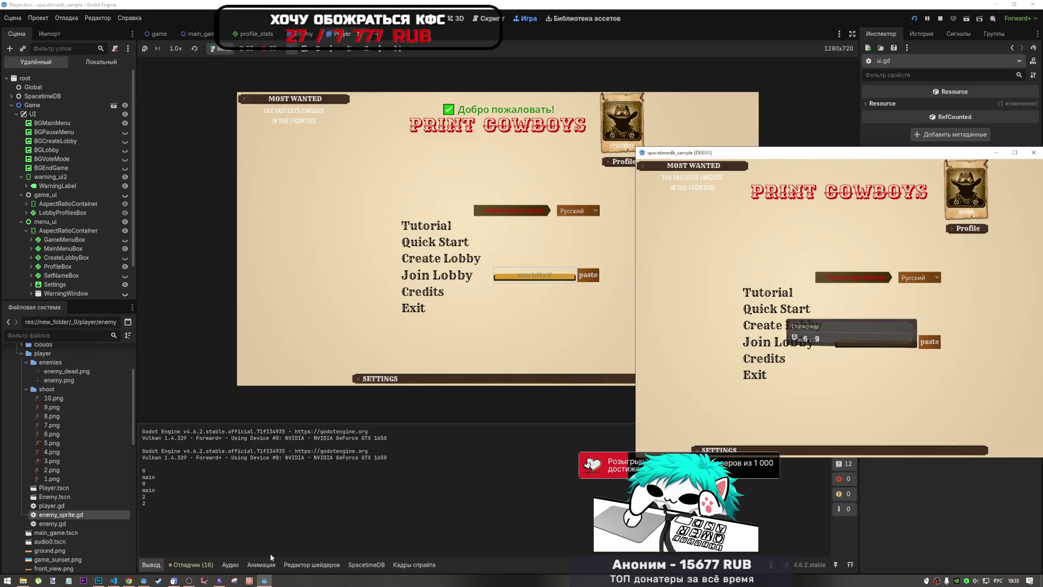
left_click(264, 543)
left_click(853, 321)
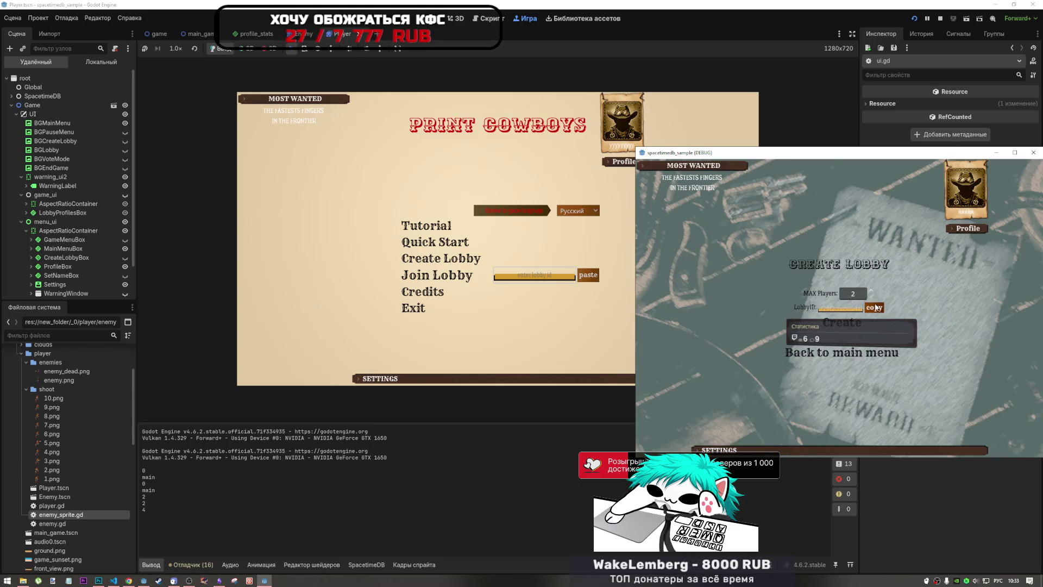
left_click(858, 324)
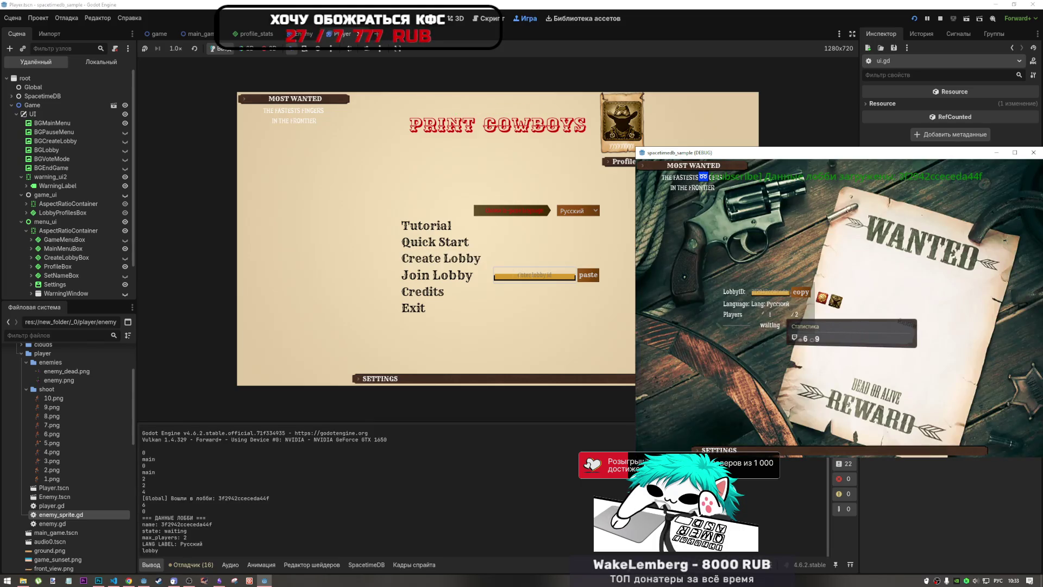
left_click(598, 280)
left_click(437, 275)
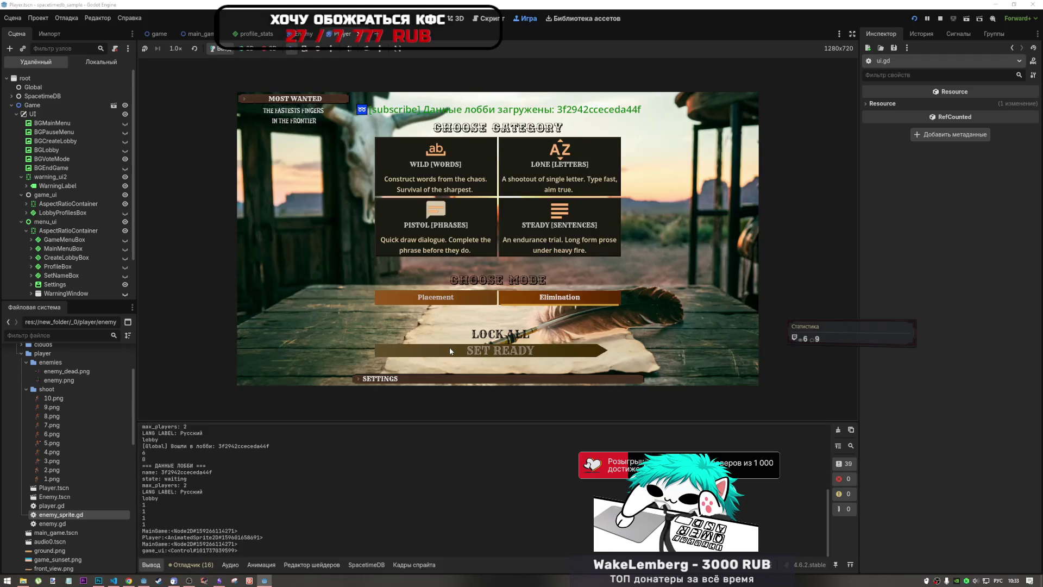
left_click(266, 581)
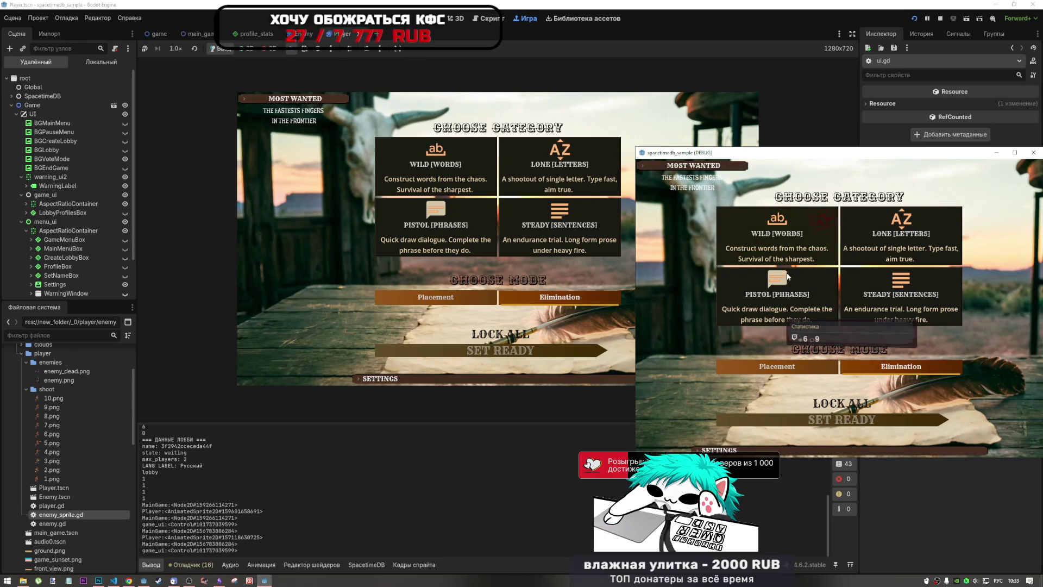
left_click(840, 403)
left_click(451, 181)
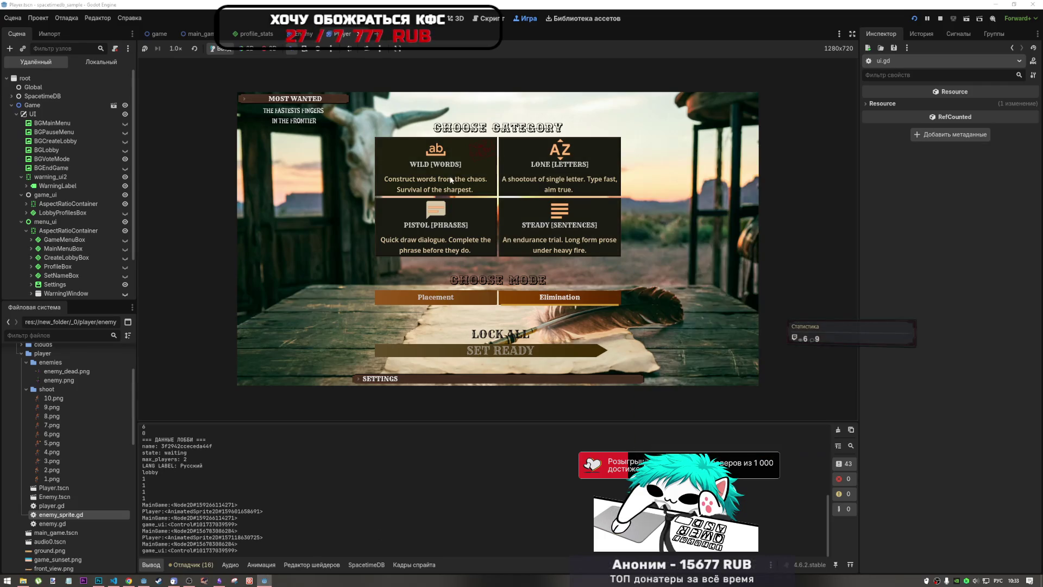
Set ready and type the Russian duel phrases, toggling keyboard layout with Alt+Shift
left_click(502, 351)
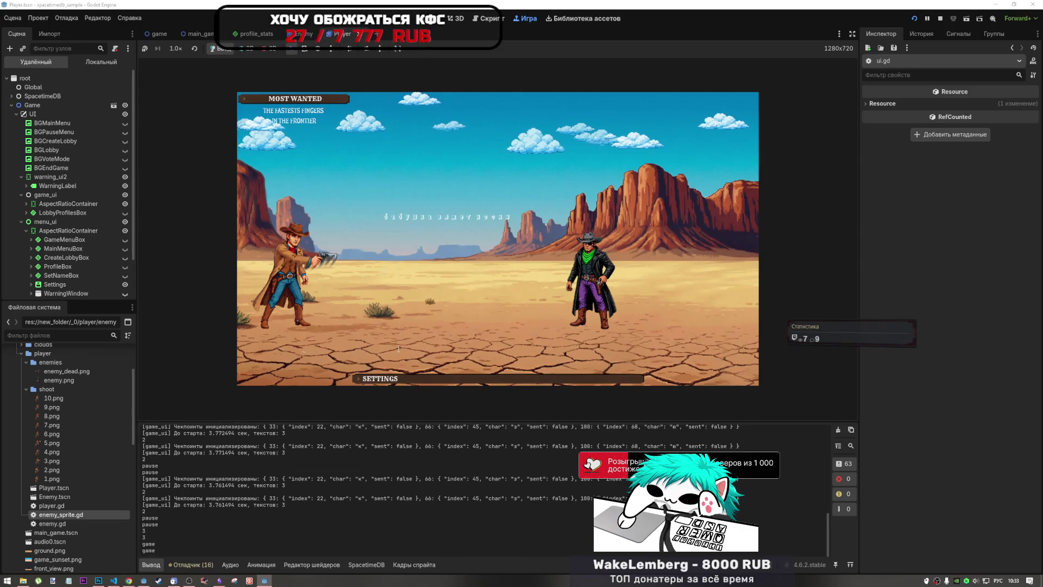
key("alt+shift")
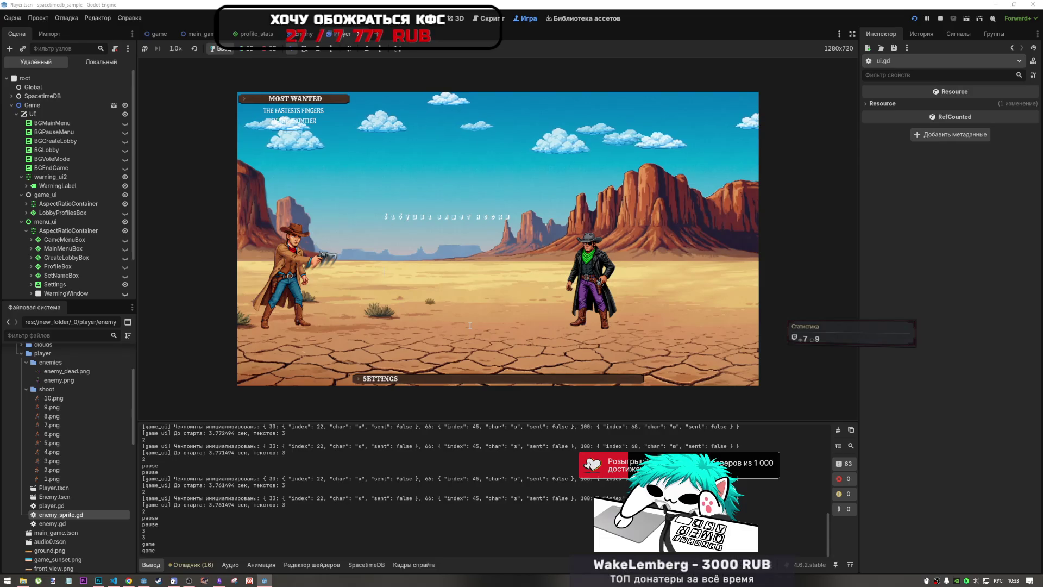
key("alt+shift")
type("бужда ")
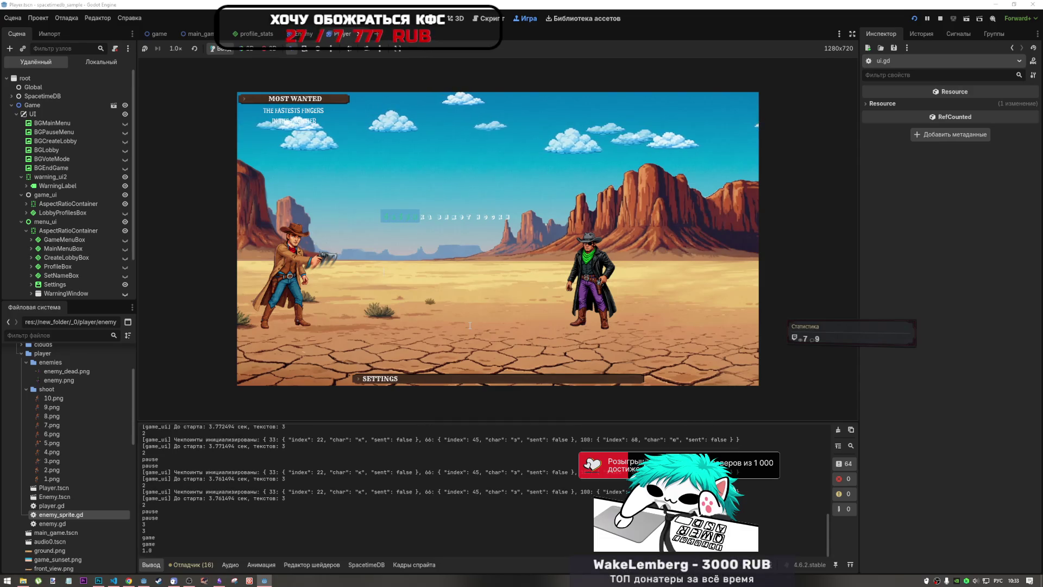
type("ющего в")
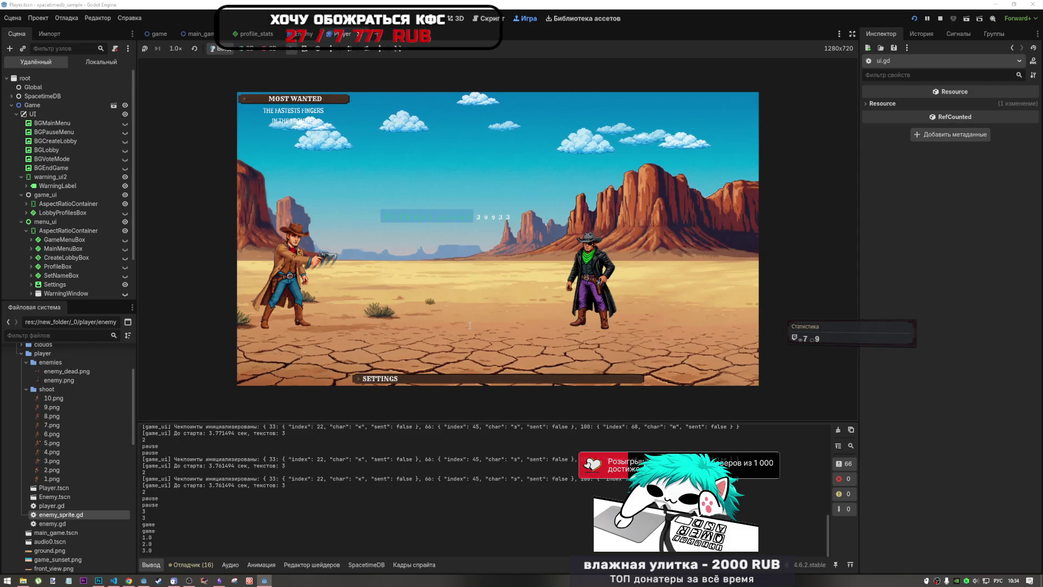
type("р")
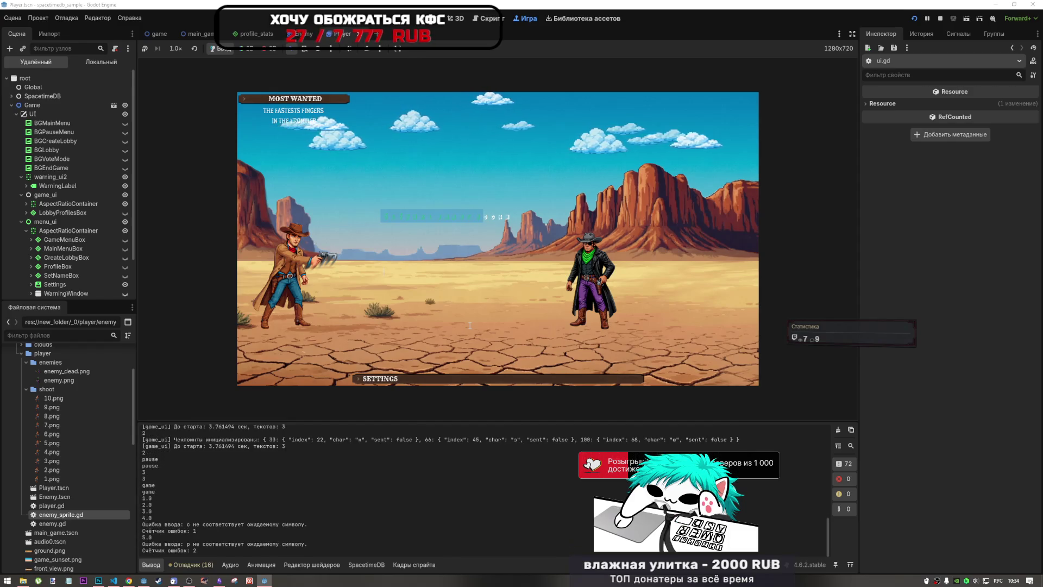
type("ога.")
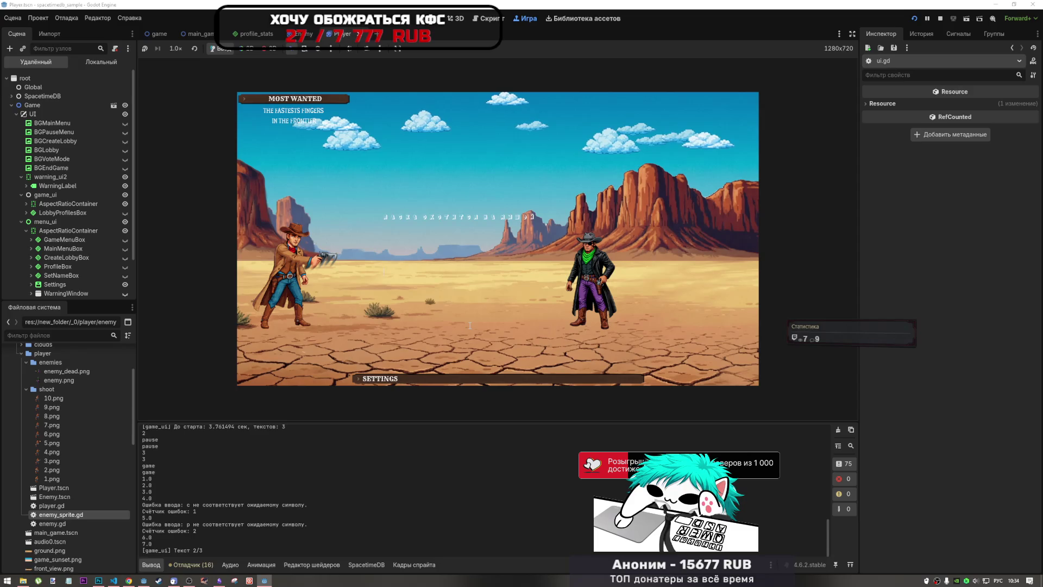
type("л")
type("кл")
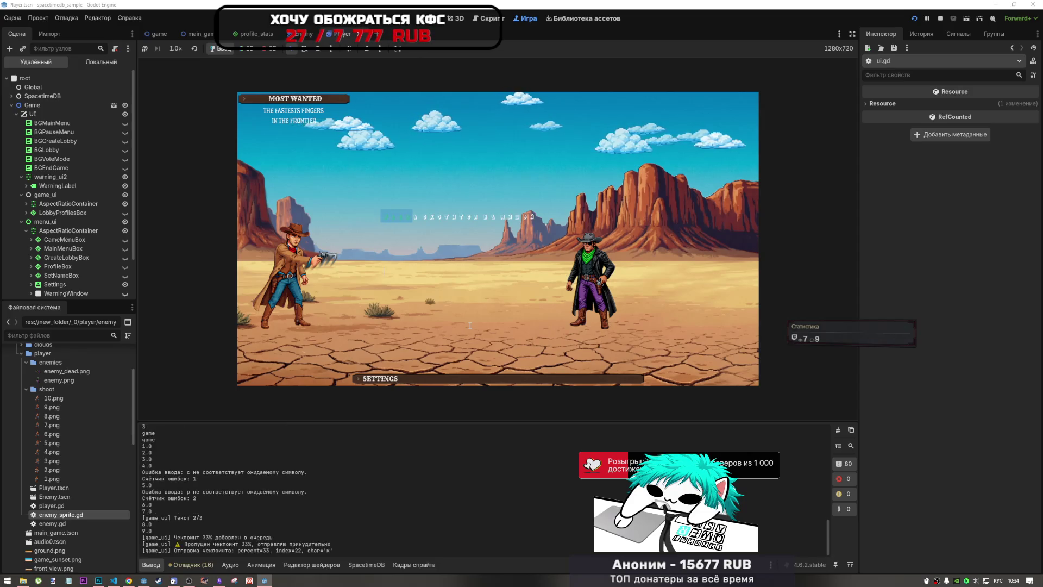
type("зхоотя")
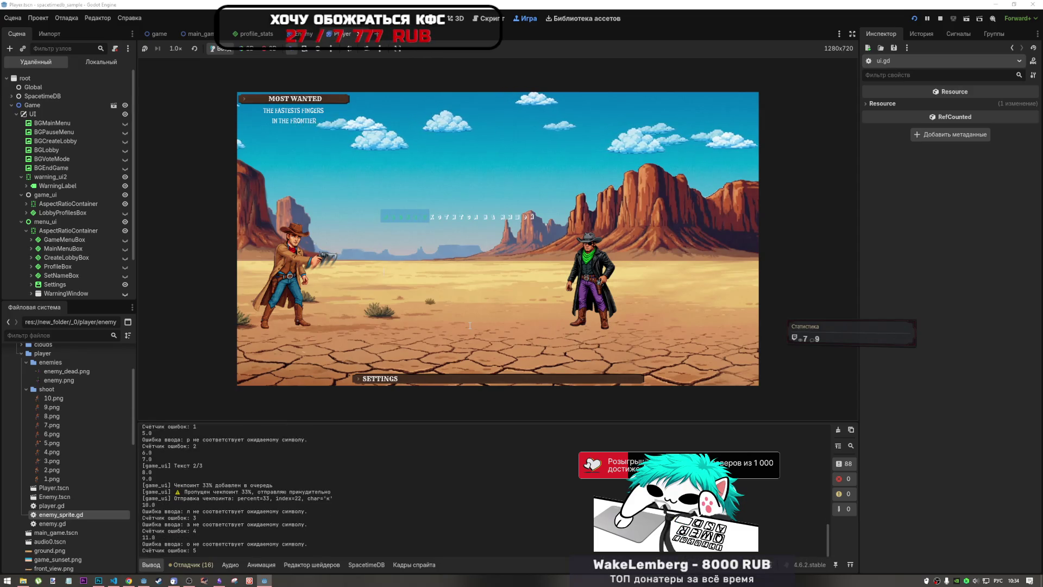
type("ть когд")
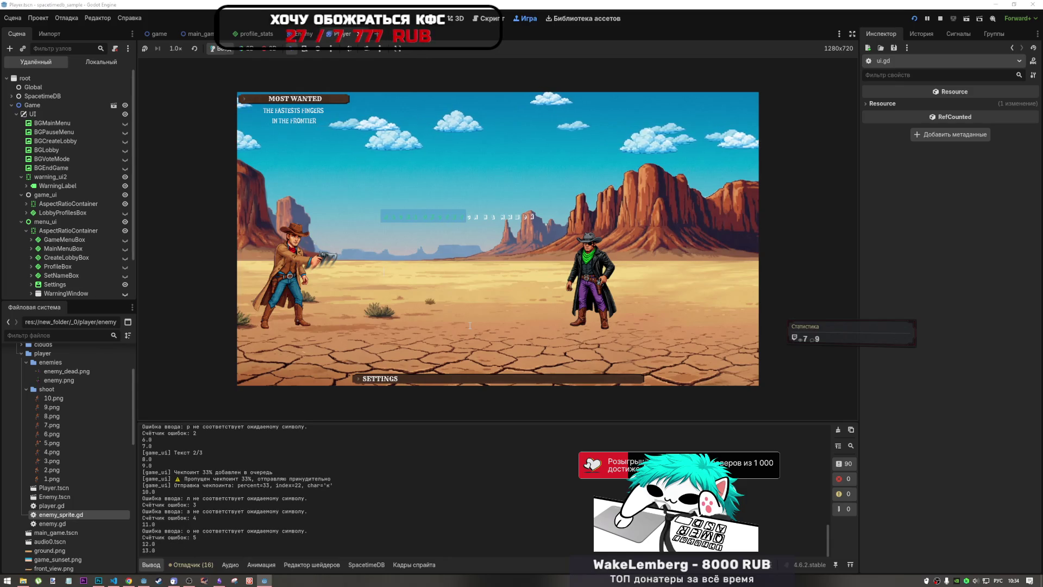
type("а сегод")
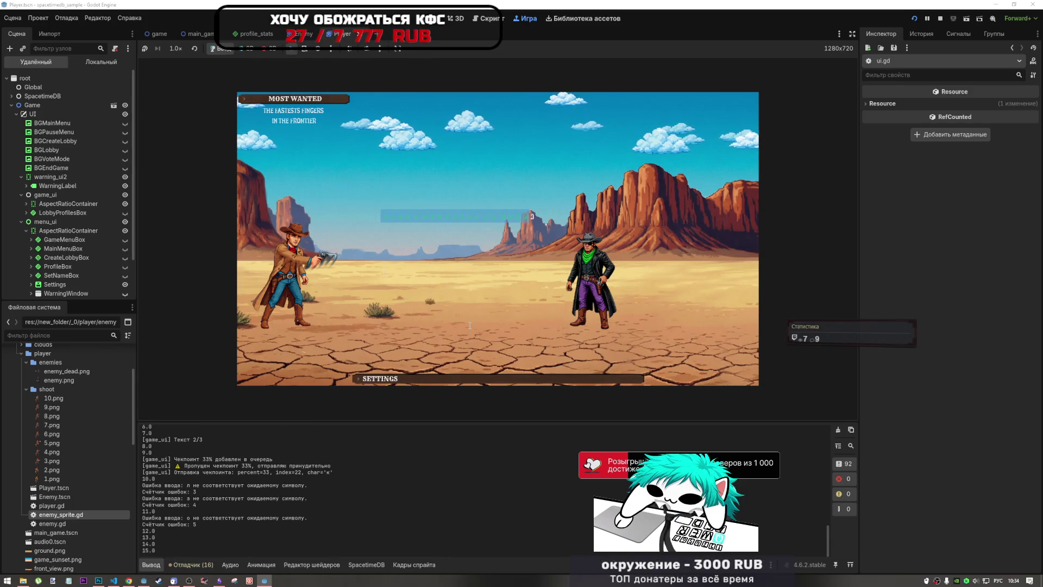
type("дня мы")
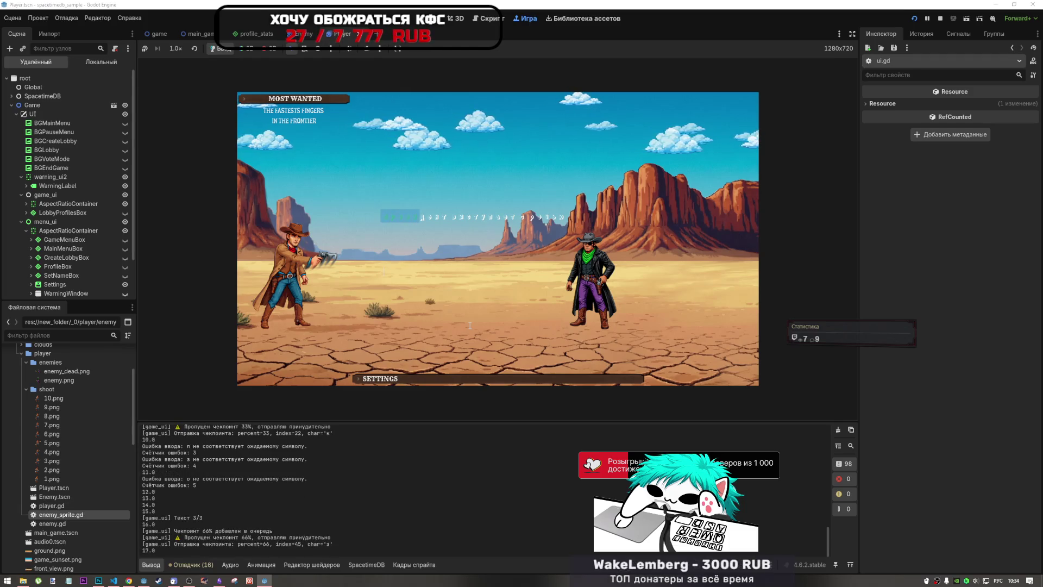
type(" снова по")
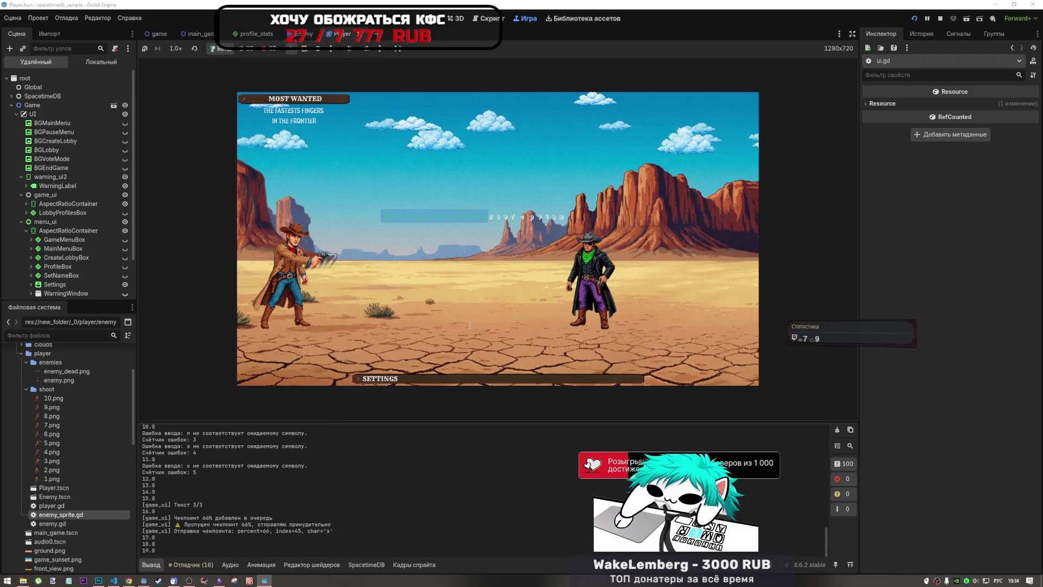
type("бедим")
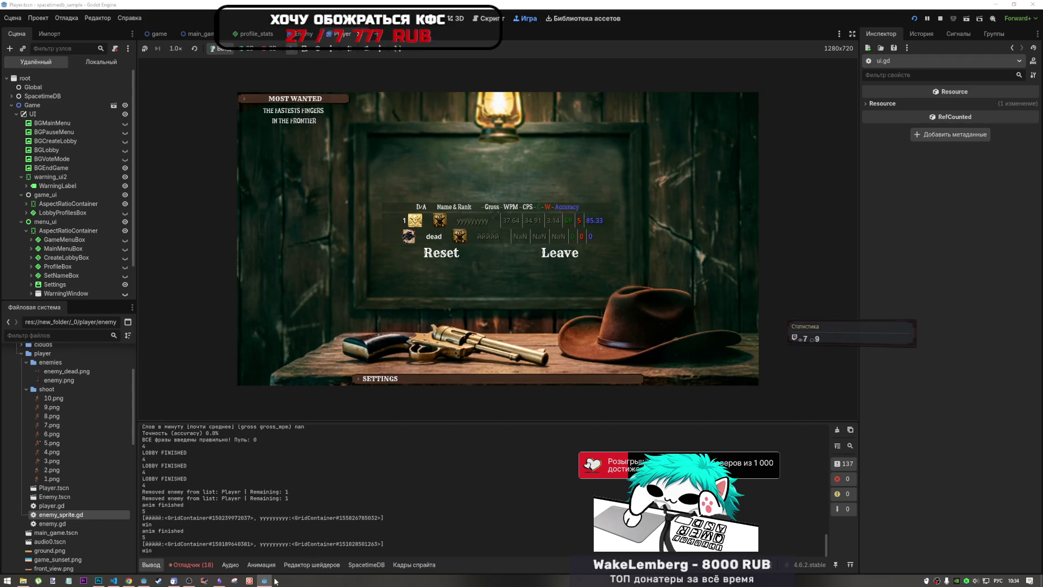
Leave the finished match from the results screen, then jump to the reported 'dead' animation error
left_click(264, 544)
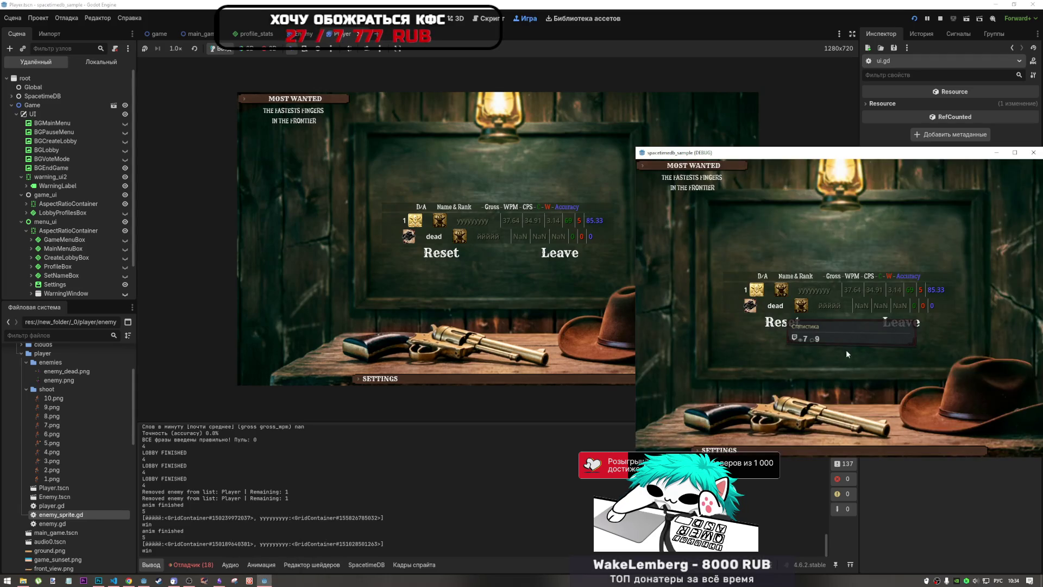
left_click(918, 323)
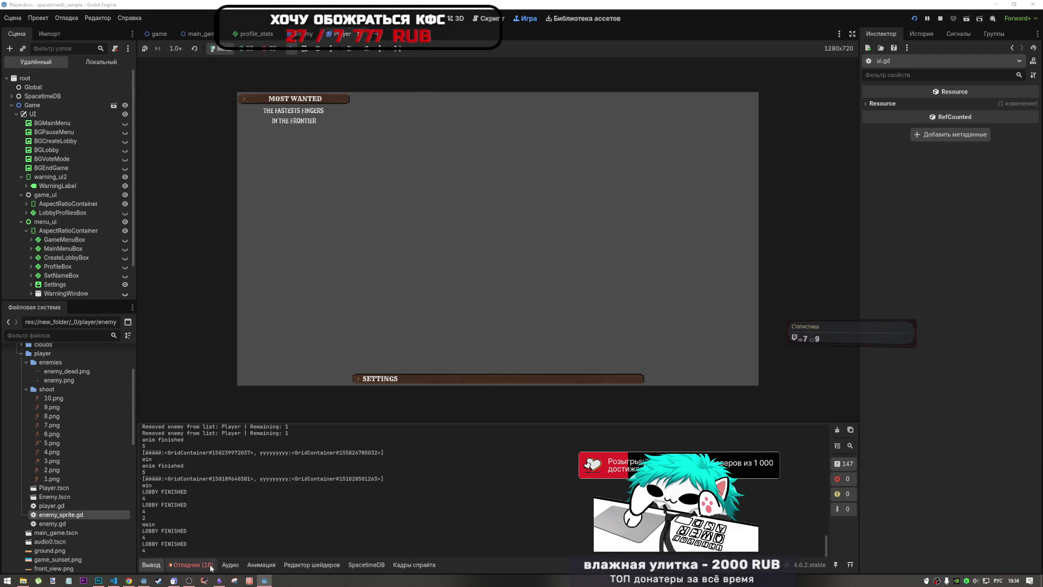
left_click(302, 546)
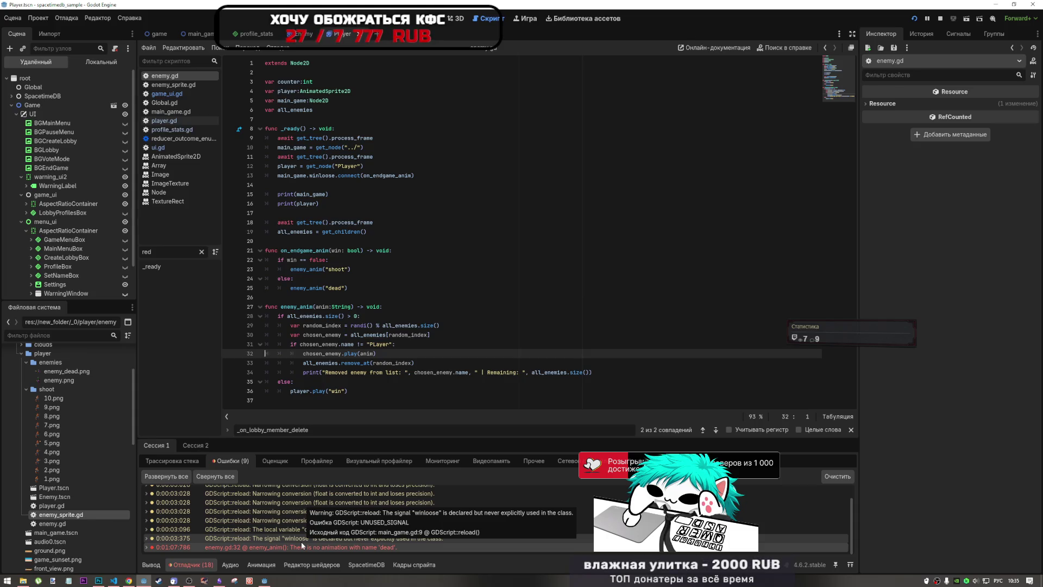
Review the enemy.gd line 32 error and check its stack trace
scroll(66, 172, "down", 2)
scroll(56, 195, "up", 2)
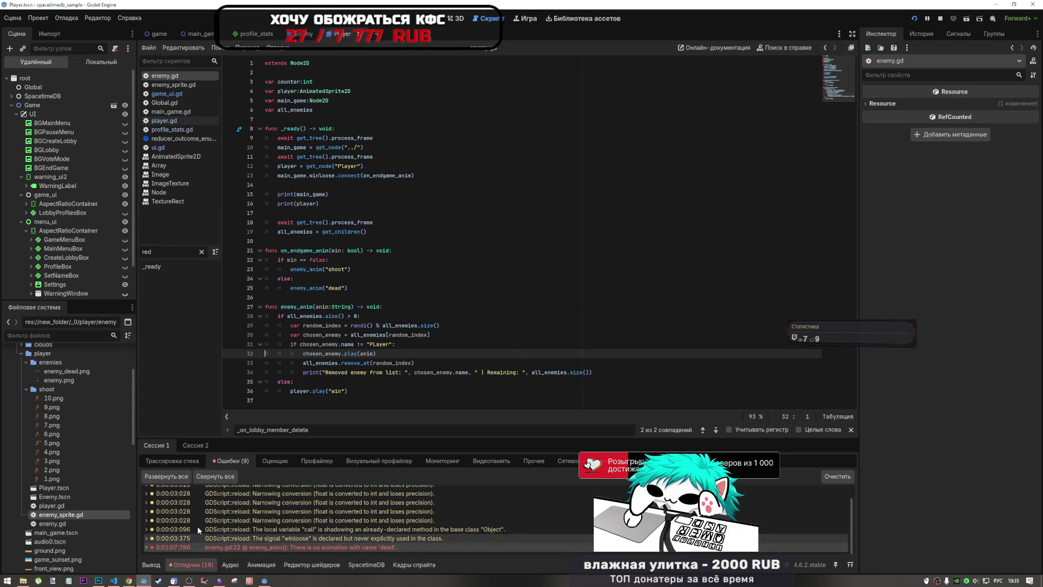
left_click(181, 466)
Return to the Errors list, then switch to the YouTube video in Chrome
left_click(228, 462)
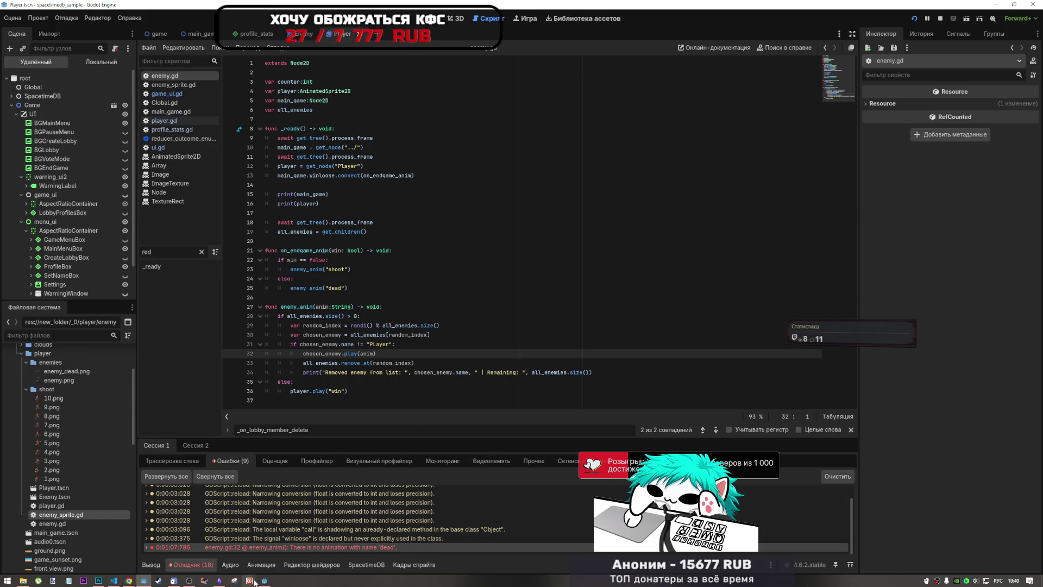
left_click(126, 581)
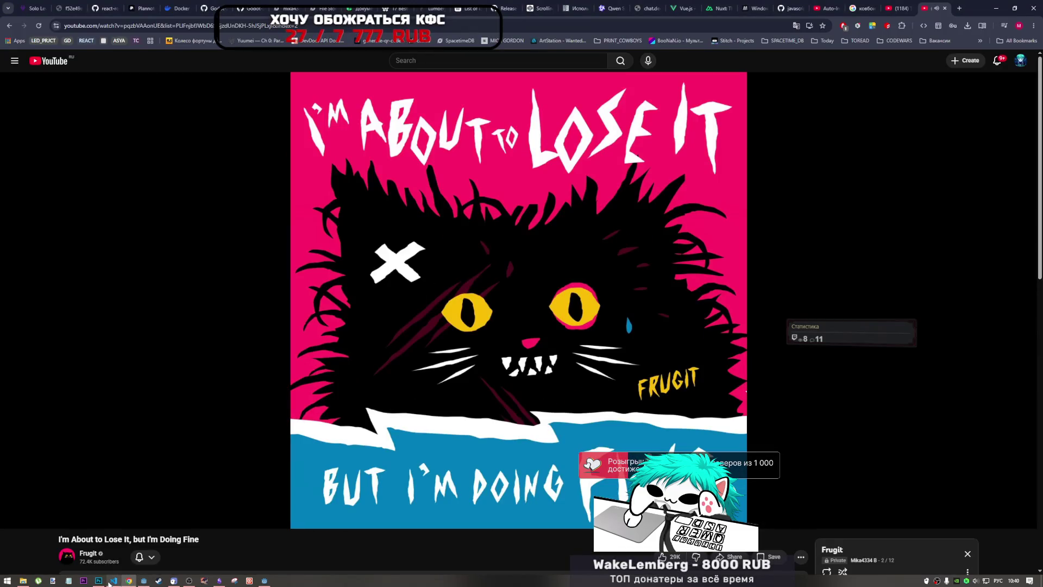
In VS Code, select _on_reducer_response in the AI's reply, then return to the Godot editor
left_click(116, 581)
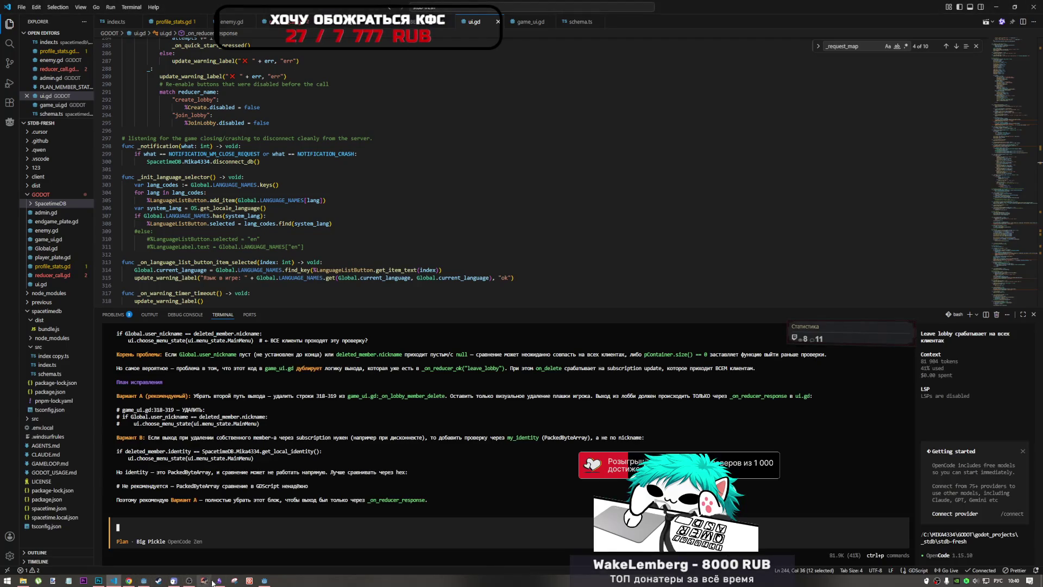
left_click(188, 582)
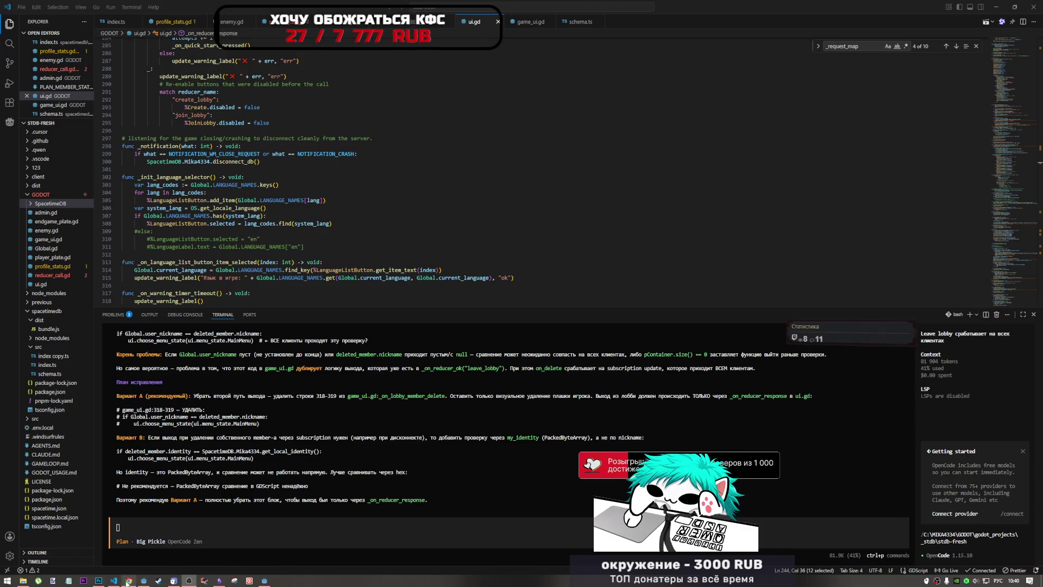
mouse_move(114, 580)
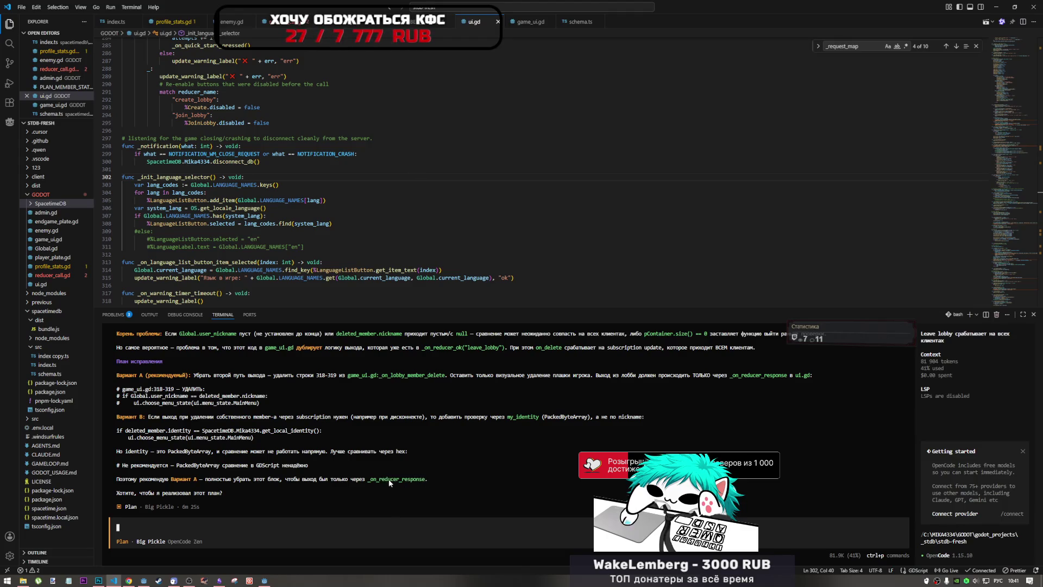
left_click_drag(369, 480, 426, 480)
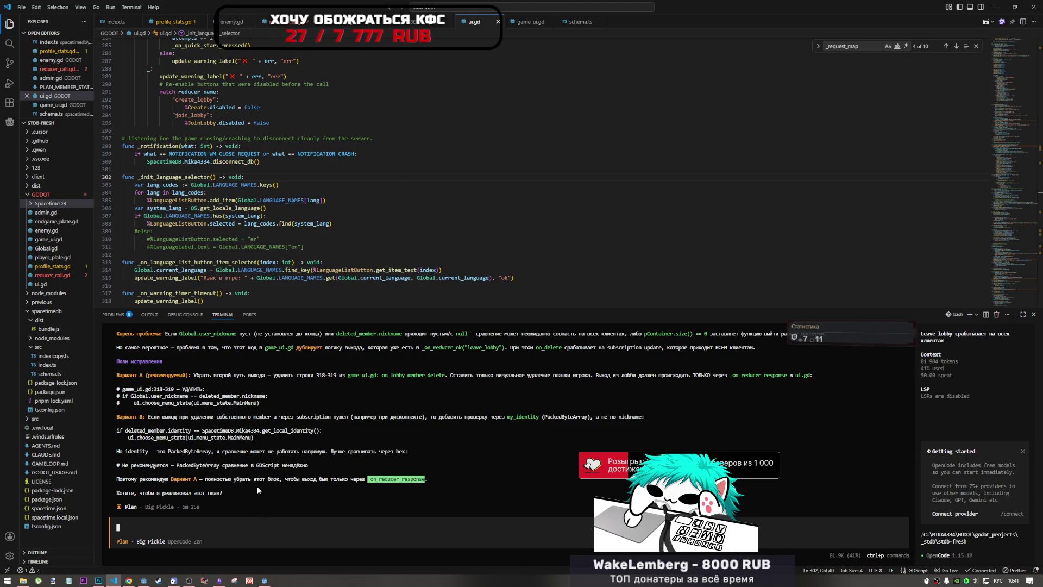
scroll(257, 485, "up", 4)
scroll(216, 420, "down", 2)
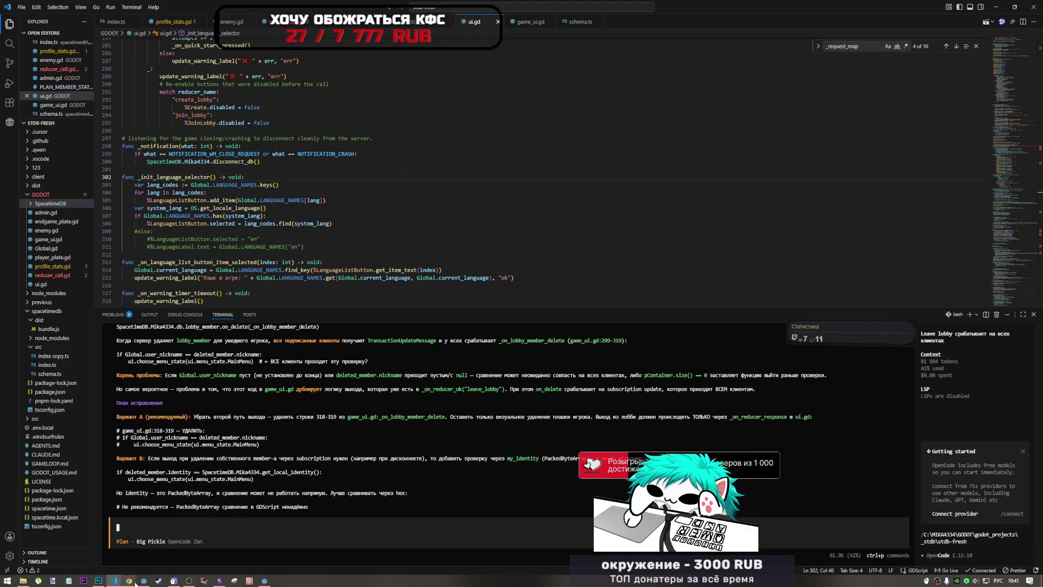
mouse_move(145, 581)
left_click(148, 548)
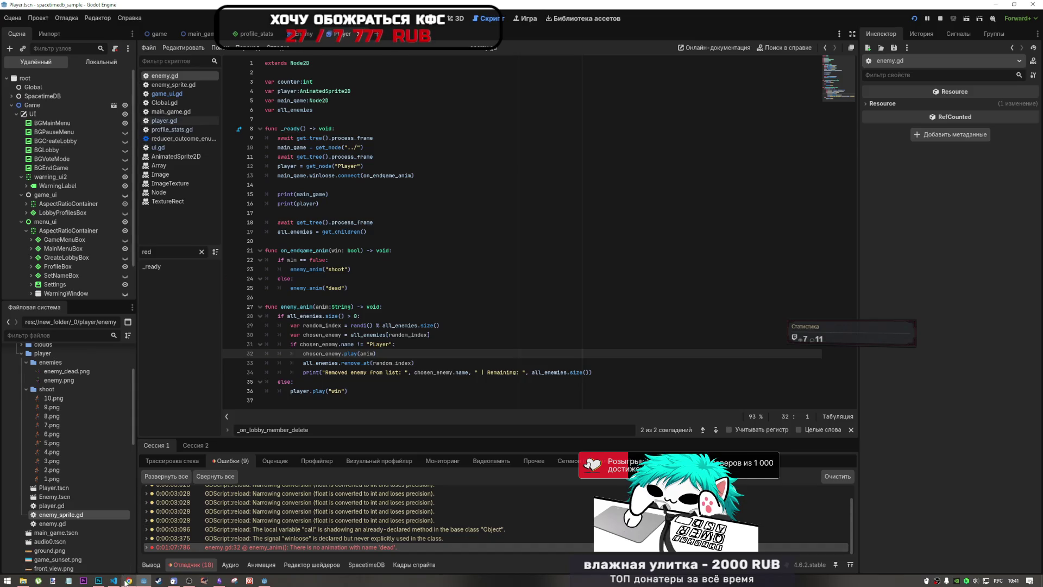
Reorder the YouTube tabs, close the Red Room mix tab, then switch back to VS Code
left_click(128, 579)
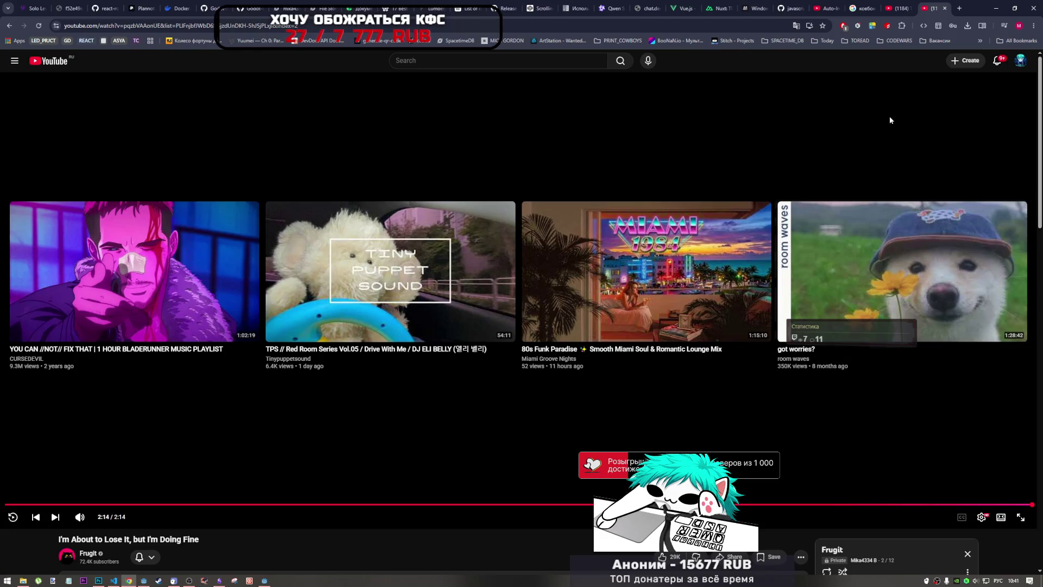
left_click_drag(931, 8, 894, 3)
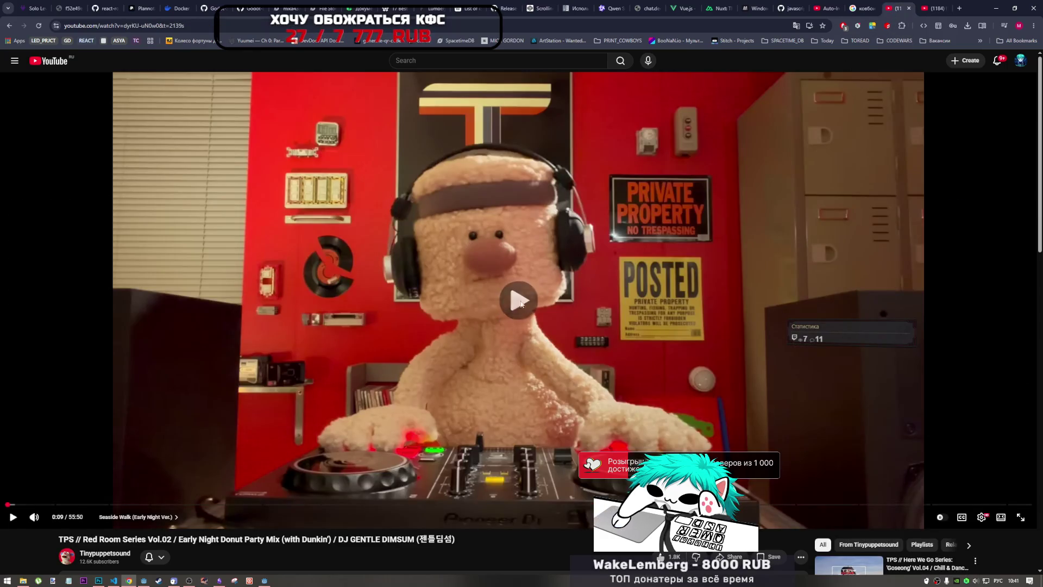
left_click(939, 8)
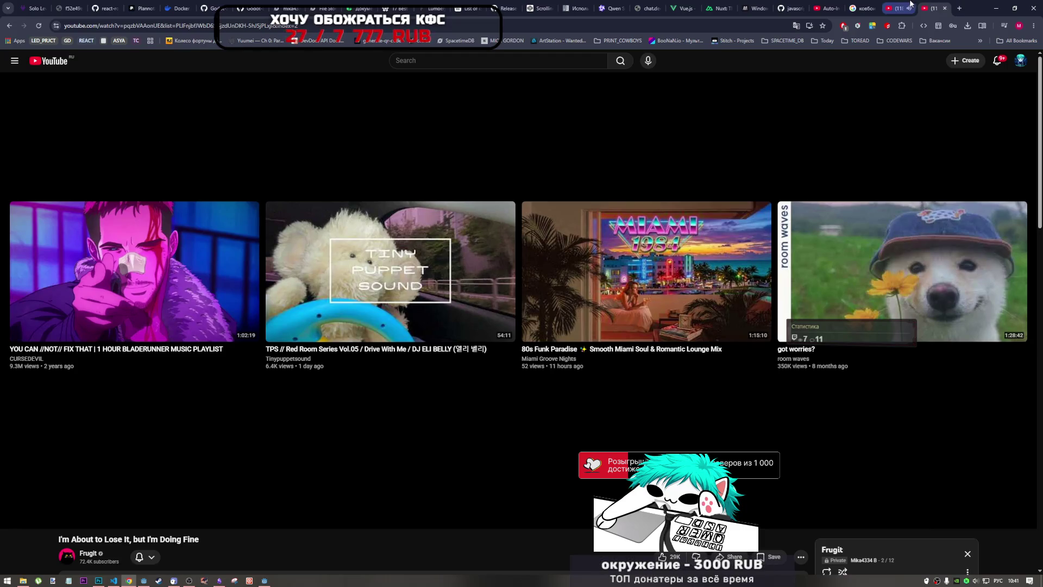
left_click(896, 8)
left_click(921, 6)
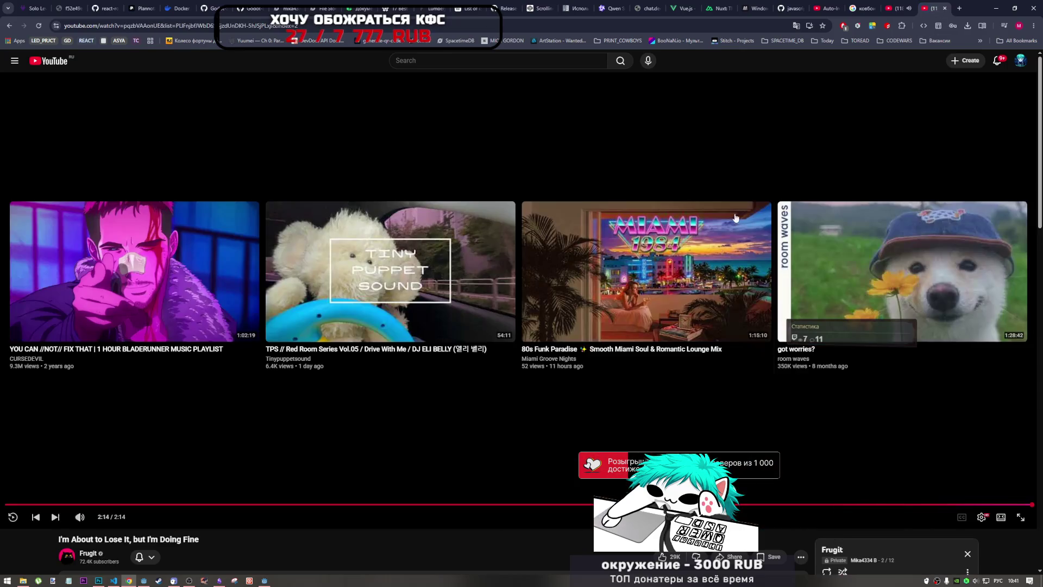
left_click(913, 7)
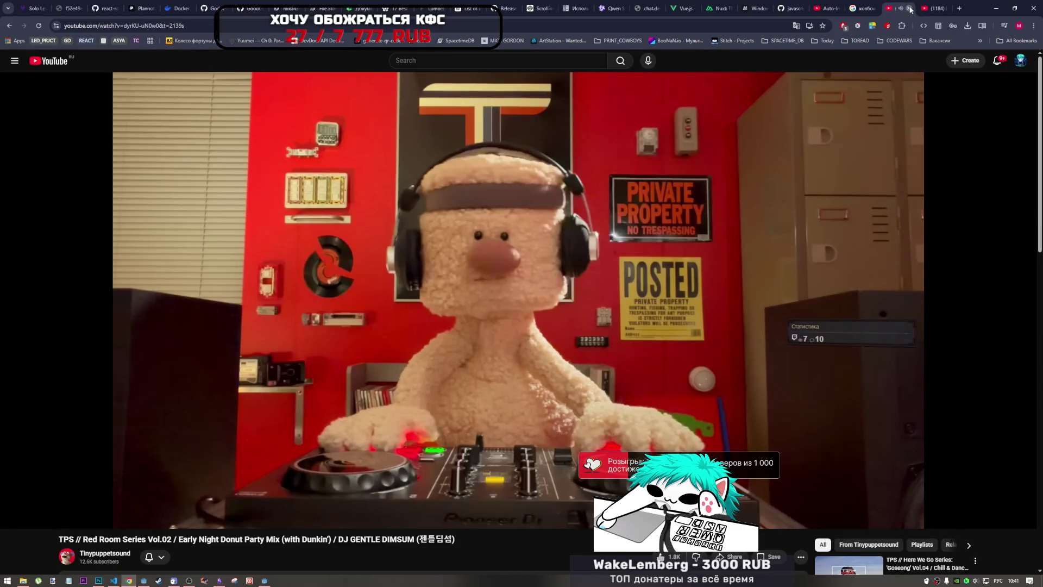
key("ctrl+w")
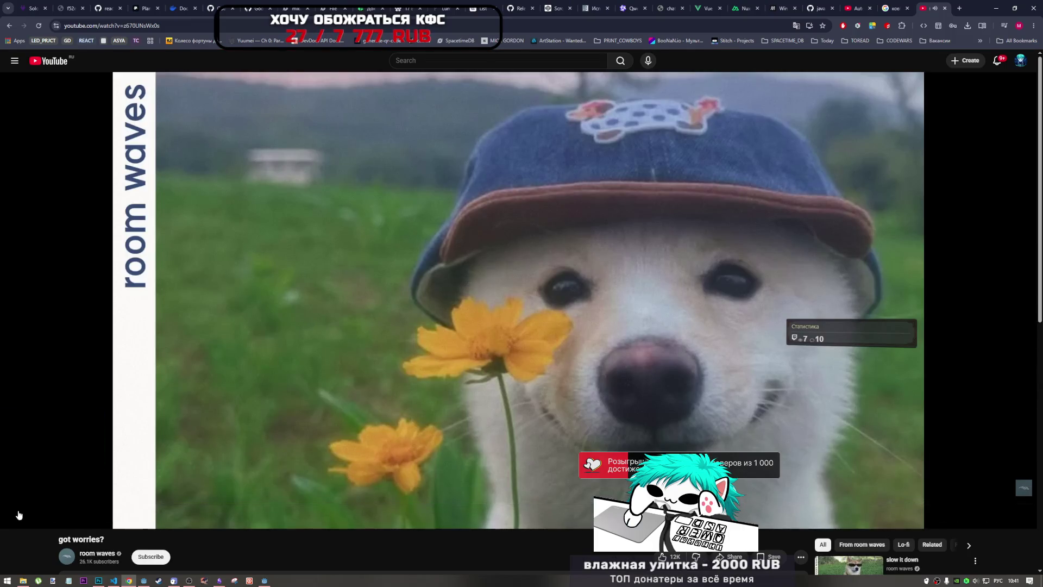
mouse_move(26, 510)
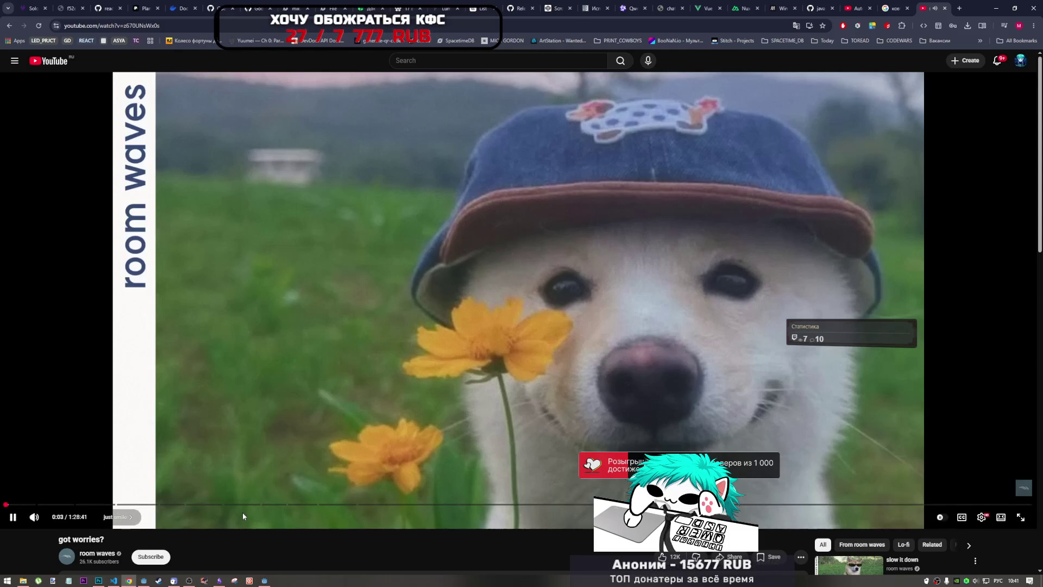
left_click(143, 580)
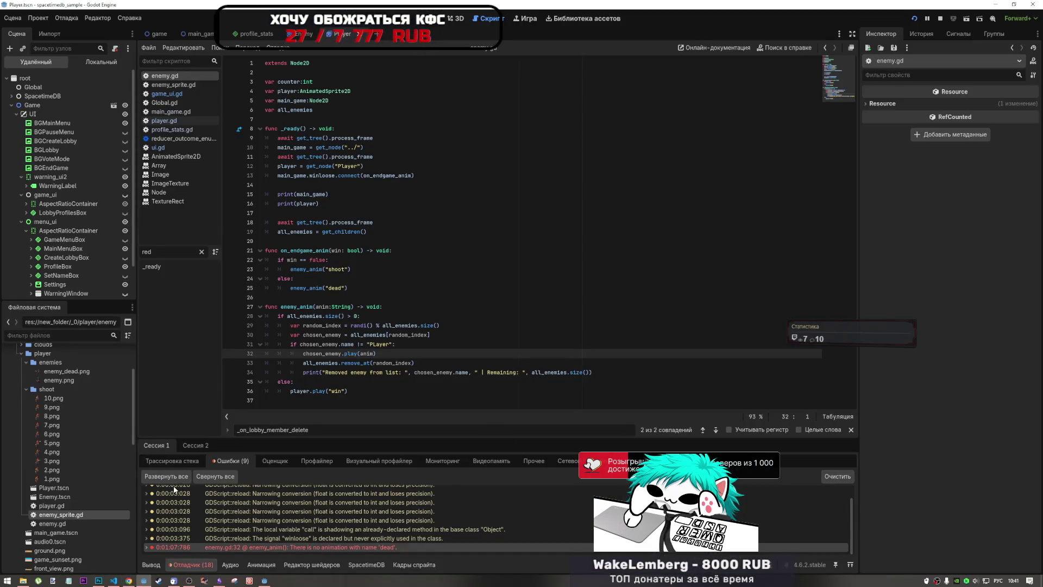
left_click(113, 580)
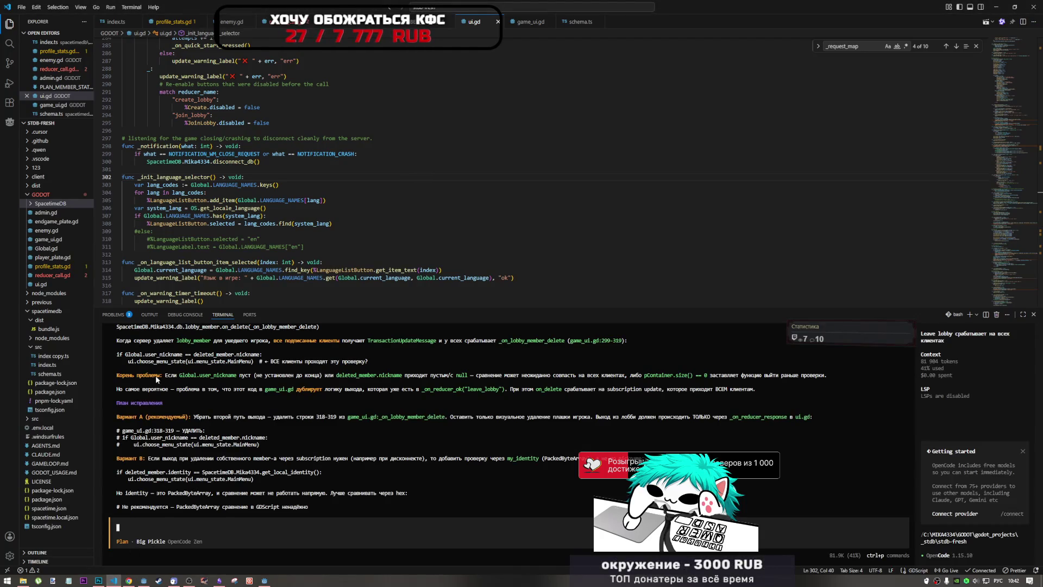
Return from VS Code to the Godot editor and stop the running game
left_click(129, 580)
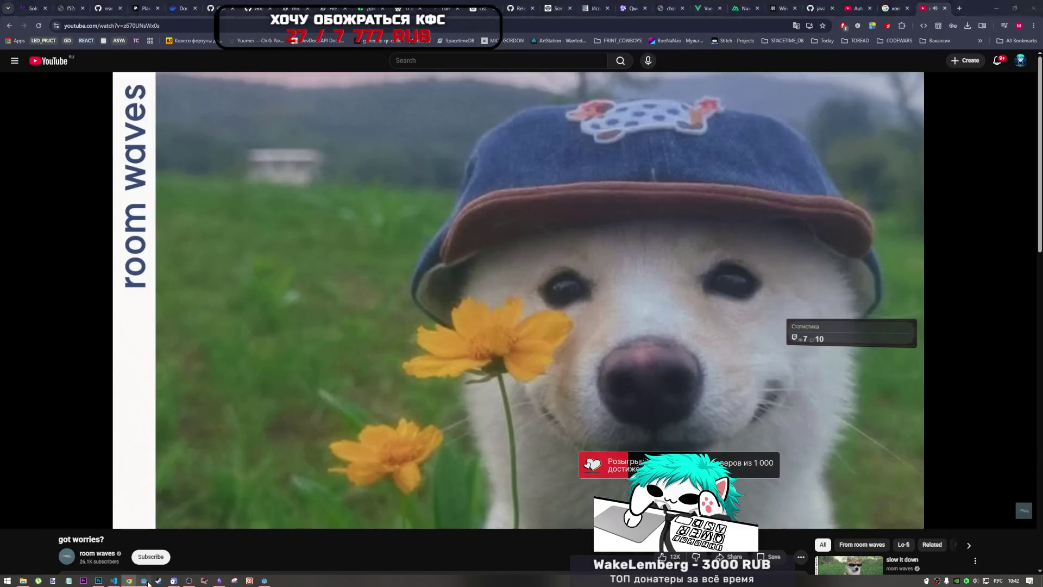
left_click(143, 580)
left_click(940, 18)
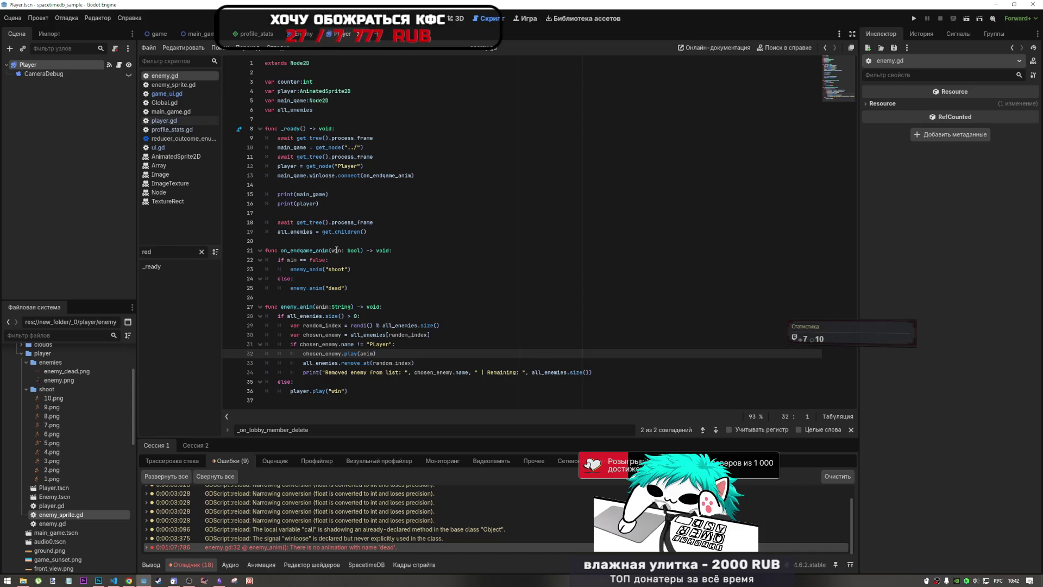
In game_ui.gd, delete the identity check on lines 328–330, keep 325–326 commented, and run the project
left_click(186, 95)
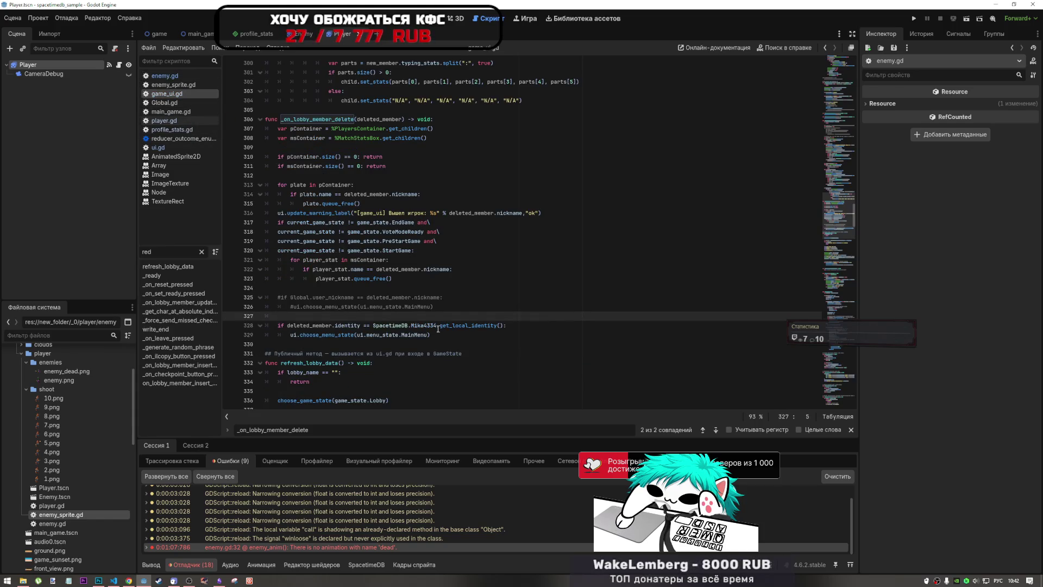
left_click_drag(434, 307, 343, 297)
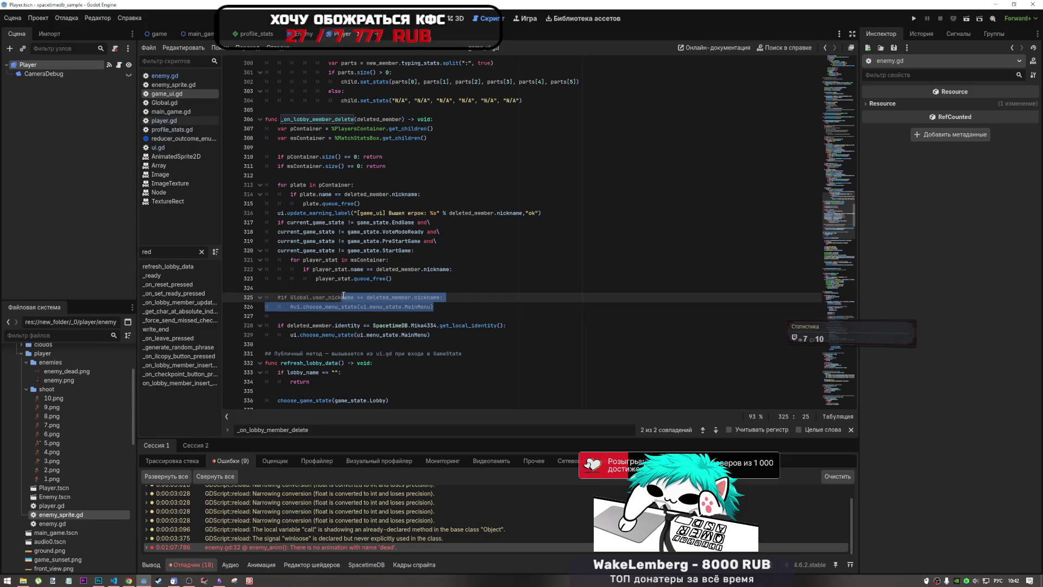
key("alt+shift")
key("ctrl+k")
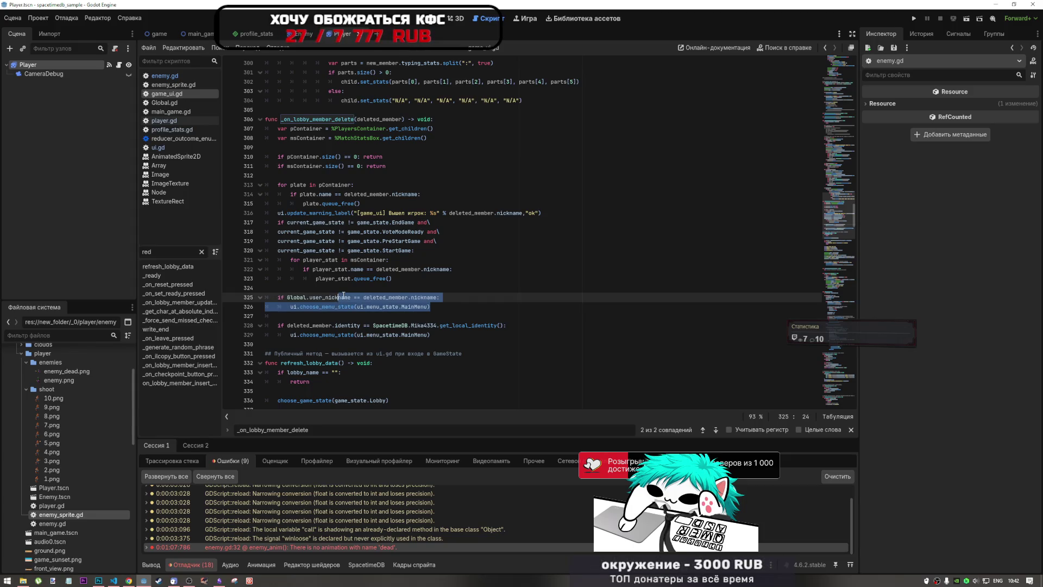
mouse_move(432, 332)
left_mouse_down()
mouse_move(434, 307)
mouse_move(386, 298)
left_mouse_up()
key("Delete")
key("ctrl+k")
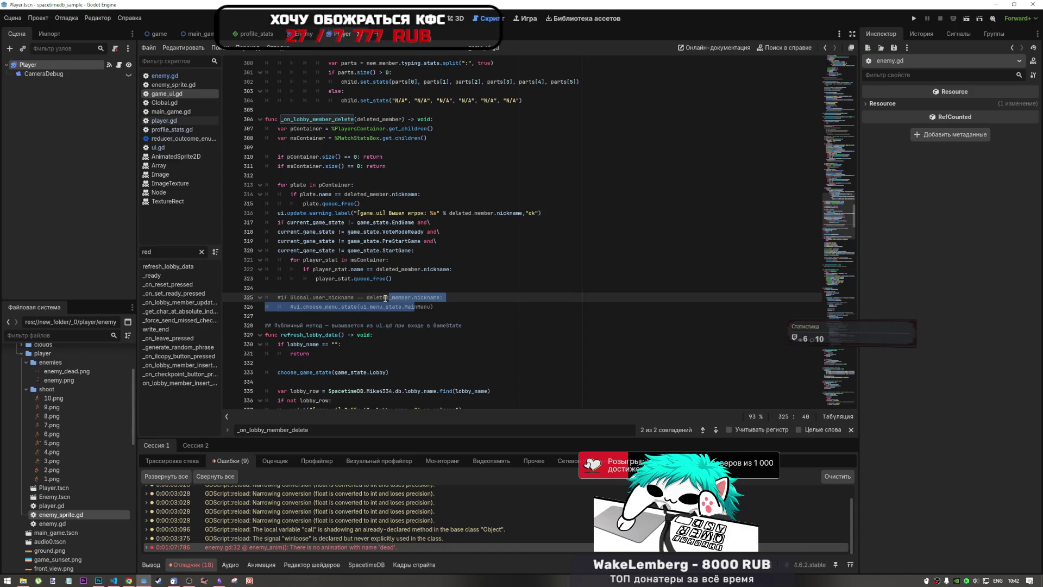
left_click(914, 18)
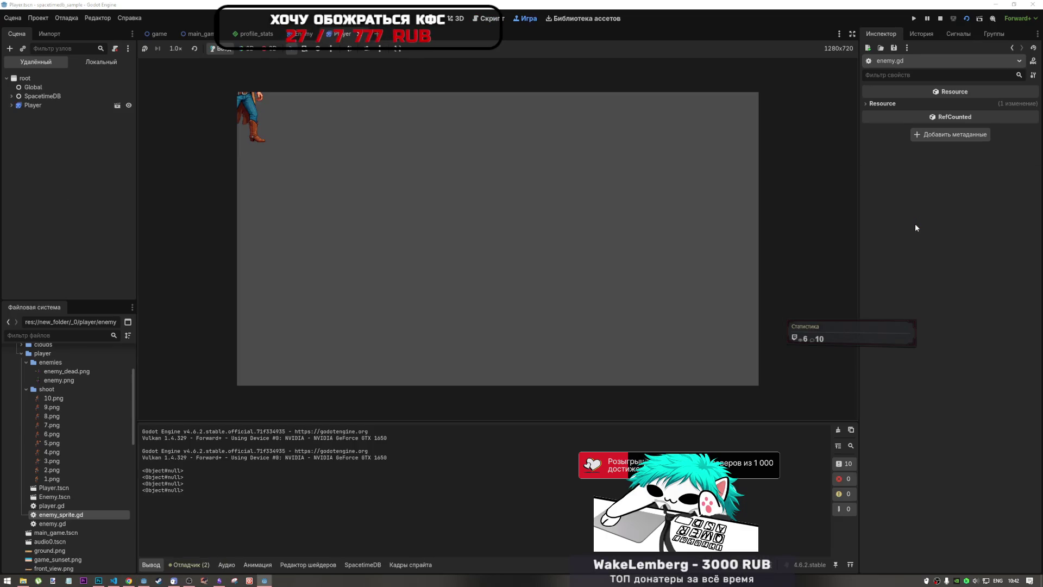
Restart the game, enlarge the second window, and tick not-a-robot and Ready in both instances
left_click(941, 17)
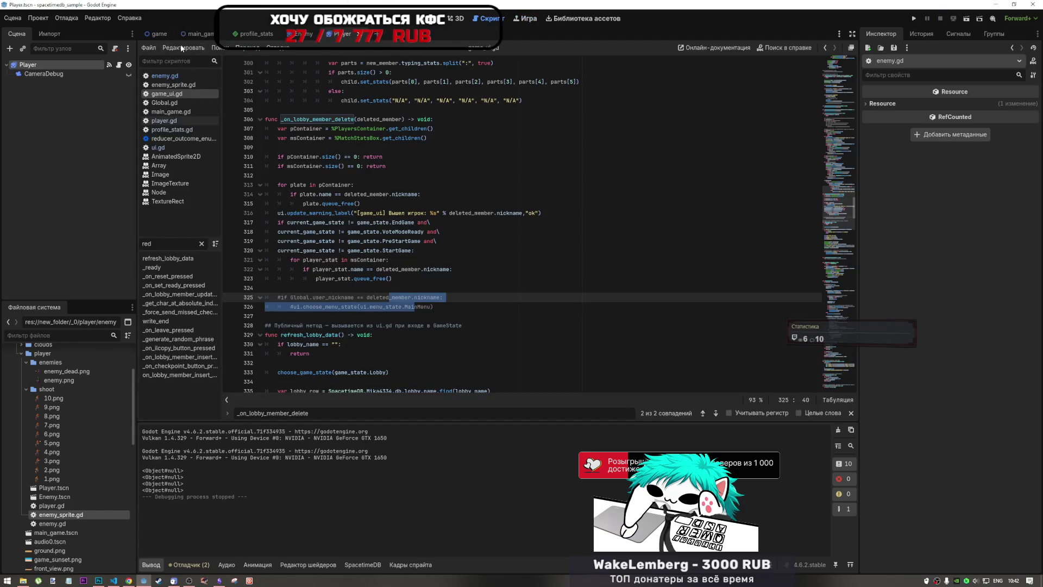
left_click(914, 18)
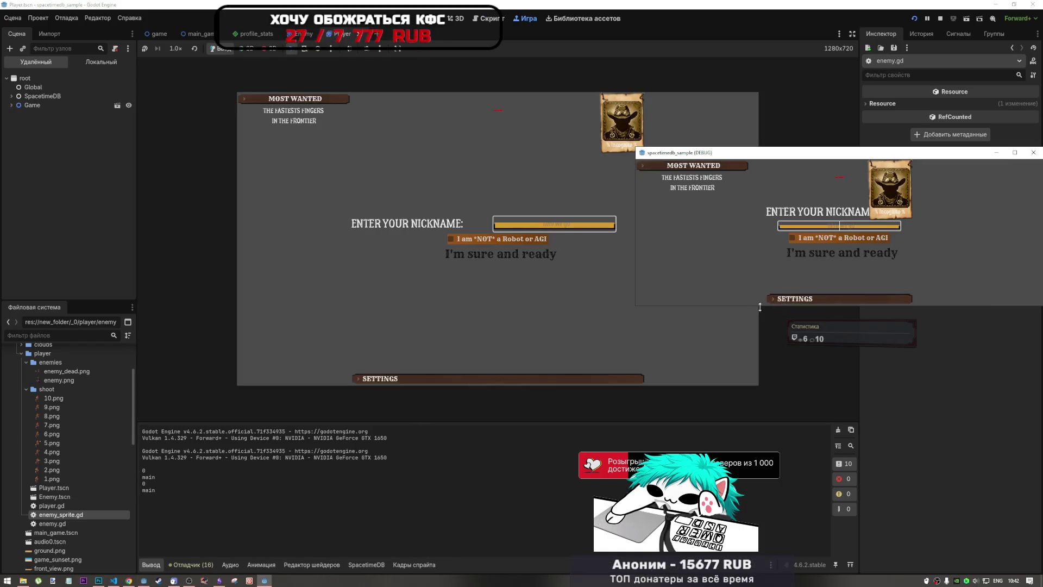
left_click_drag(768, 305, 744, 436)
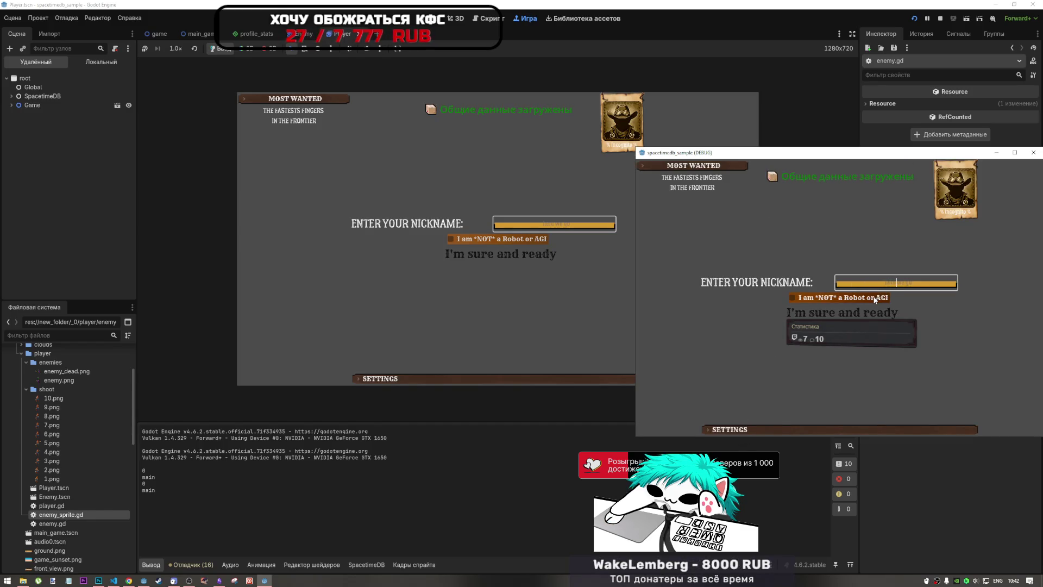
left_click(872, 298)
left_click(842, 312)
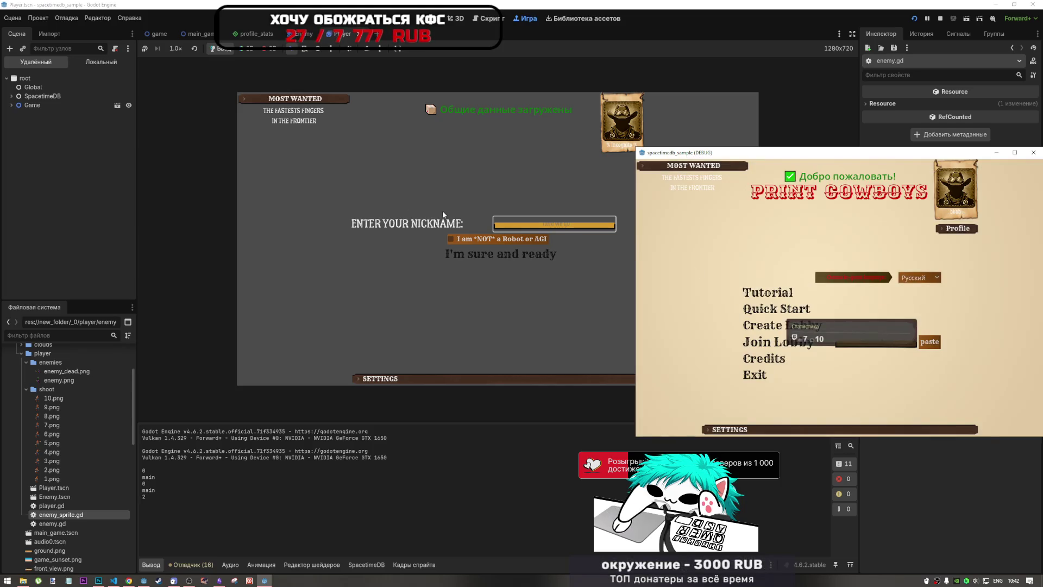
left_click(548, 234)
left_click(547, 235)
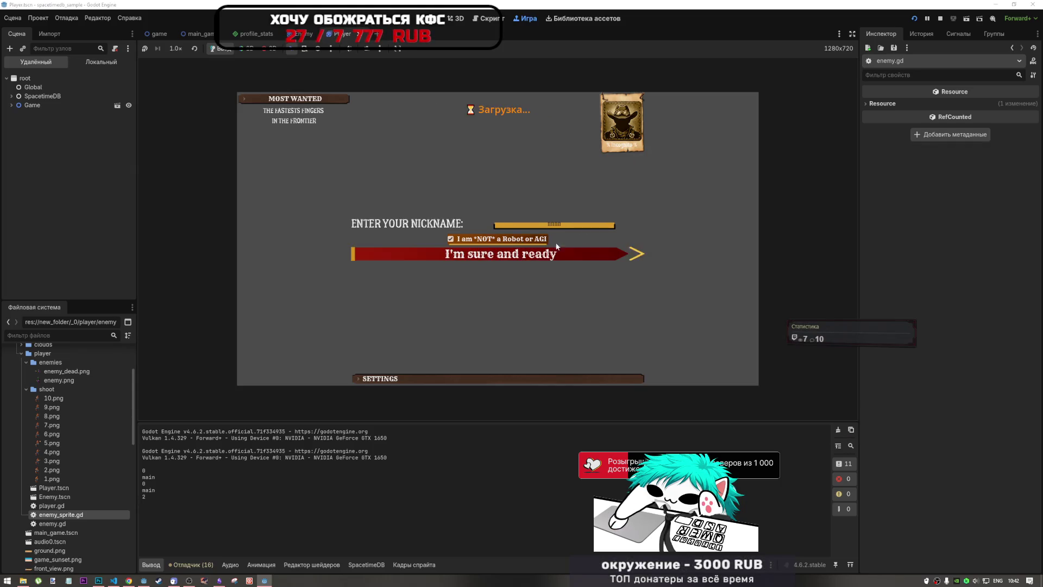
left_click(544, 254)
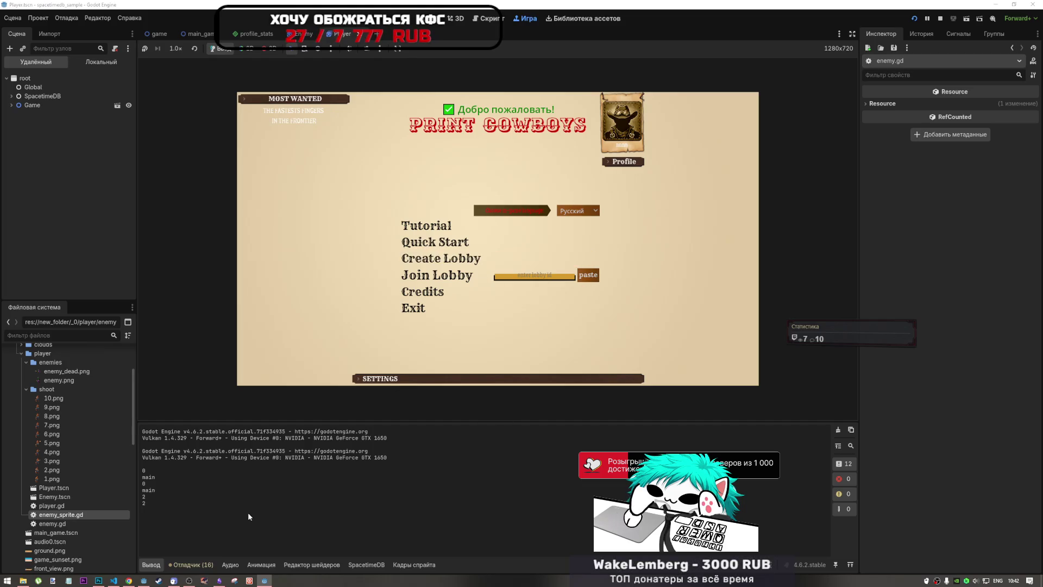
Create a lobby in the separate window and join it from the embedded game using the pasted ID
left_click(265, 580)
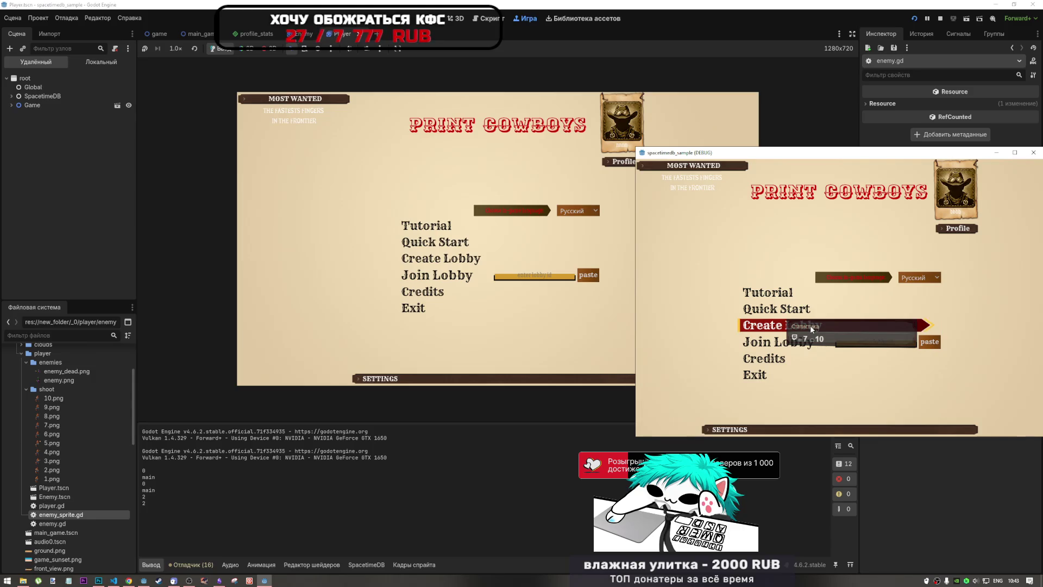
left_click(810, 324)
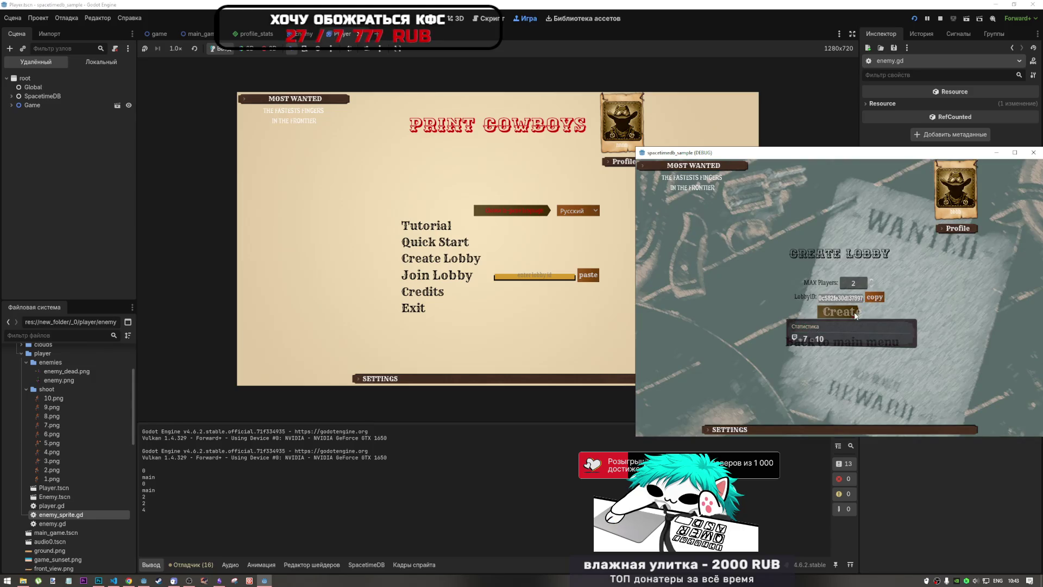
left_click(842, 312)
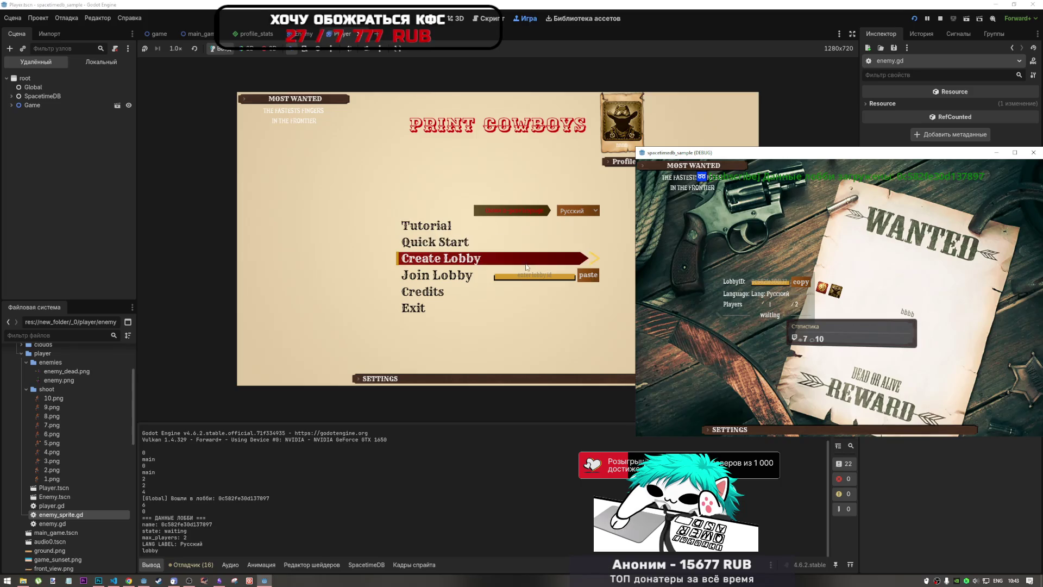
left_click(594, 278)
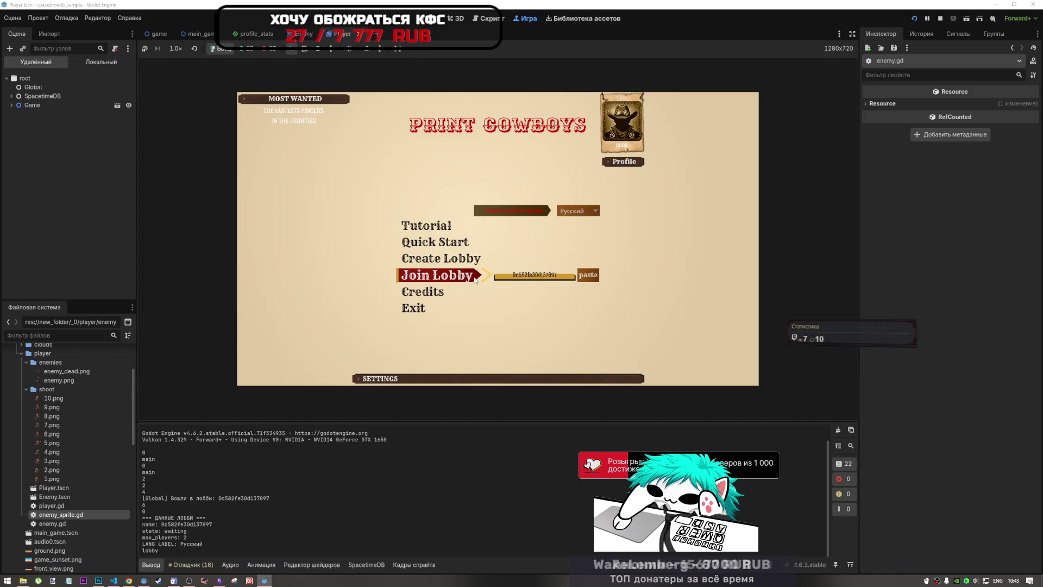
left_click(437, 276)
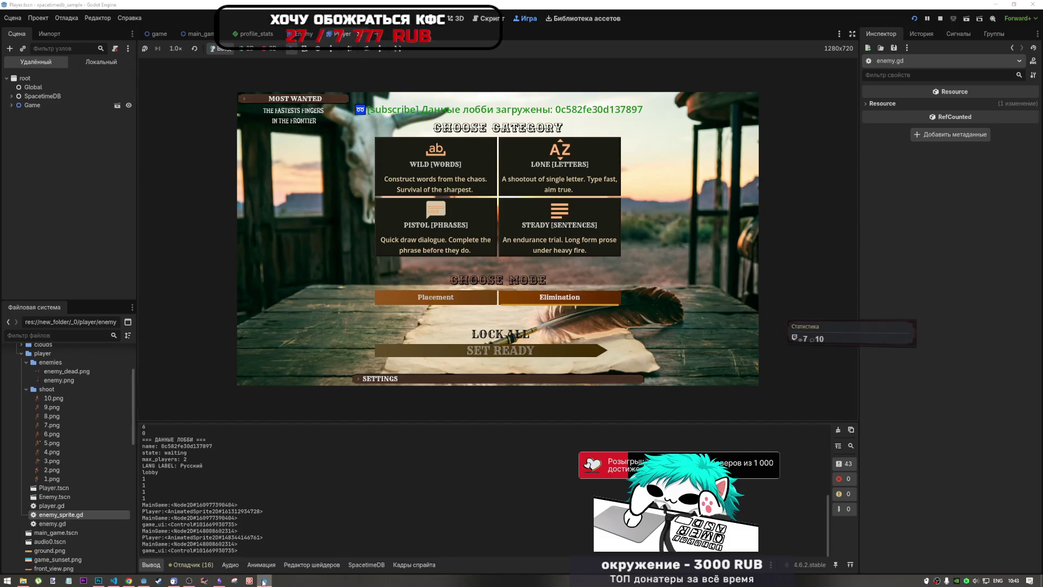
Lock all match categories and set the player ready in the embedded game
left_click(264, 581)
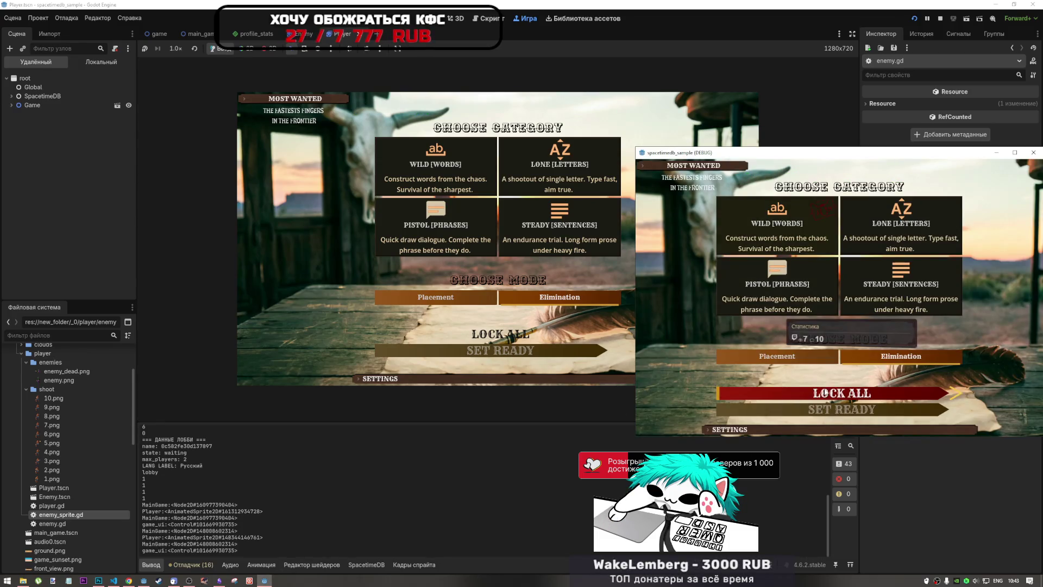
left_click(758, 393)
left_click(515, 337)
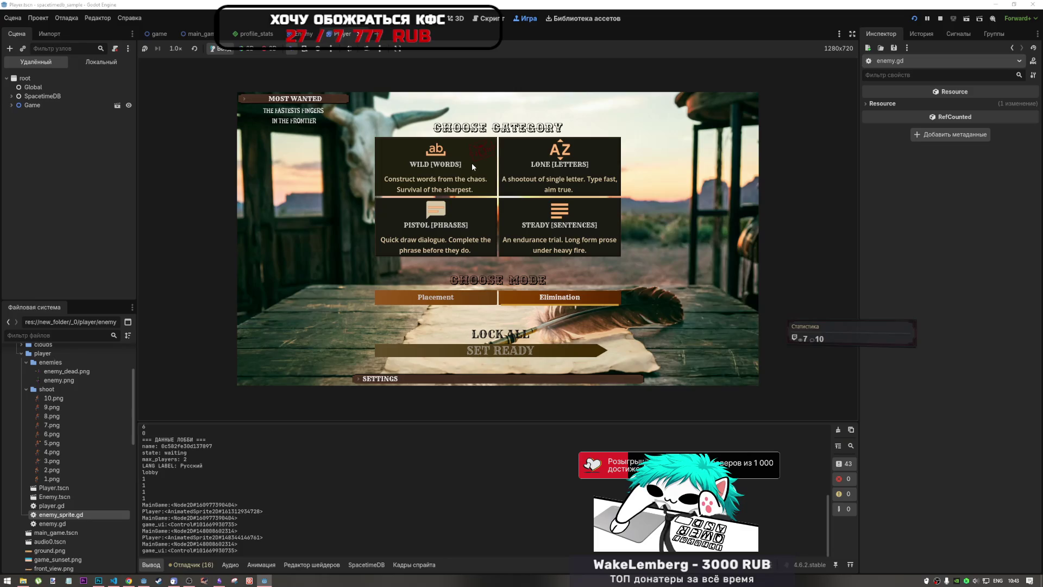
left_click(515, 337)
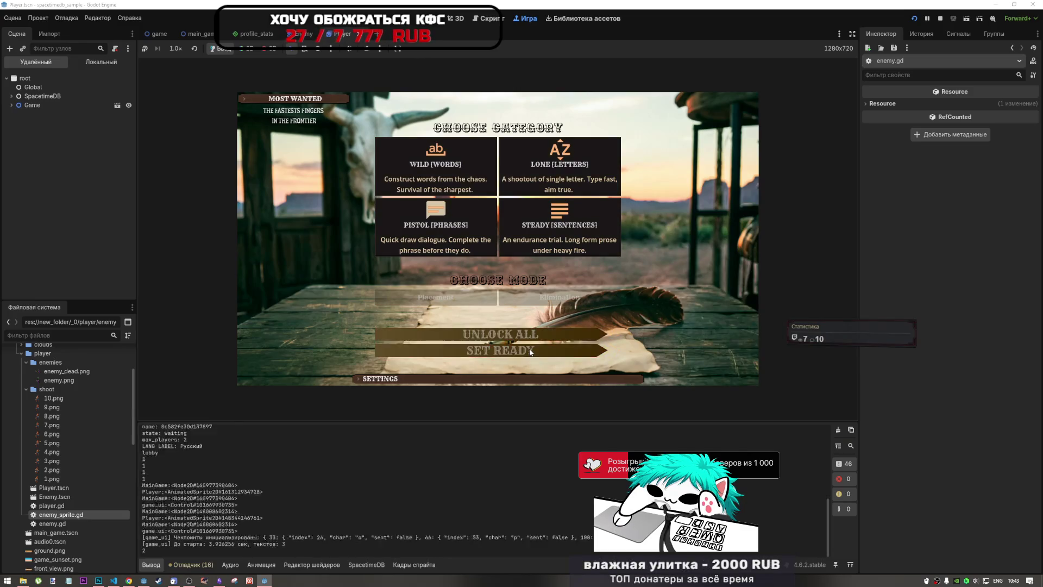
left_click(528, 351)
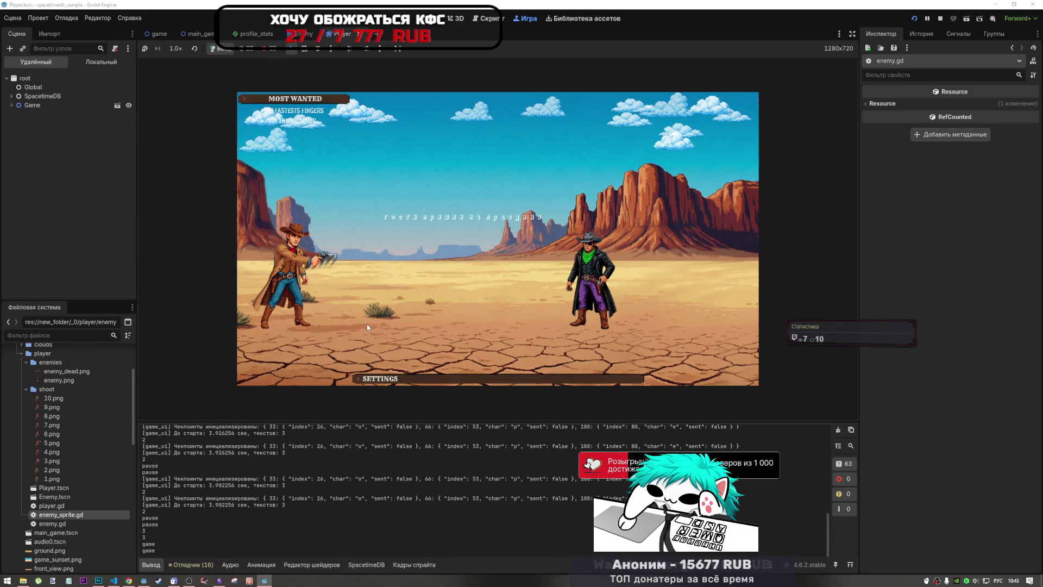
Switch to the Russian layout and type the prompted phrases until the round reaches the results screen
key("alt+shift")
type("гости пришл")
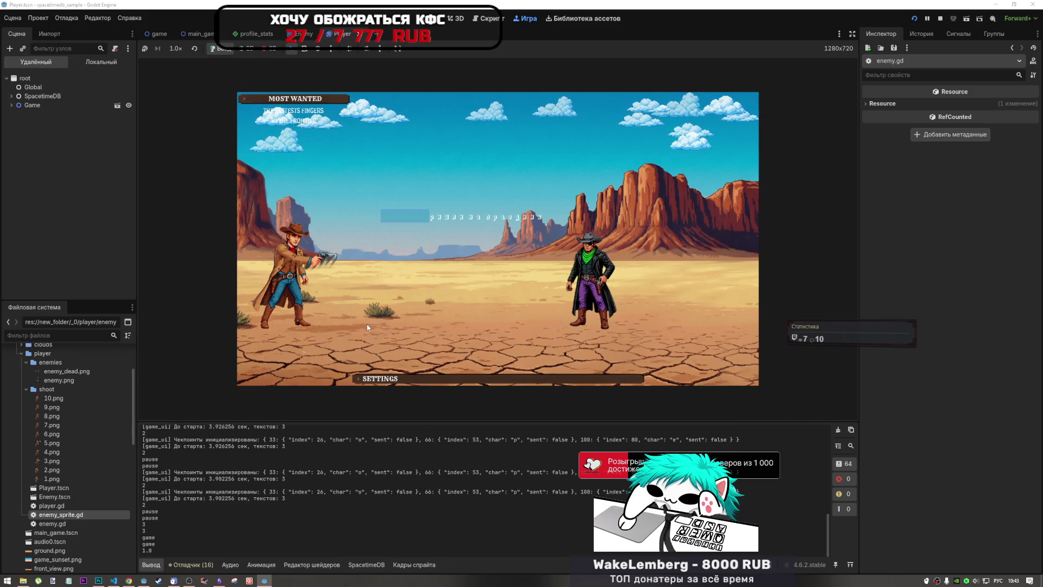
type("и на пра")
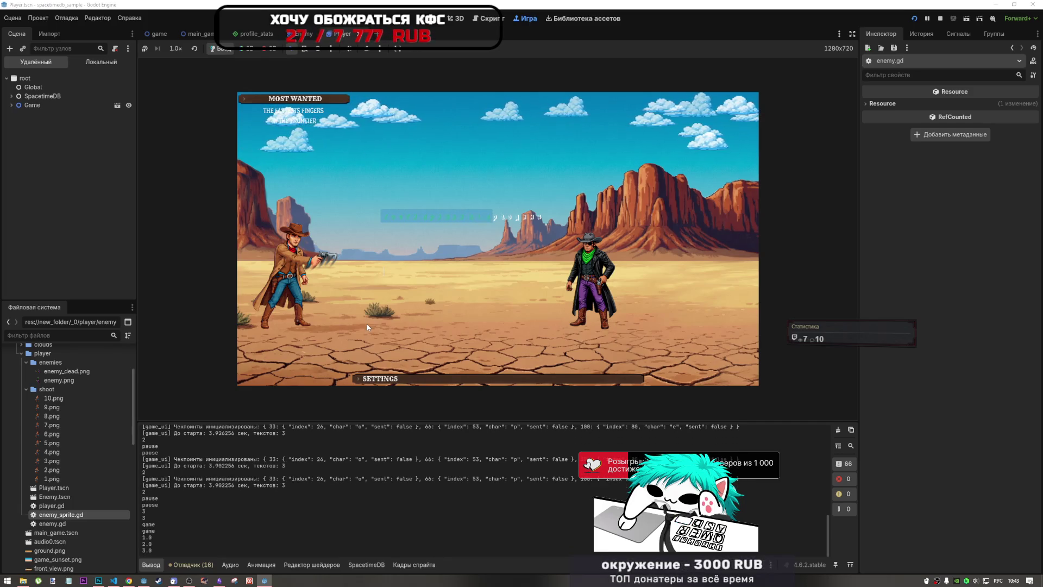
type("ик")
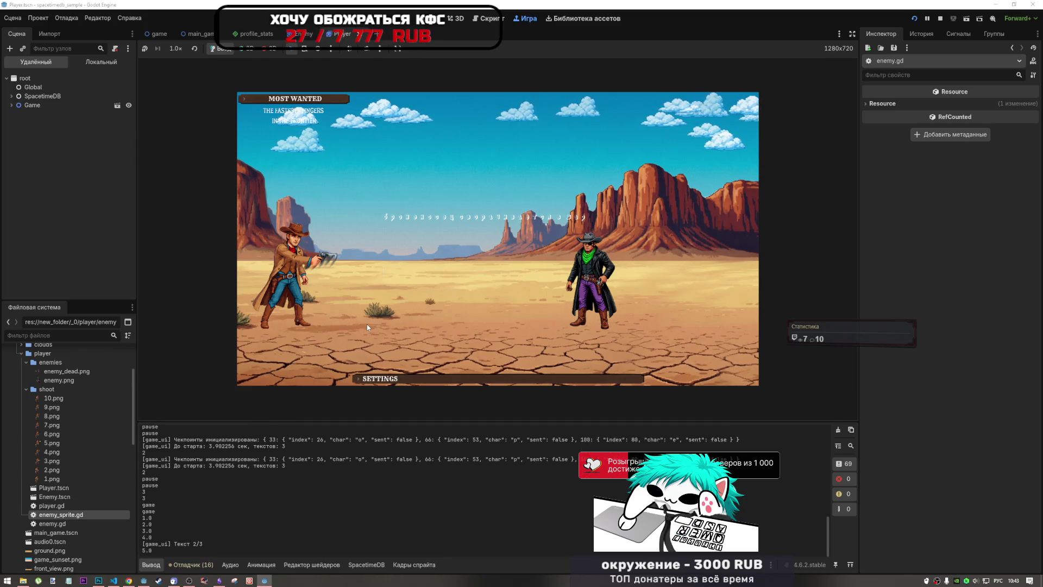
type("ехал ")
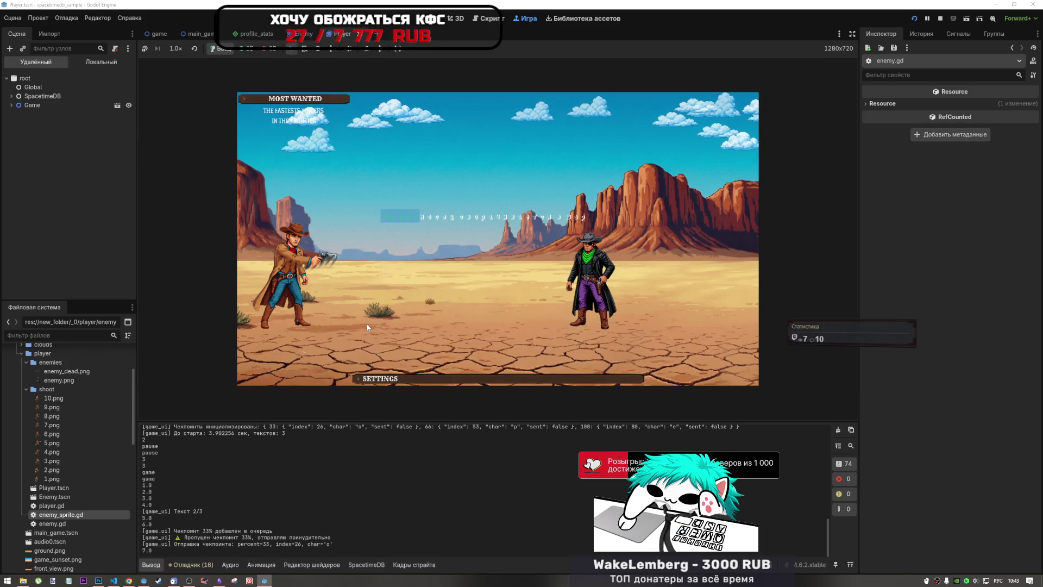
type("грека ч")
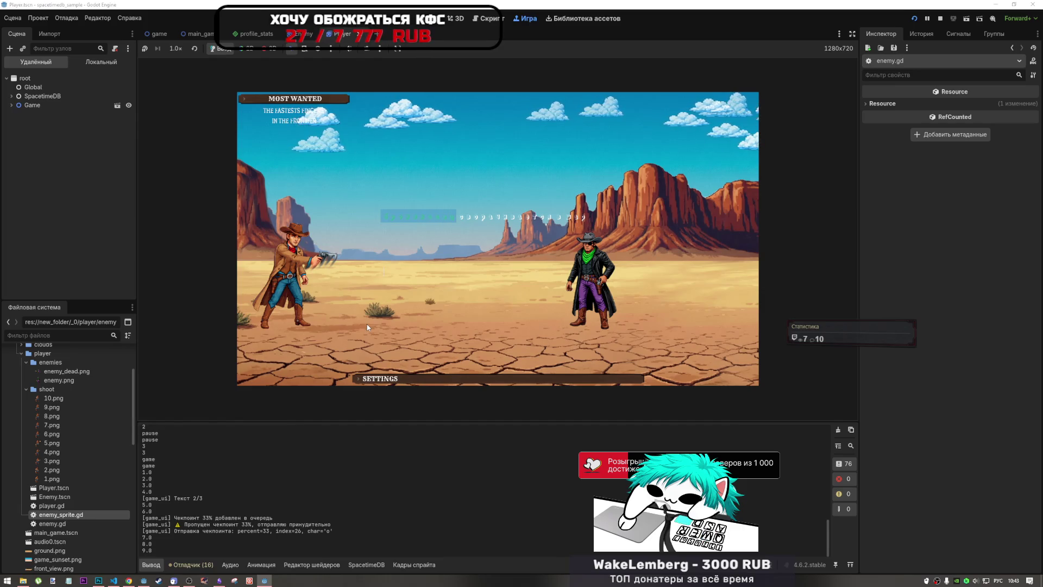
type("рез")
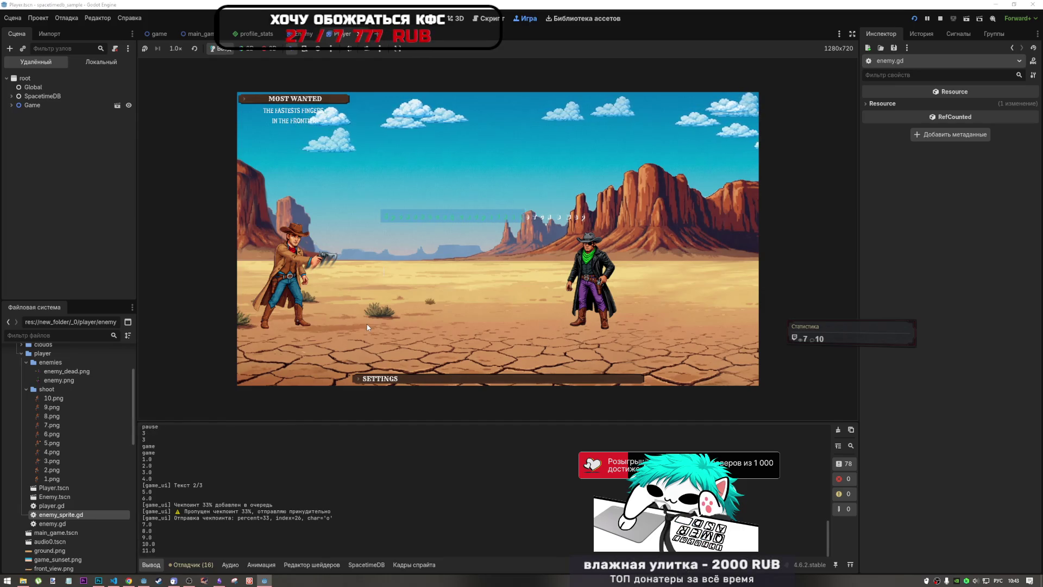
type("реку")
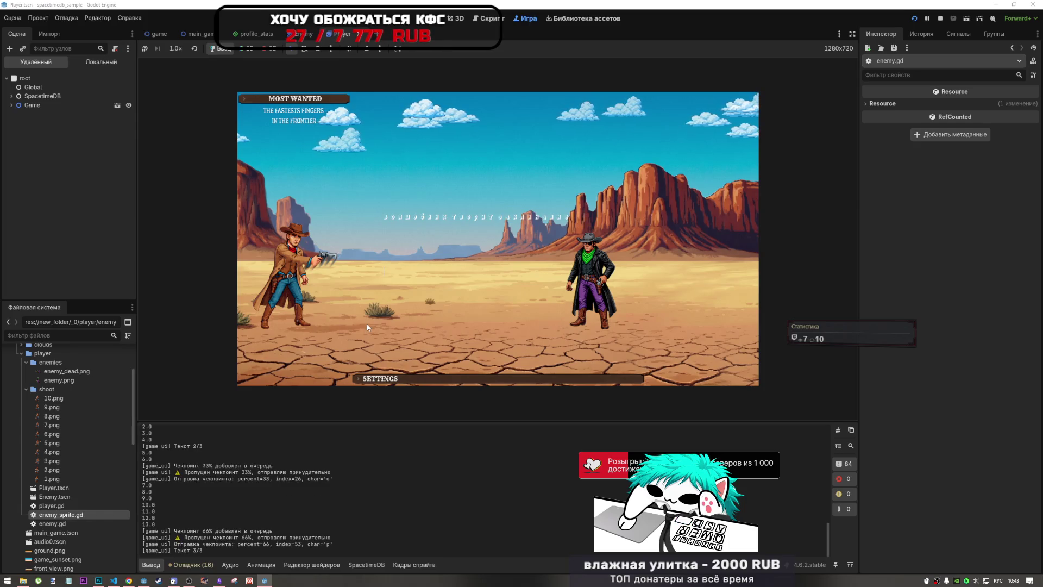
type("волш")
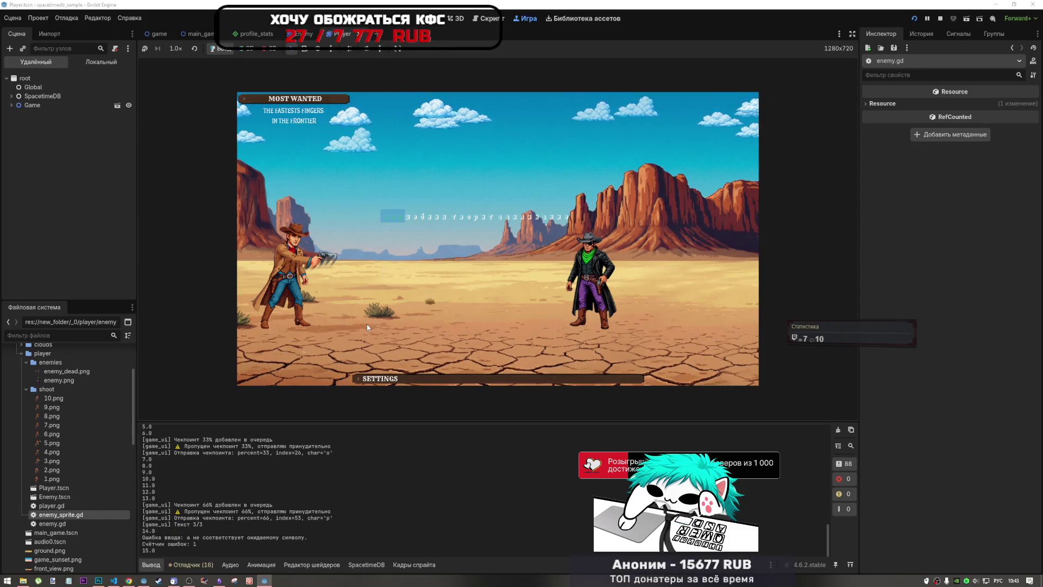
type("ебник т")
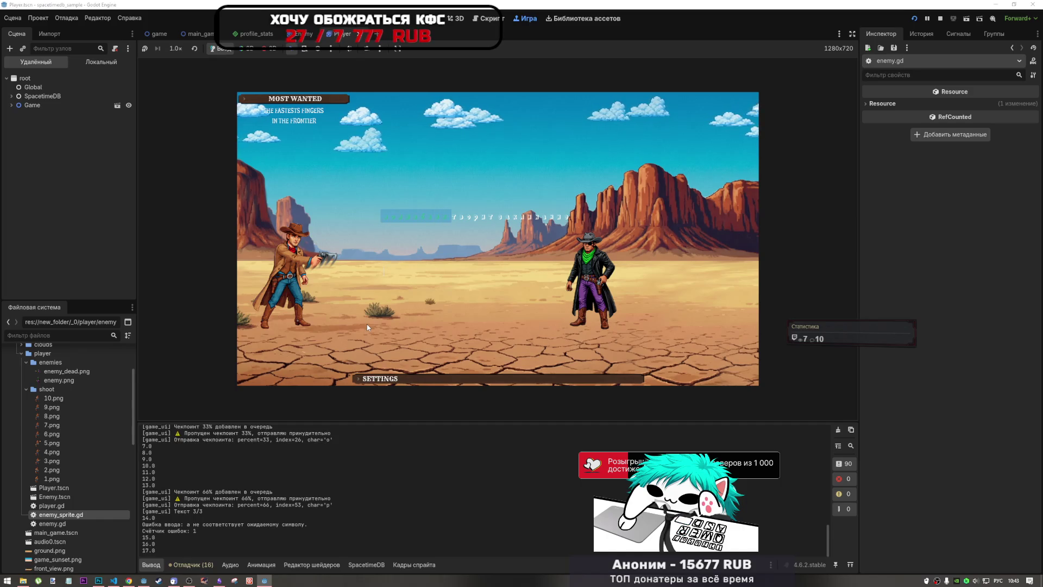
type("ворит ")
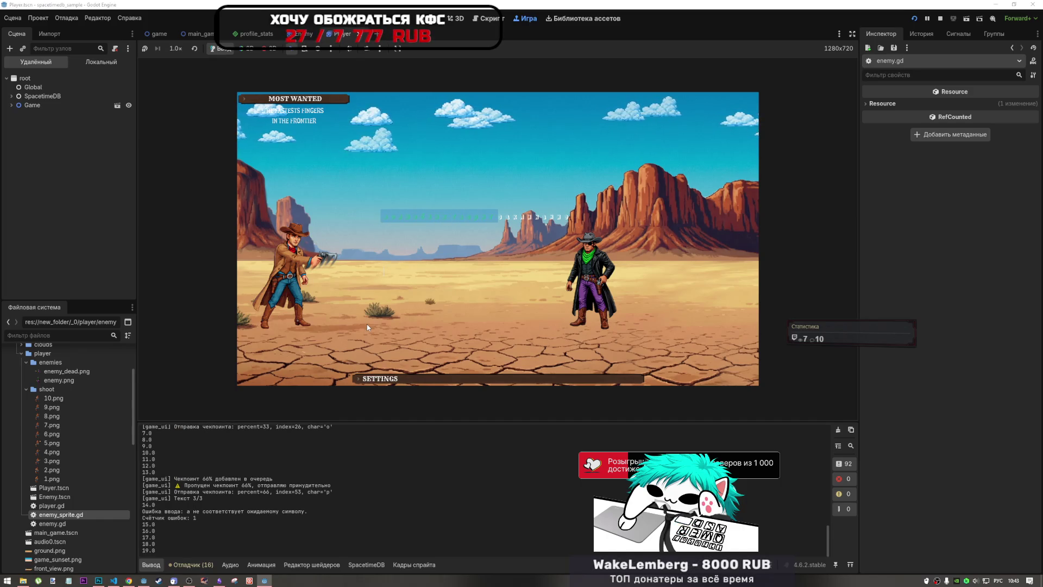
type("чудеса")
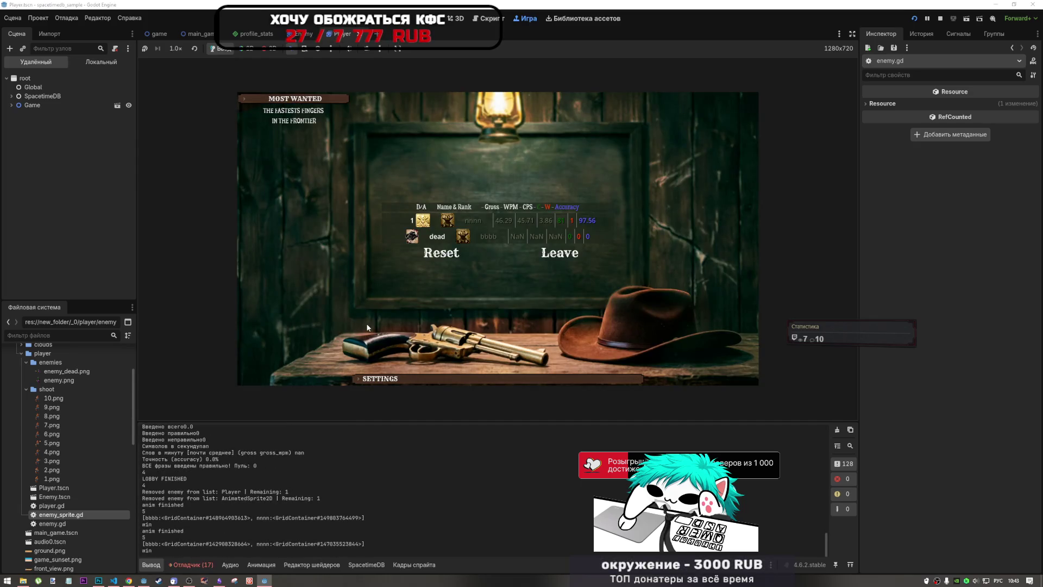
left_click(193, 565)
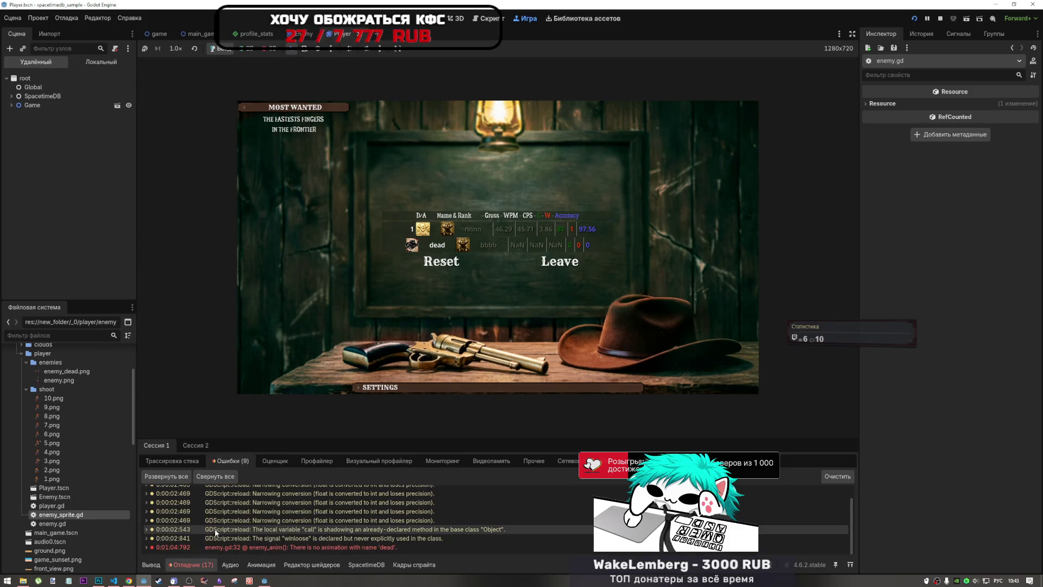
Double-click the missing 'dead' animation error to jump to enemy.gd line 32
left_click(160, 566)
left_click(193, 565)
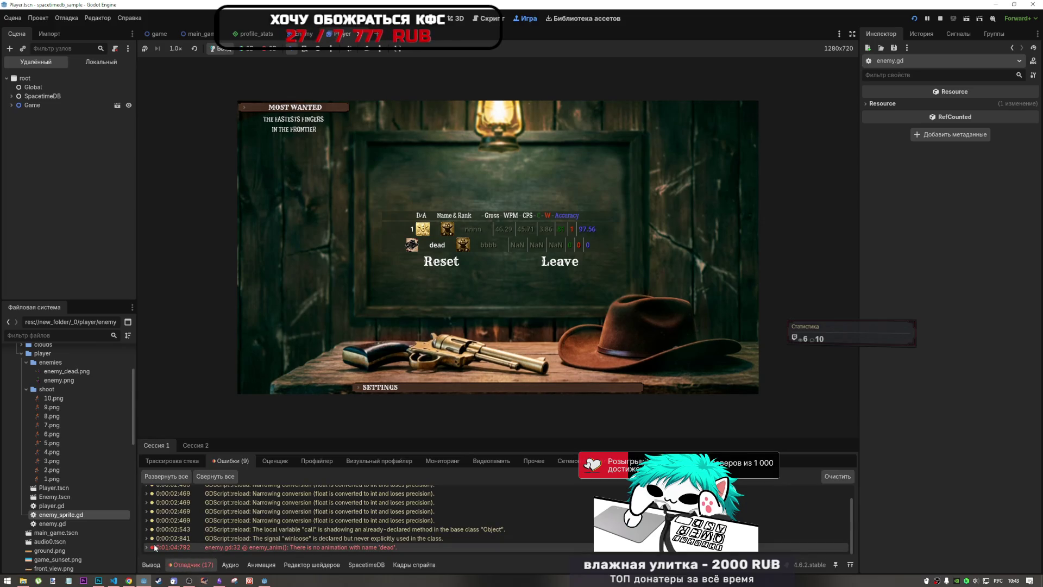
double_click(155, 548)
left_click(146, 547)
scroll(152, 521, "down", 2)
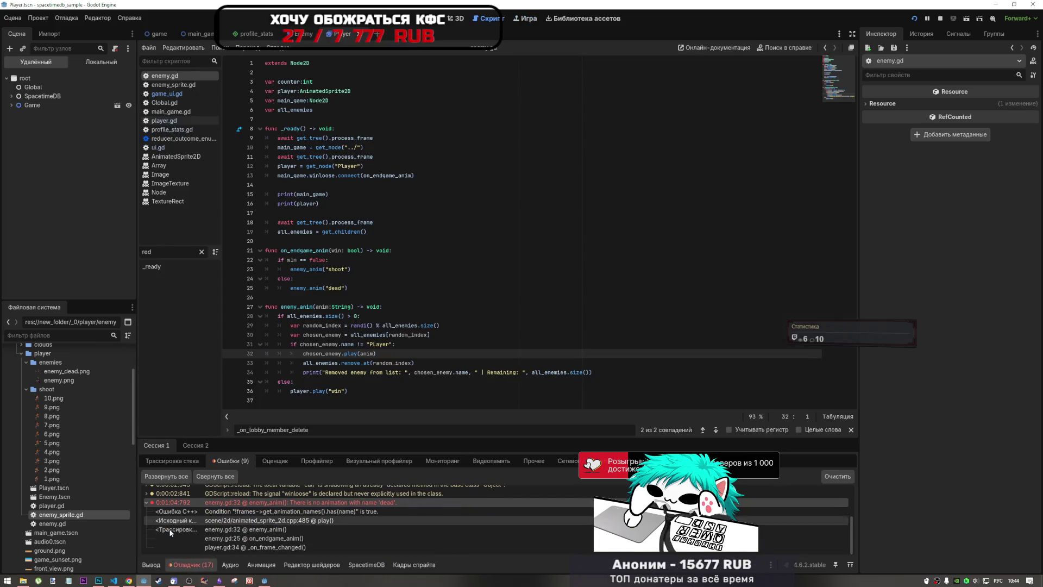
left_click(145, 502)
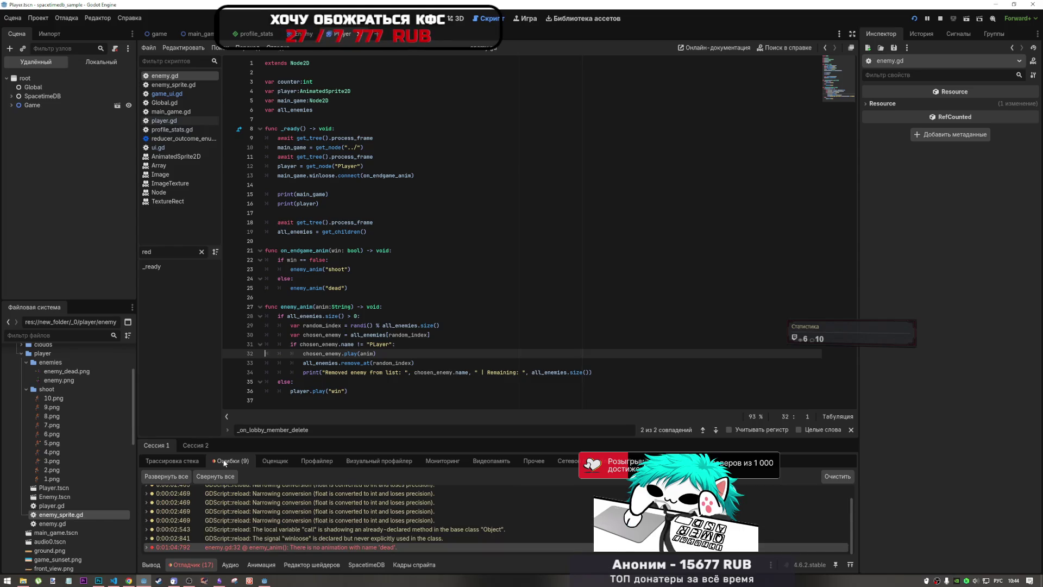
scroll(142, 537, "up", 3)
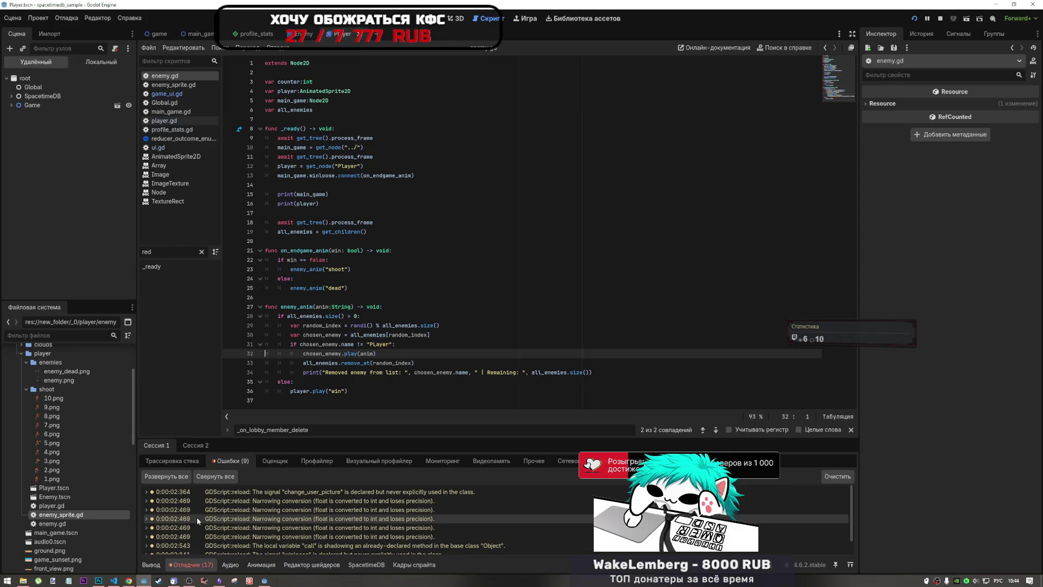
Check the second debug session's errors, then return to the Output log
left_click(151, 565)
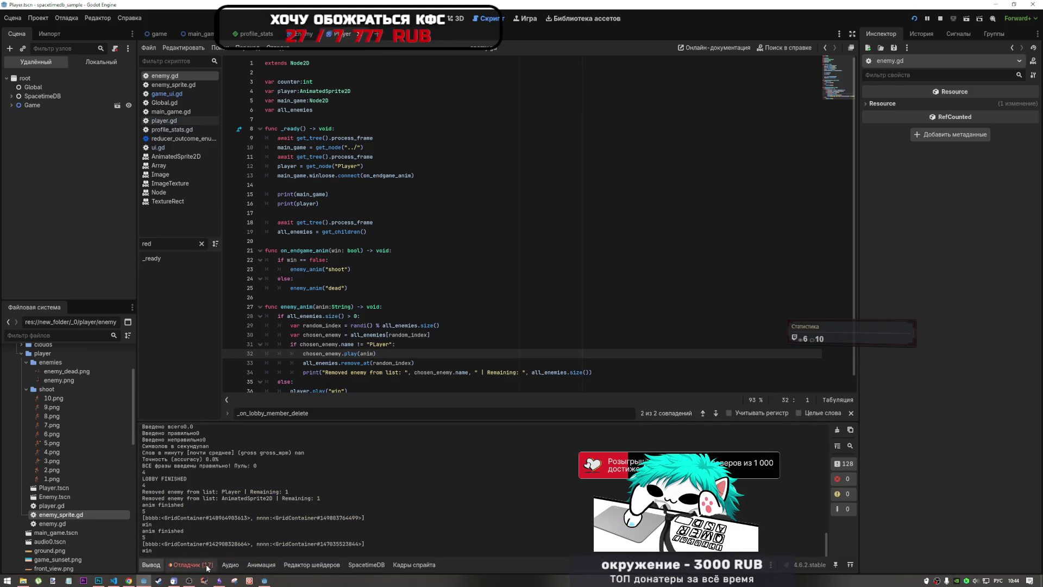
left_click(207, 566)
left_click(194, 446)
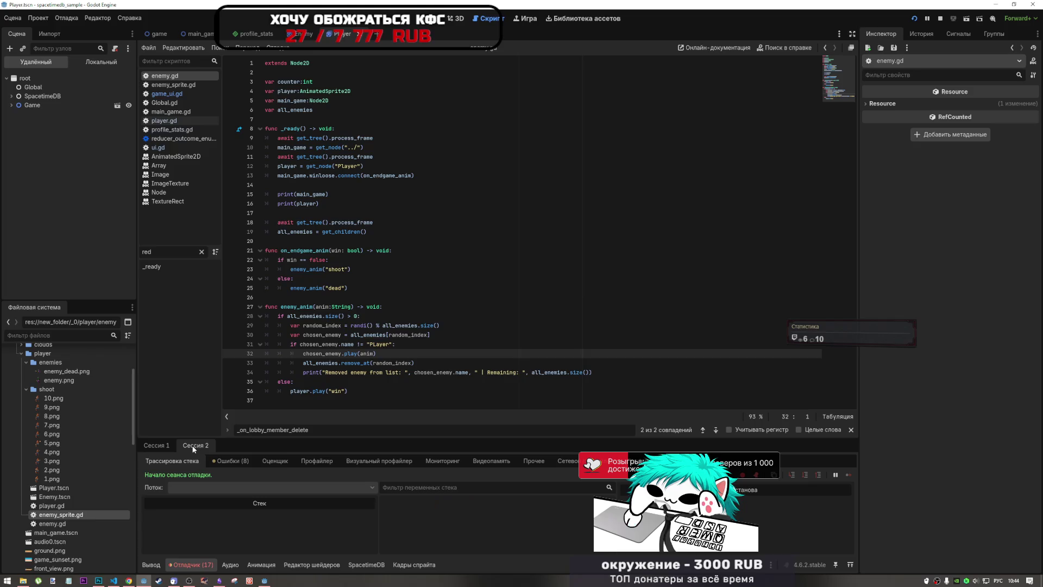
left_click(231, 460)
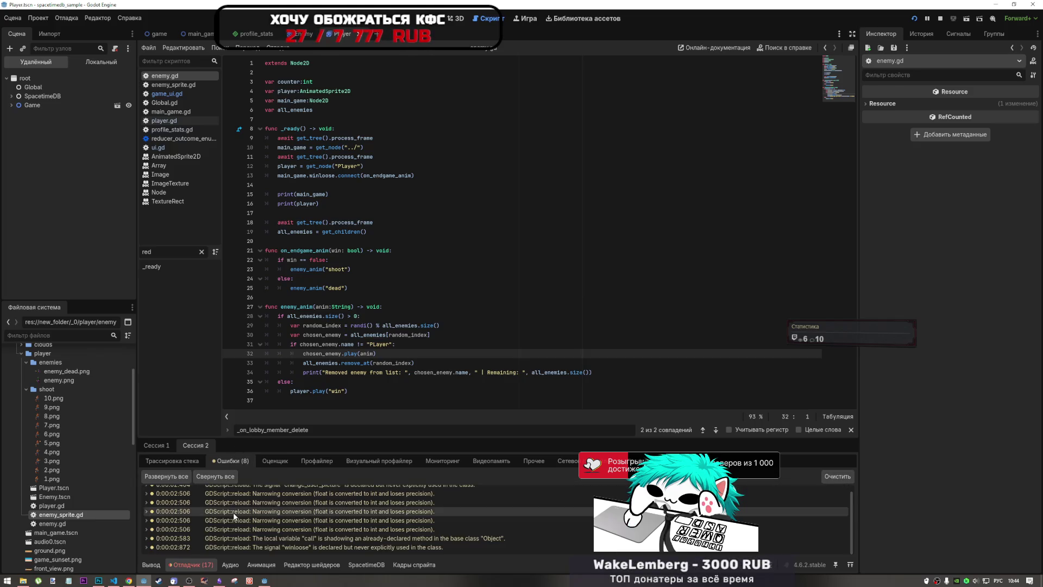
left_click(151, 565)
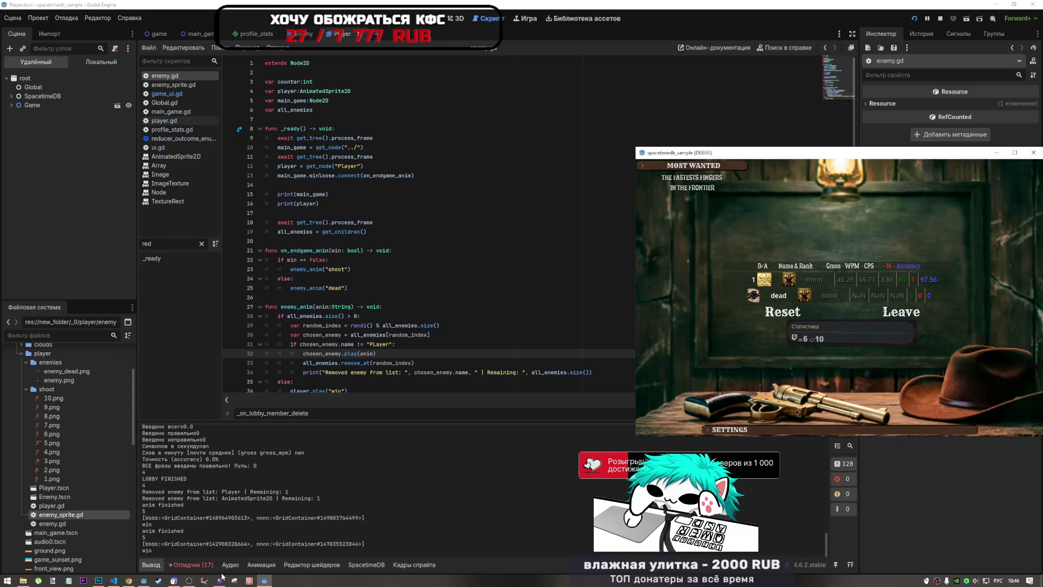
Leave the match from the results screen in the game window, then stop the game
key("ctrl+F4")
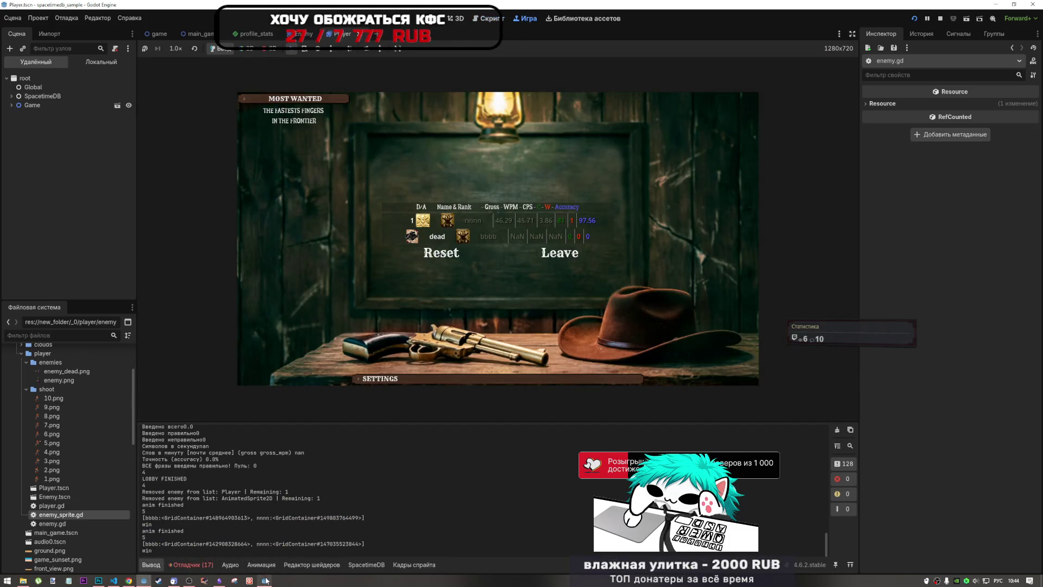
left_click(265, 581)
left_click(895, 314)
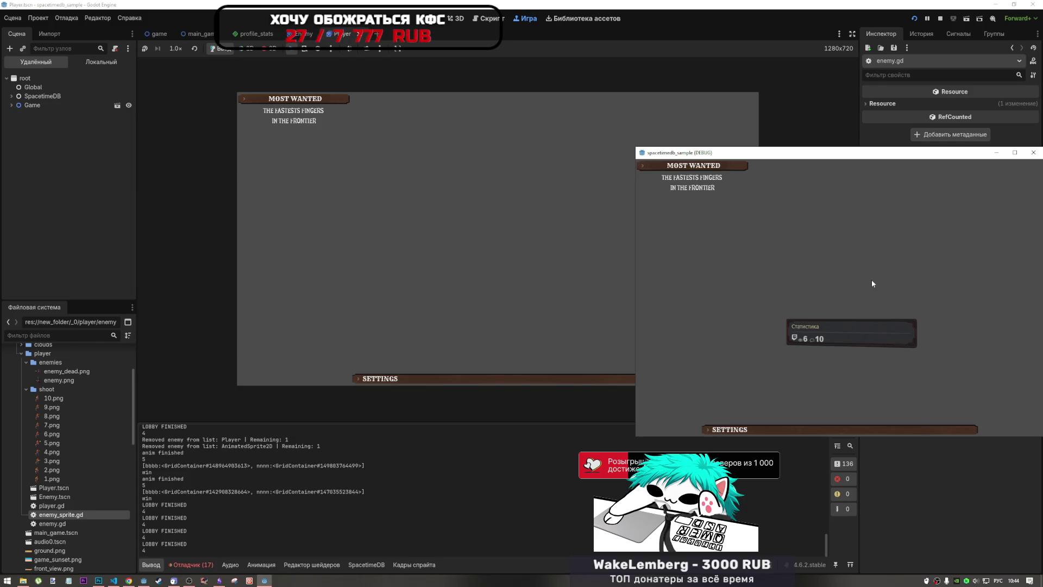
left_click(941, 18)
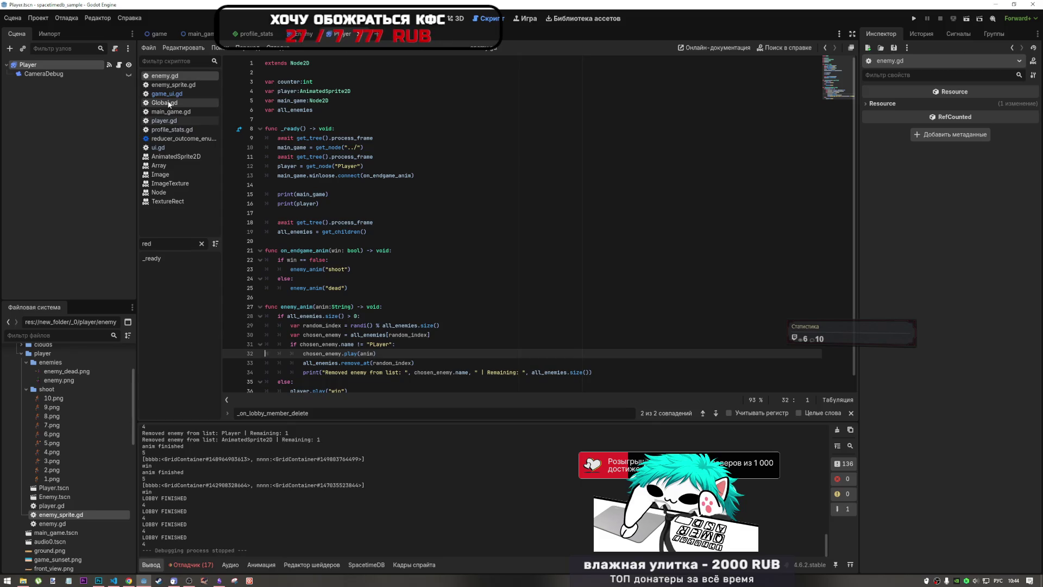
Open ui.gd and place the caret at line 55
left_click(168, 104)
left_click(171, 145)
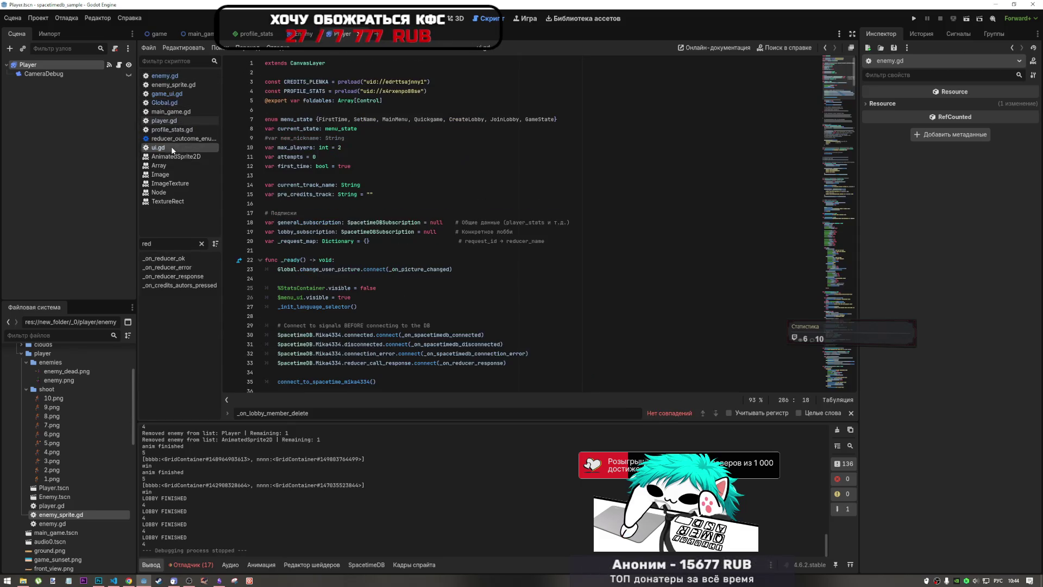
scroll(418, 263, "down", 10)
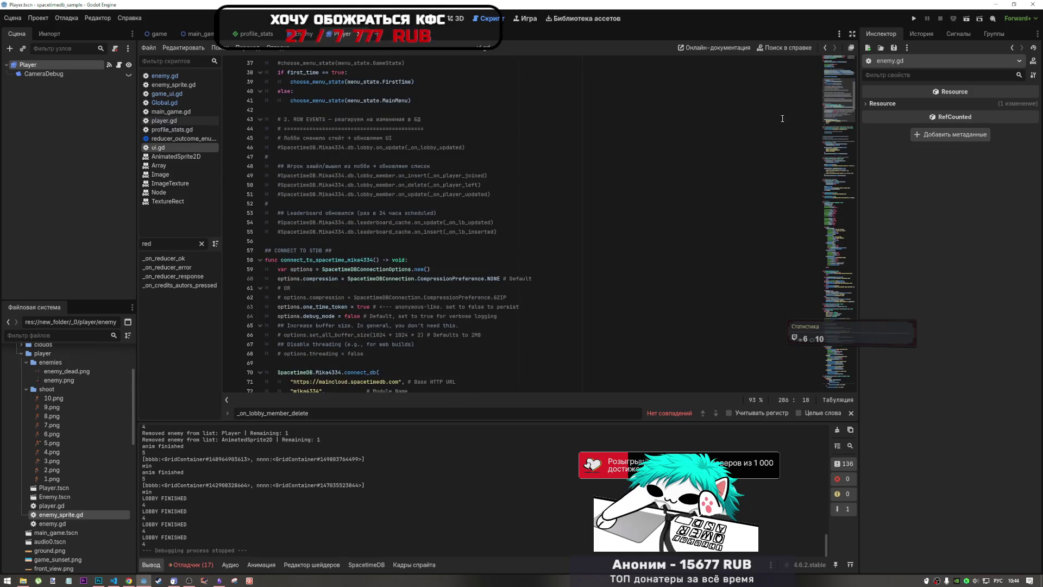
left_click(554, 231)
Search ui.gd for 'leave' and jump from the leave_lobby call to its Global.gd definition
key("ctrl+f")
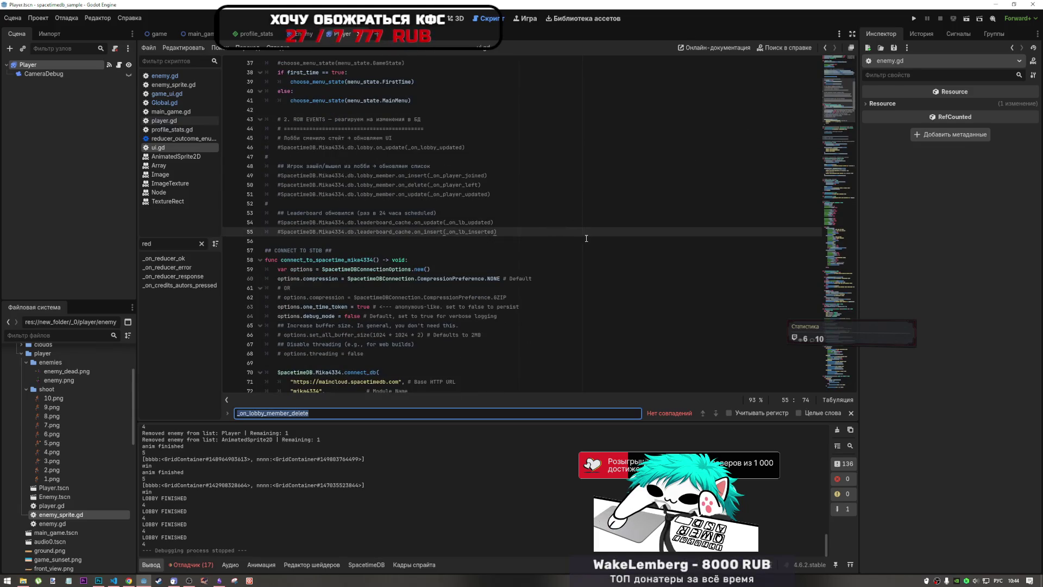
type("lea")
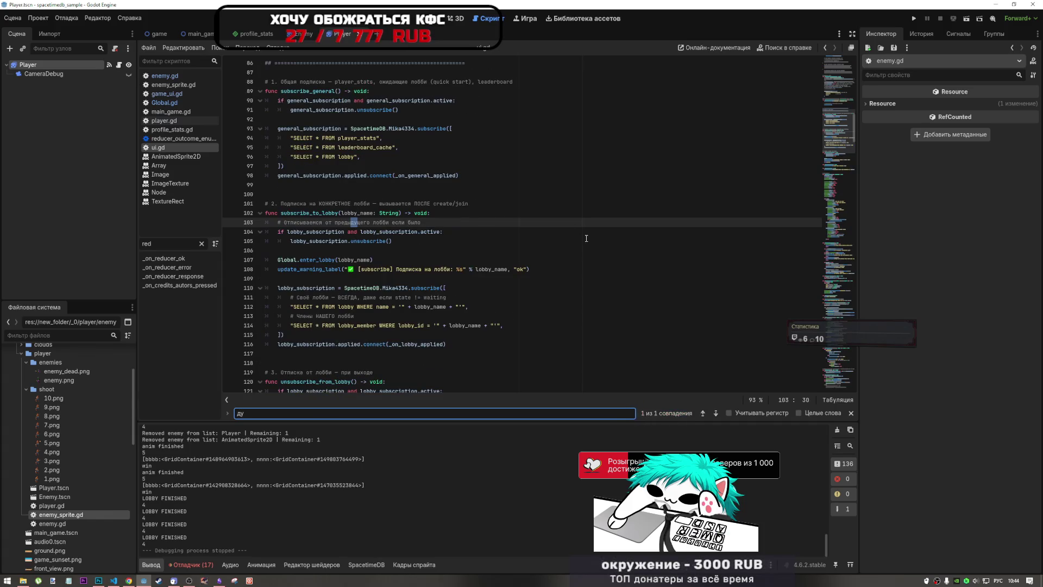
type("ve")
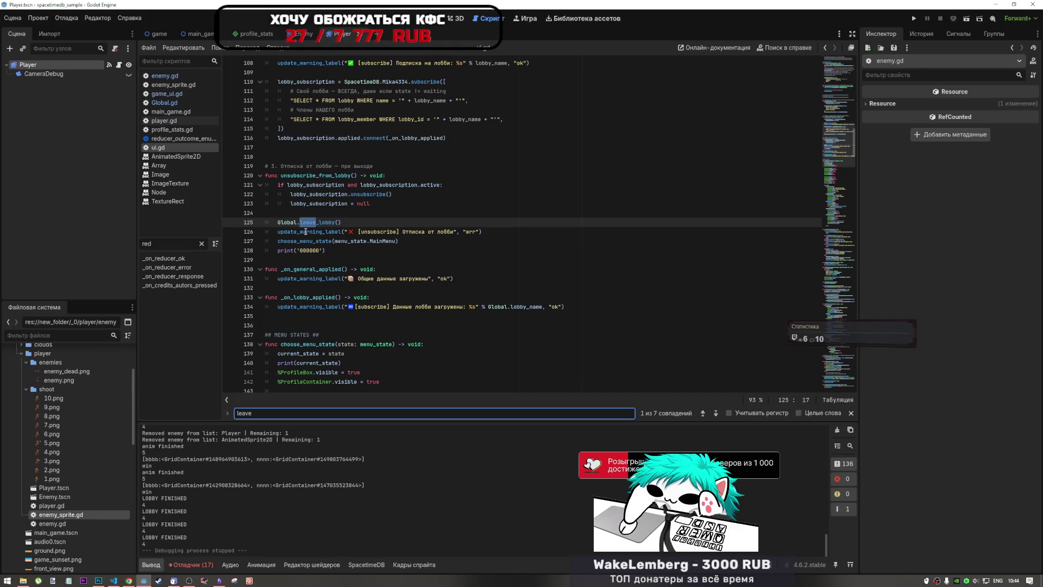
left_click(308, 222)
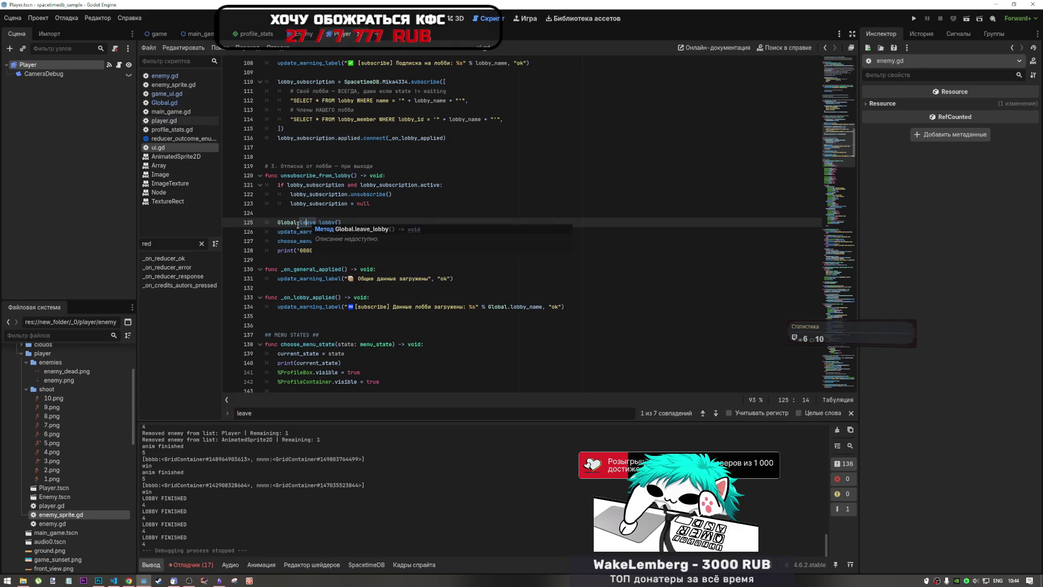
mouse_move(288, 222)
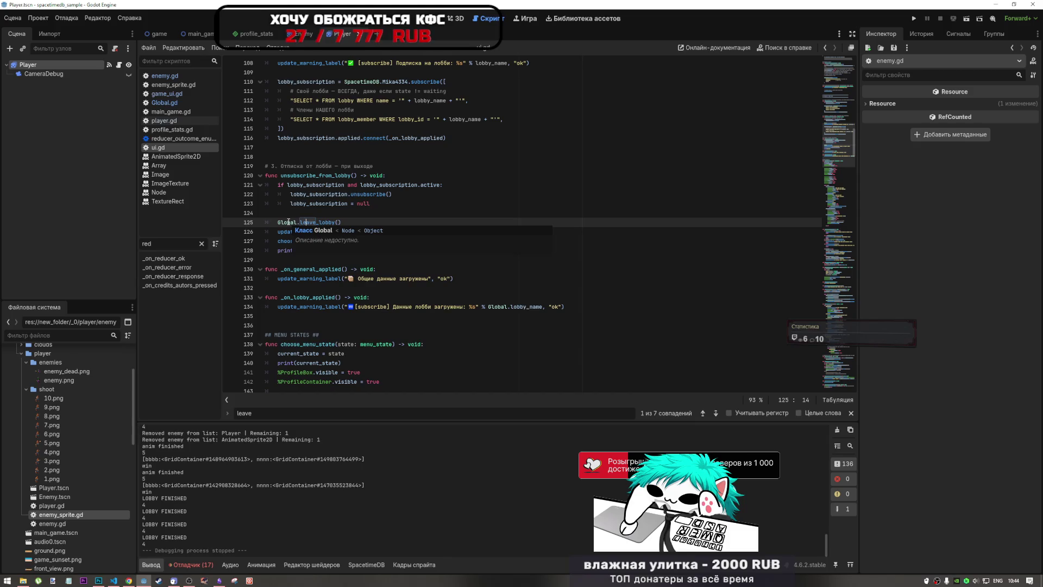
key("Right")
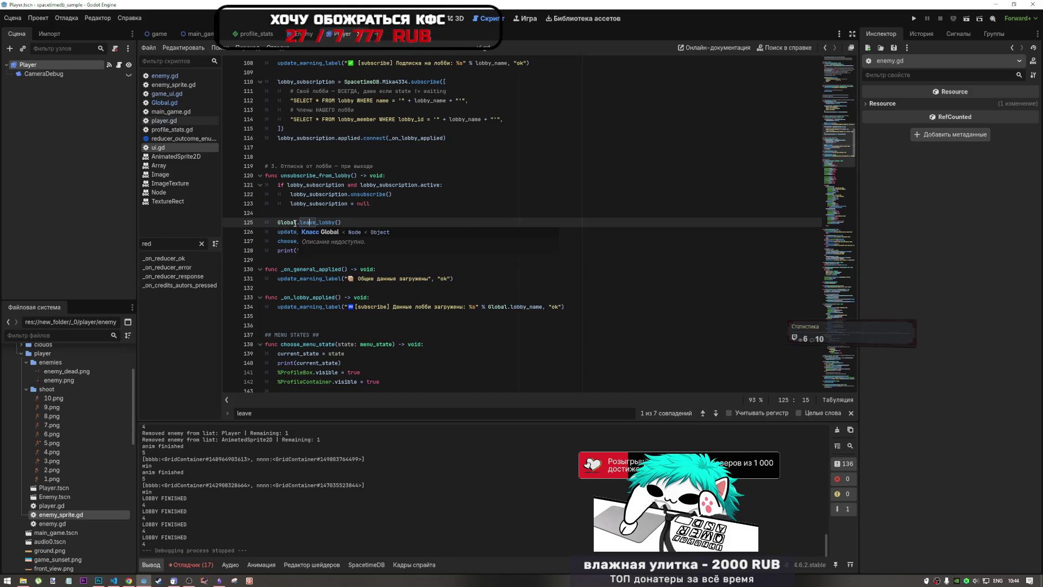
left_click(311, 223, "ctrl")
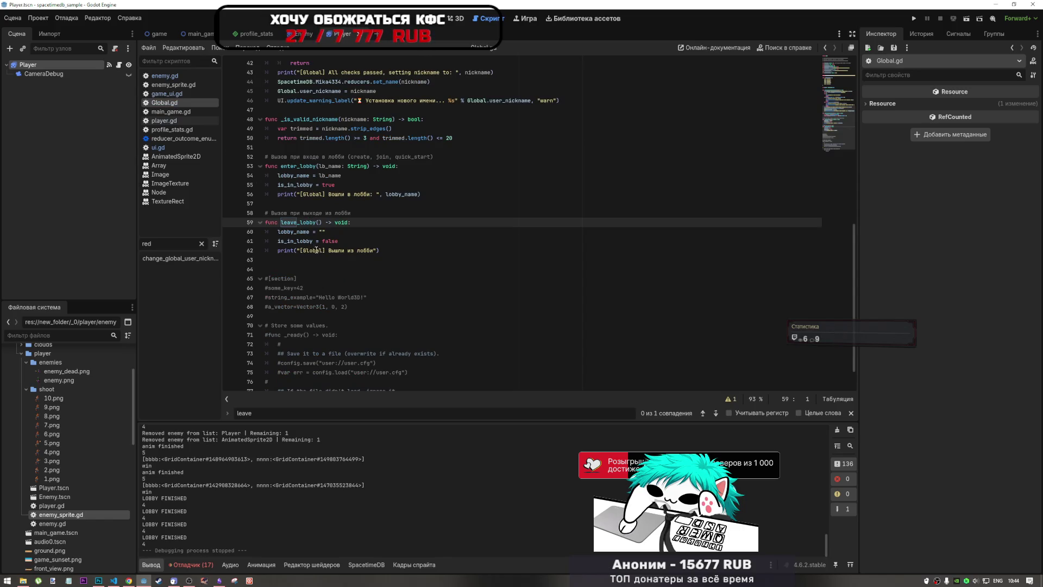
Review leave_lobby in Global.gd, glance at ui.gd, and return to the definition at line 59
scroll(335, 253, "up", 3)
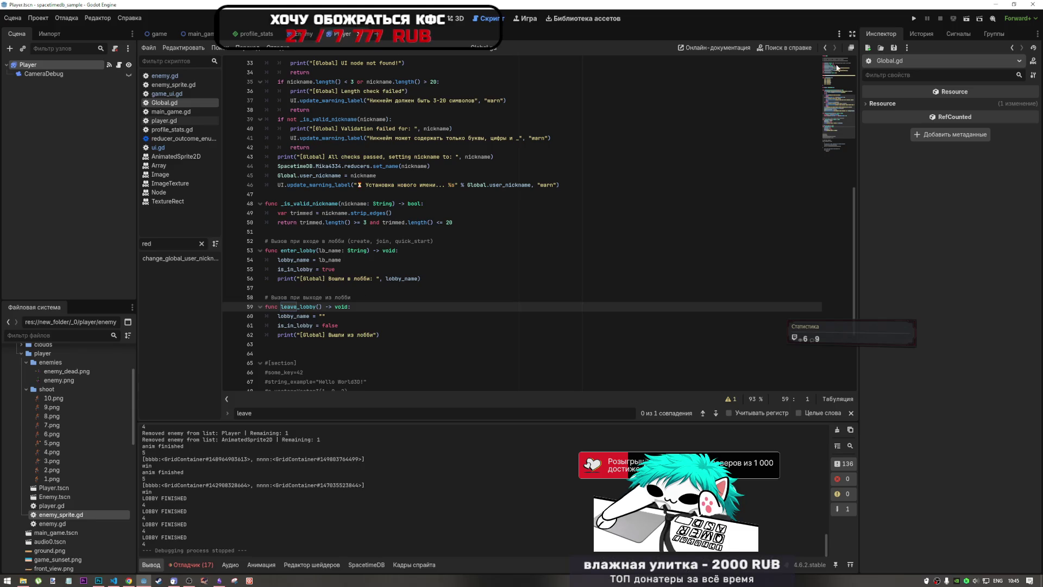
key("ctrl+z")
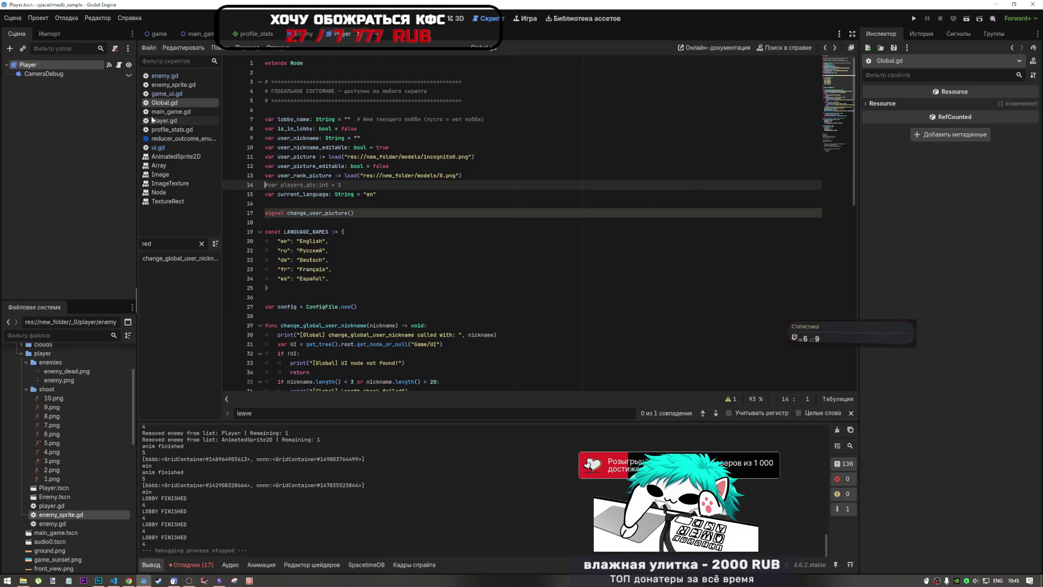
left_click(163, 148)
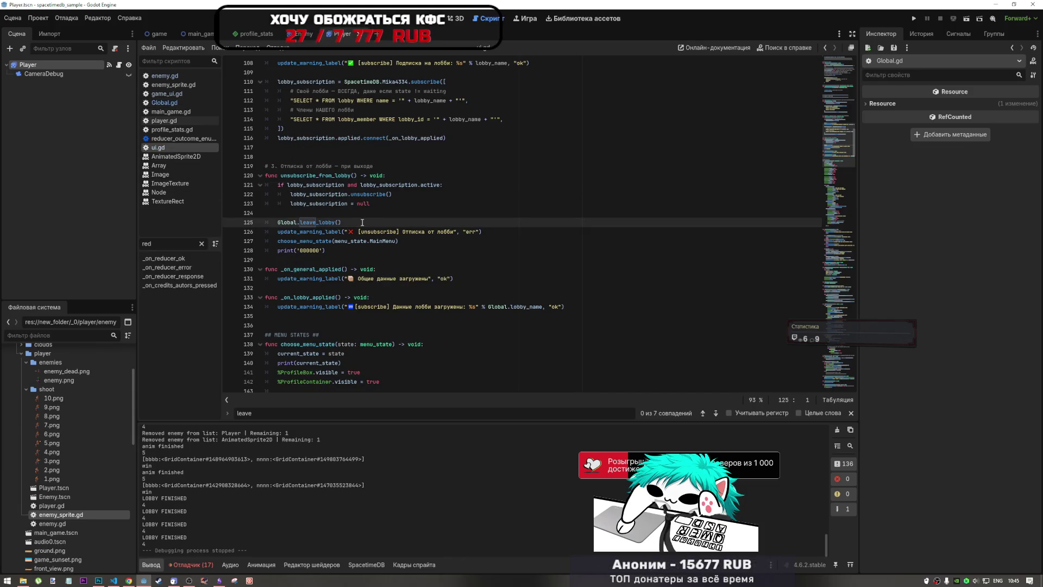
left_click(323, 222, "ctrl")
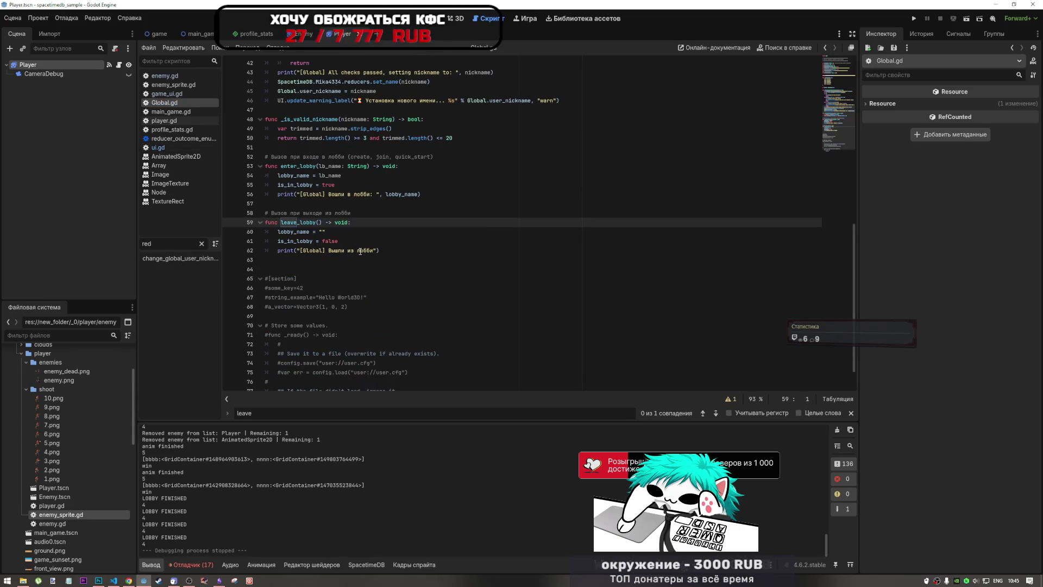
scroll(281, 457, "up", 4)
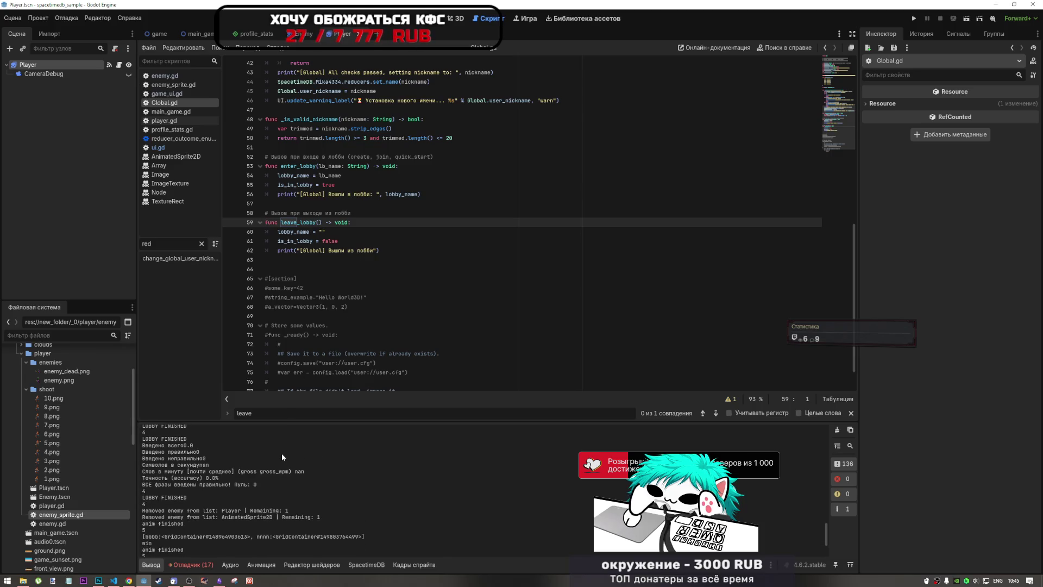
Filter the Output log by 'glob', then clear the filter so every line shows
scroll(281, 453, "down", 3)
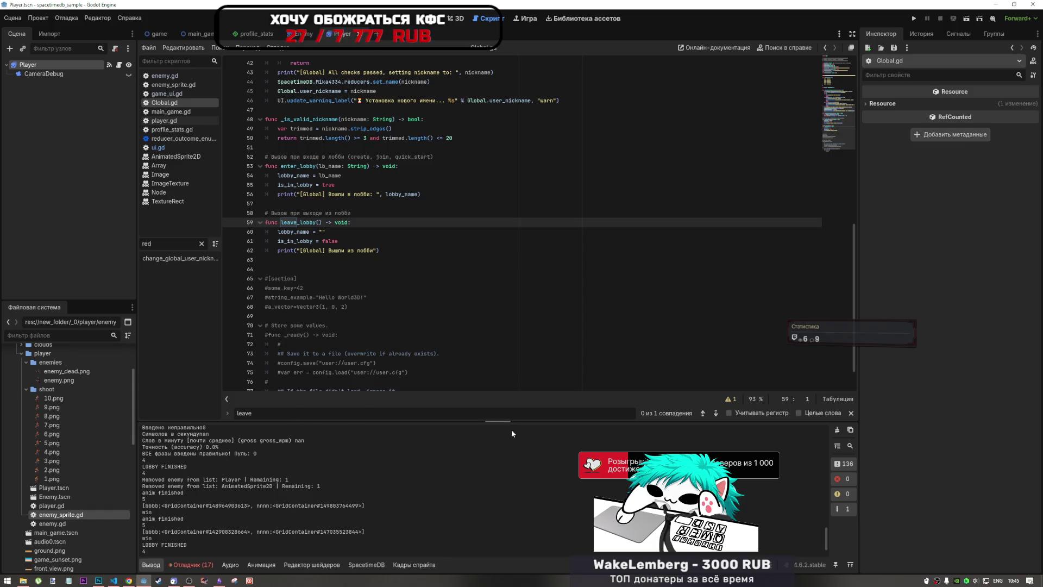
left_click(851, 445)
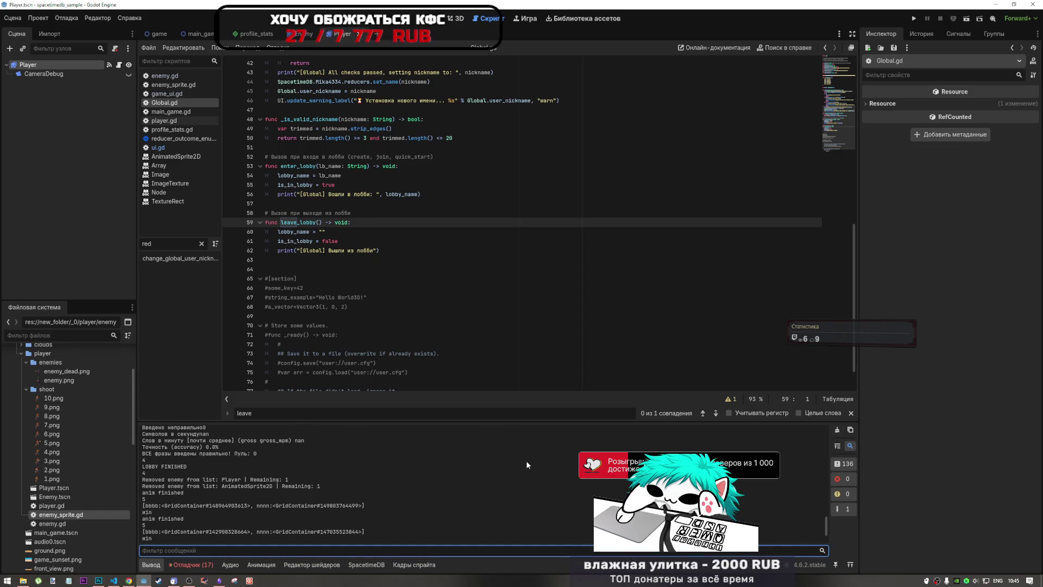
type("glob")
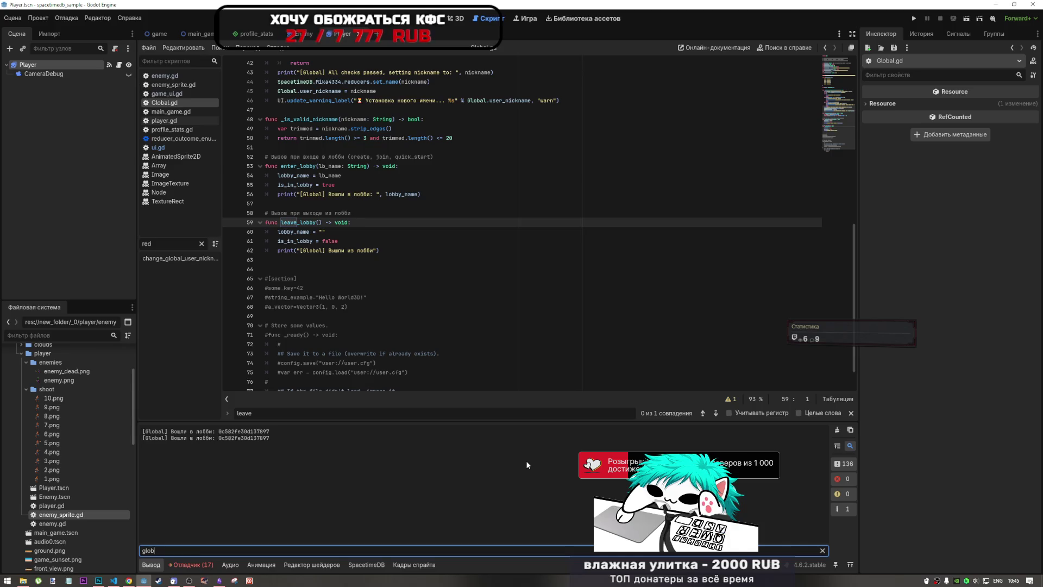
double_click(166, 556)
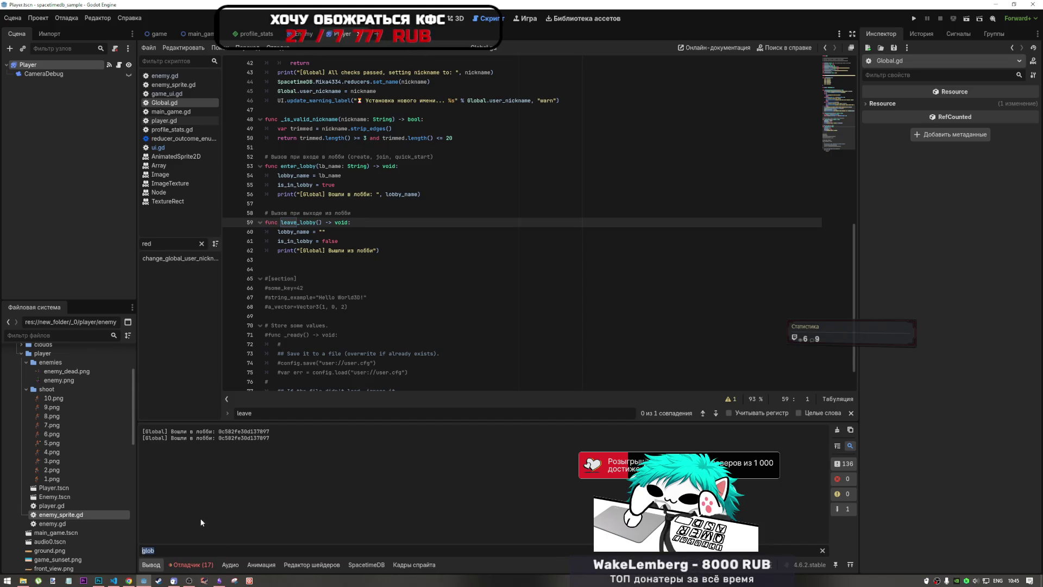
key("BackSpace")
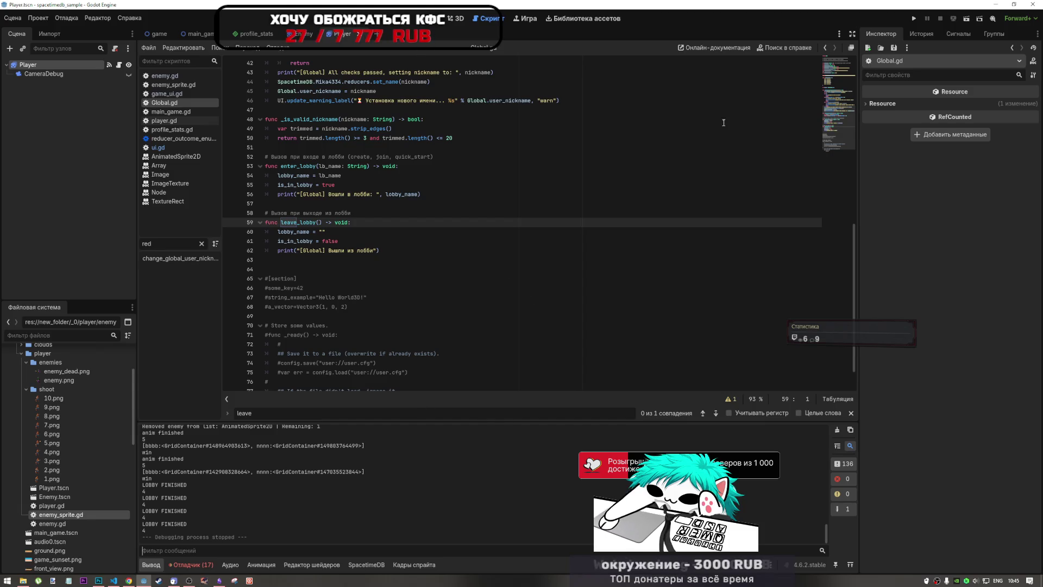
left_click(825, 48)
left_click(835, 48)
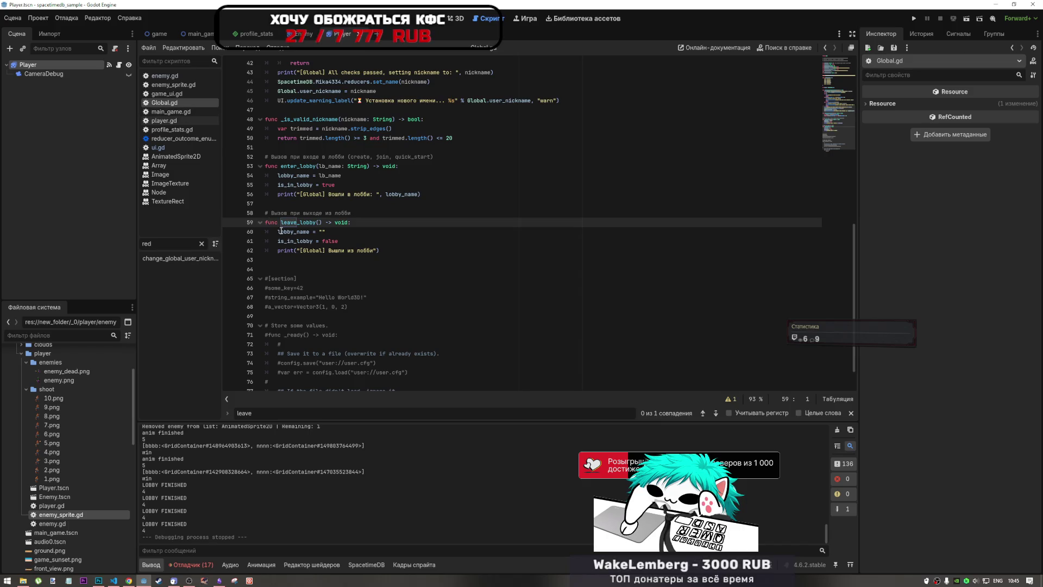
Close reducer_outcome_enum.gd and inspect the choose_menu_state call on line 127 of ui.gd
left_click(173, 138)
right_click(176, 139)
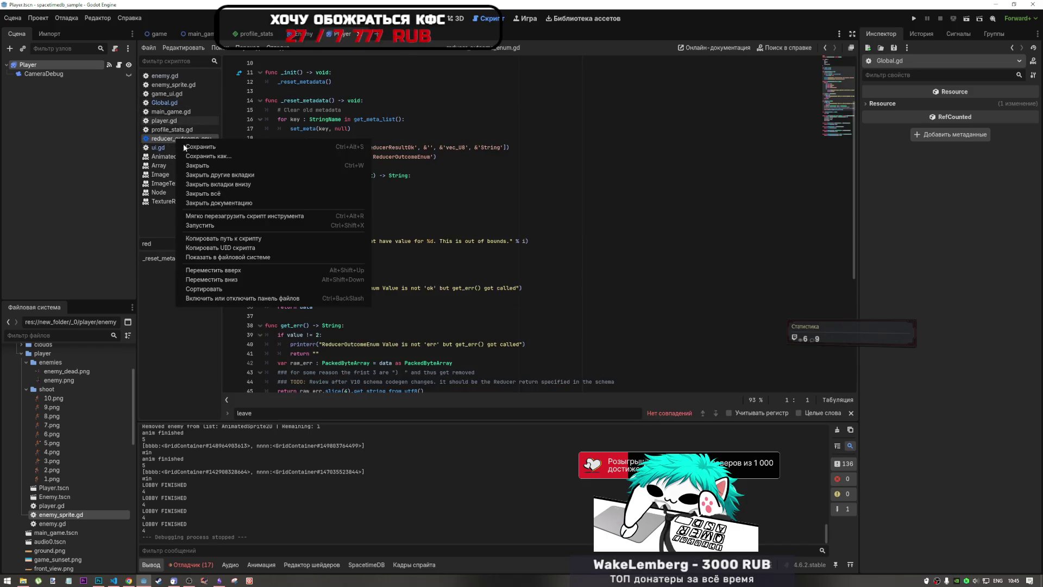
left_click(197, 165)
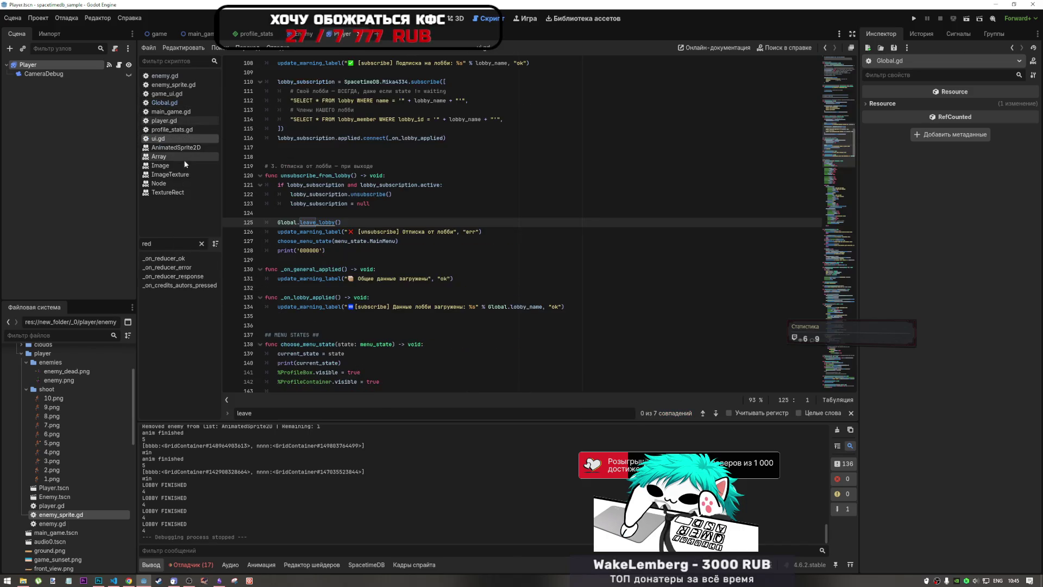
left_click(381, 240)
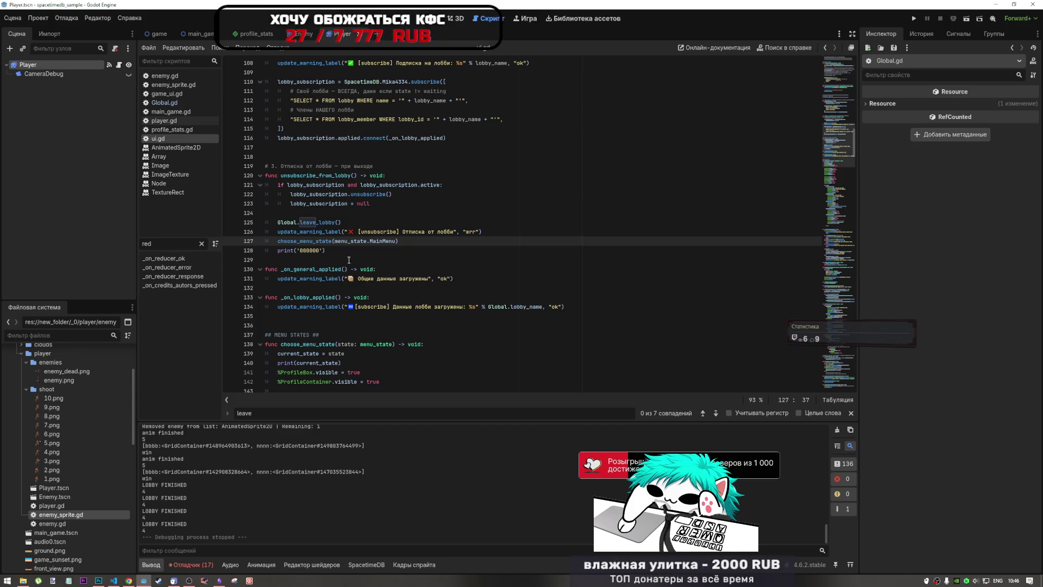
mouse_move(329, 244)
left_mouse_down()
mouse_move(399, 242)
mouse_move(292, 225)
left_mouse_up()
left_click(320, 231)
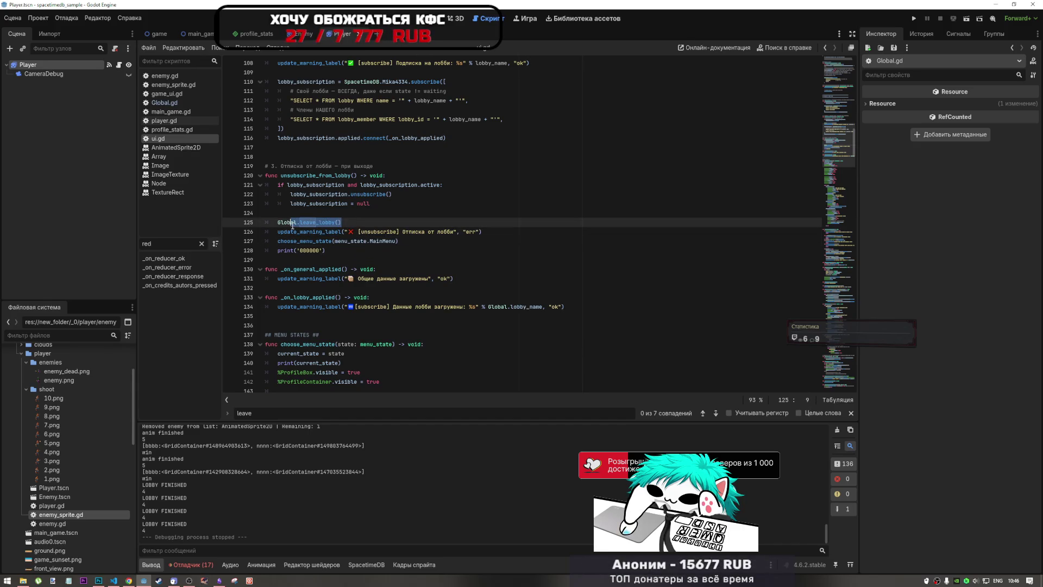
Search for unsubscribe_from_lobby and jump to its call on line 277
left_click(315, 175)
double_click(322, 174)
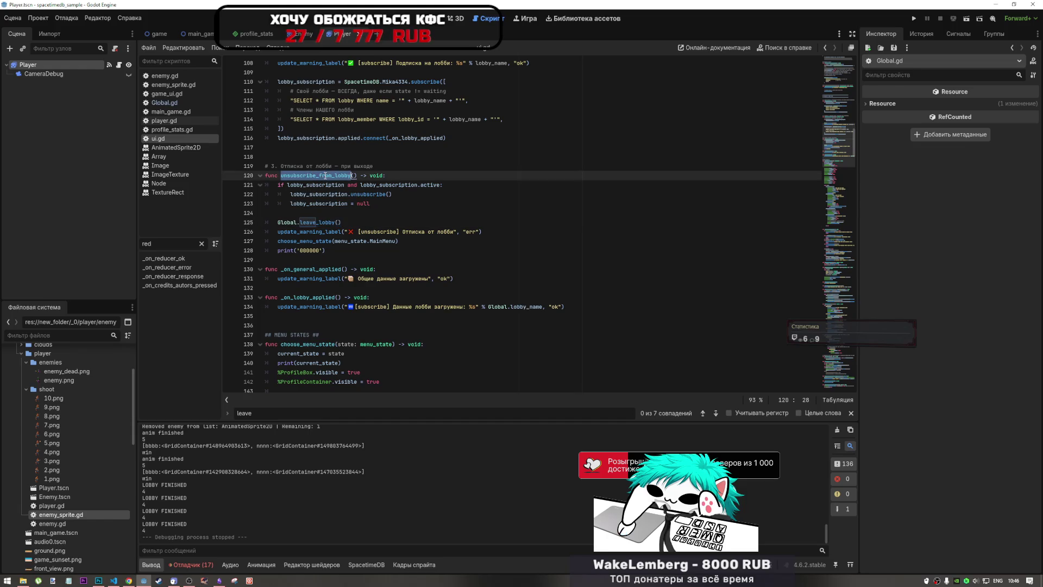
key("ctrl+f")
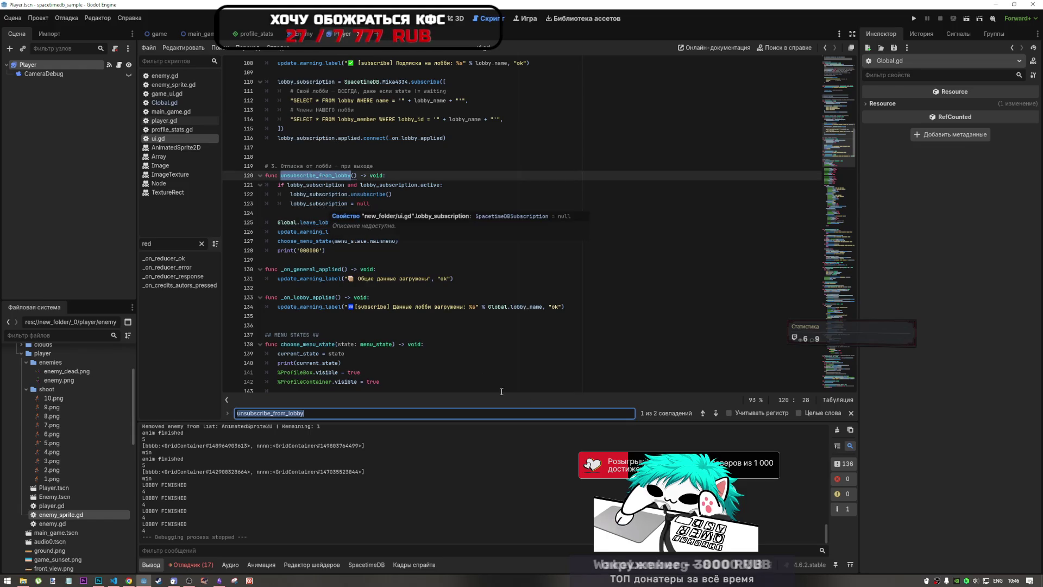
left_click(718, 413)
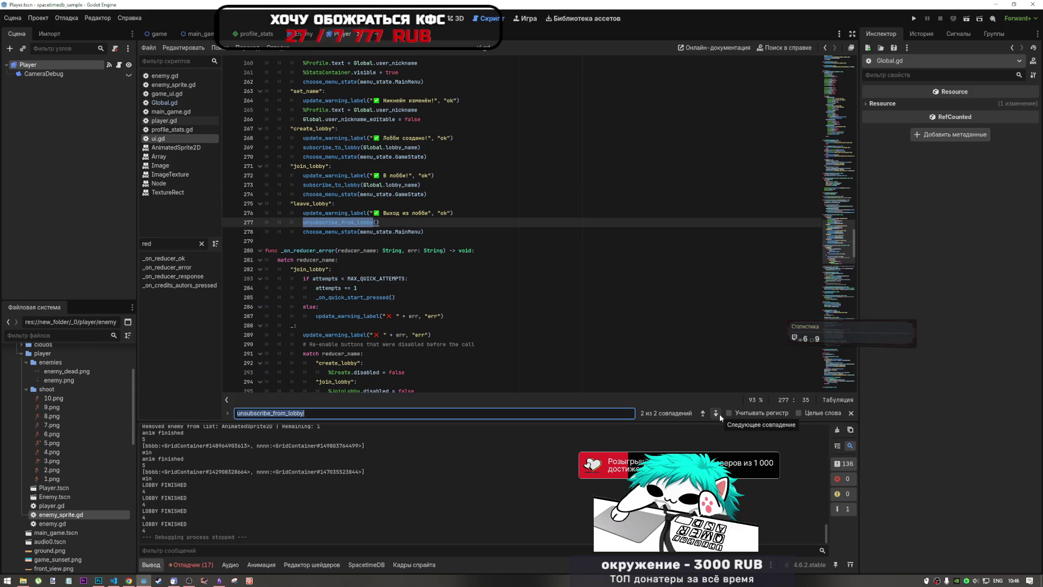
left_click(388, 221)
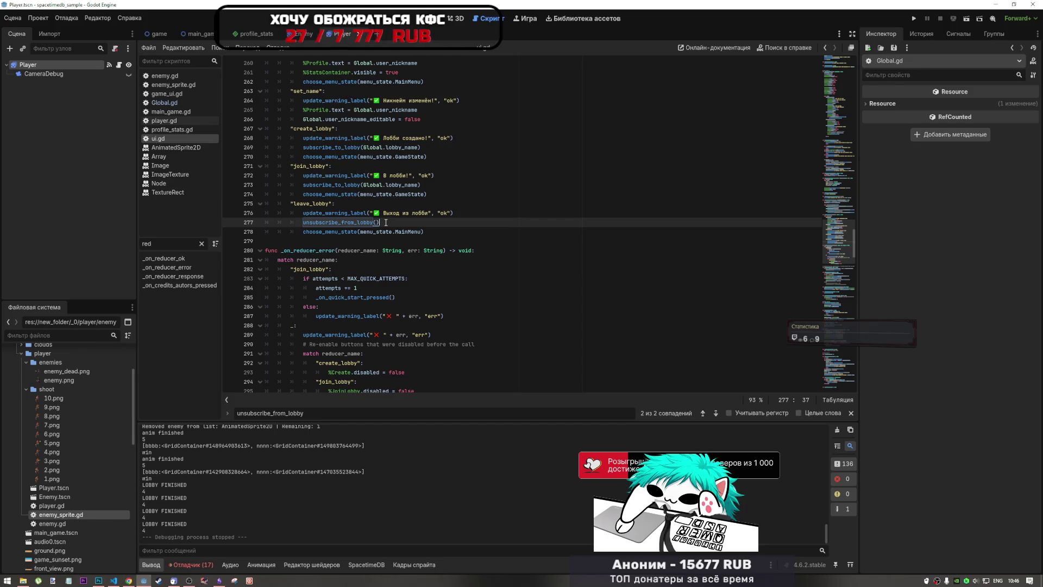
scroll(337, 197, "up", 6)
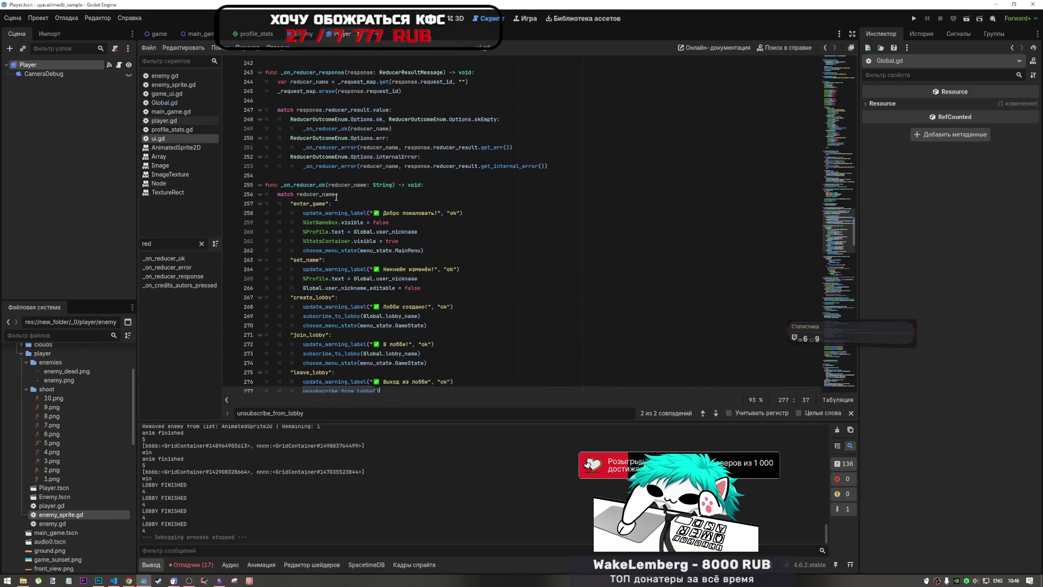
Highlight uses of reducer_name, then select request_id on line 244 of ui.gd
left_click(297, 195)
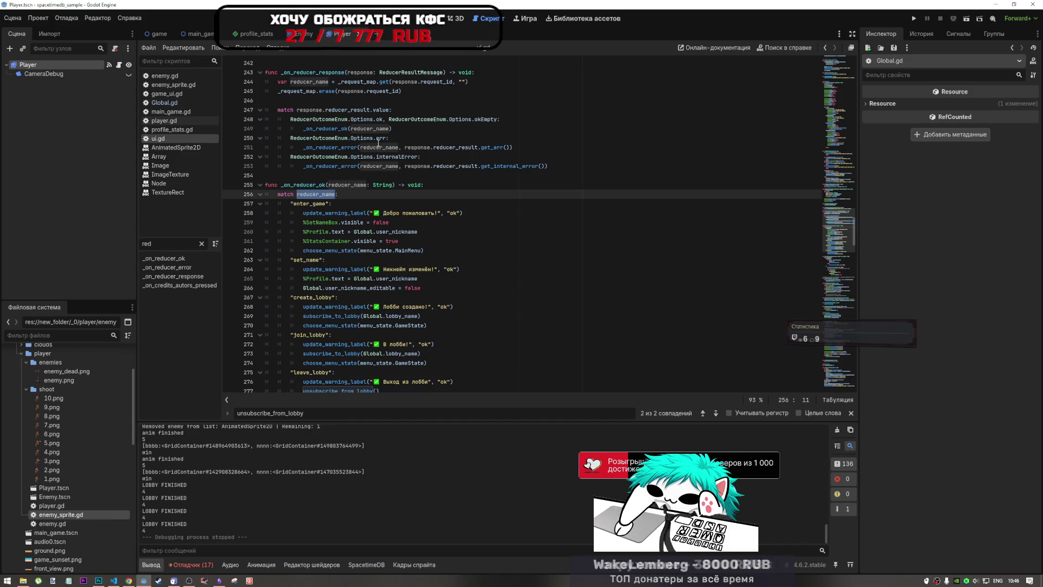
scroll(310, 217, "up", 3)
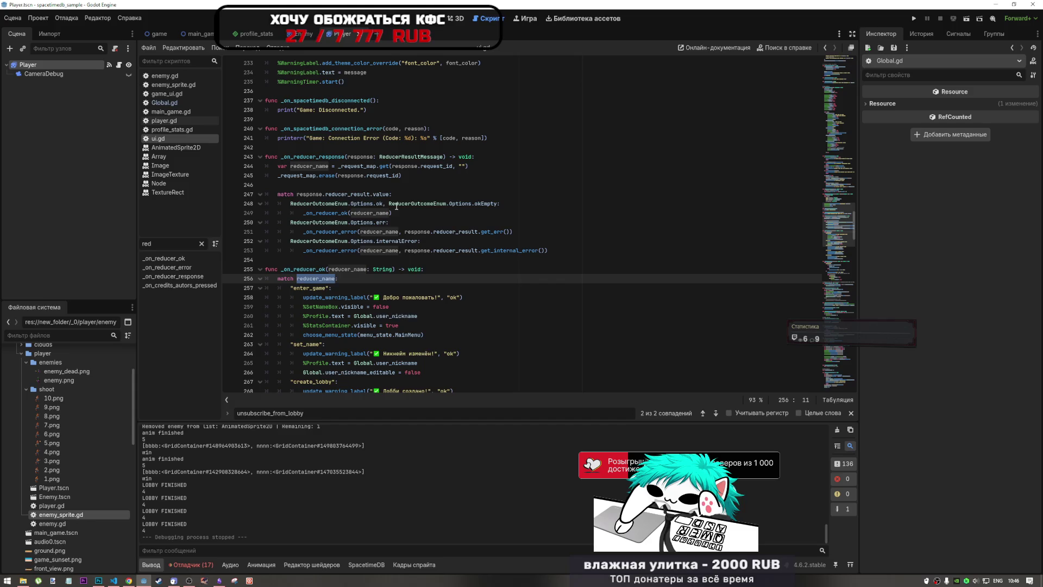
left_click_drag(454, 167, 421, 167)
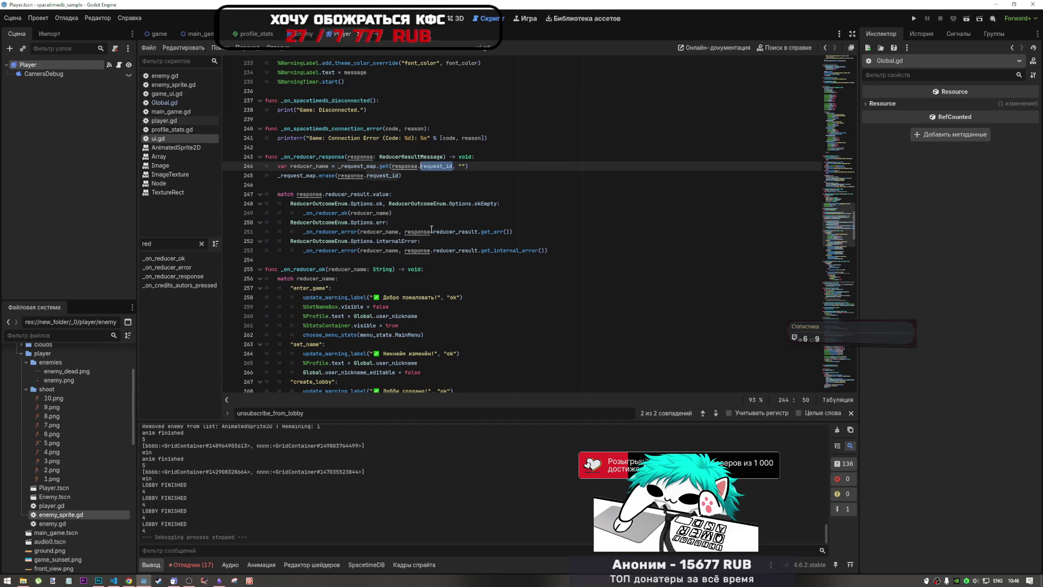
Search ui.gd for request_id and step to match 4 of 10 in _on_reducer_response's _request_map lookup
key("ctrl+f")
left_click(703, 413)
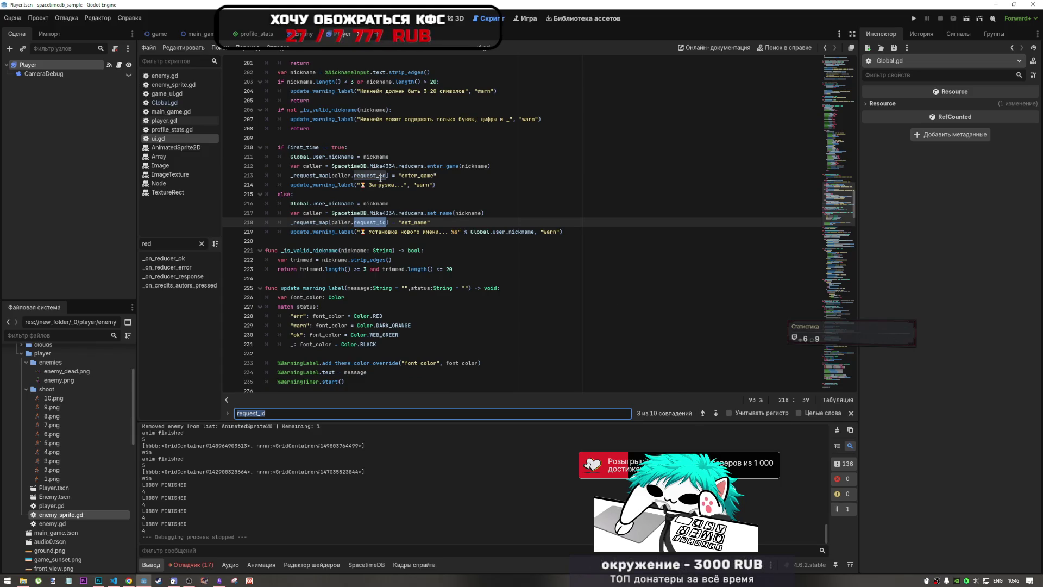
mouse_move(380, 178)
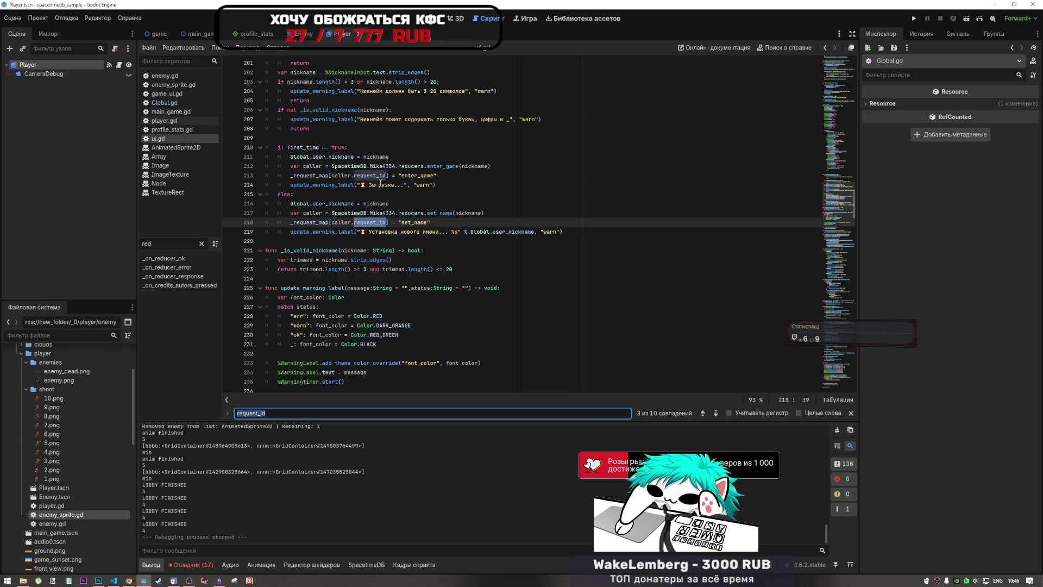
mouse_move(332, 177)
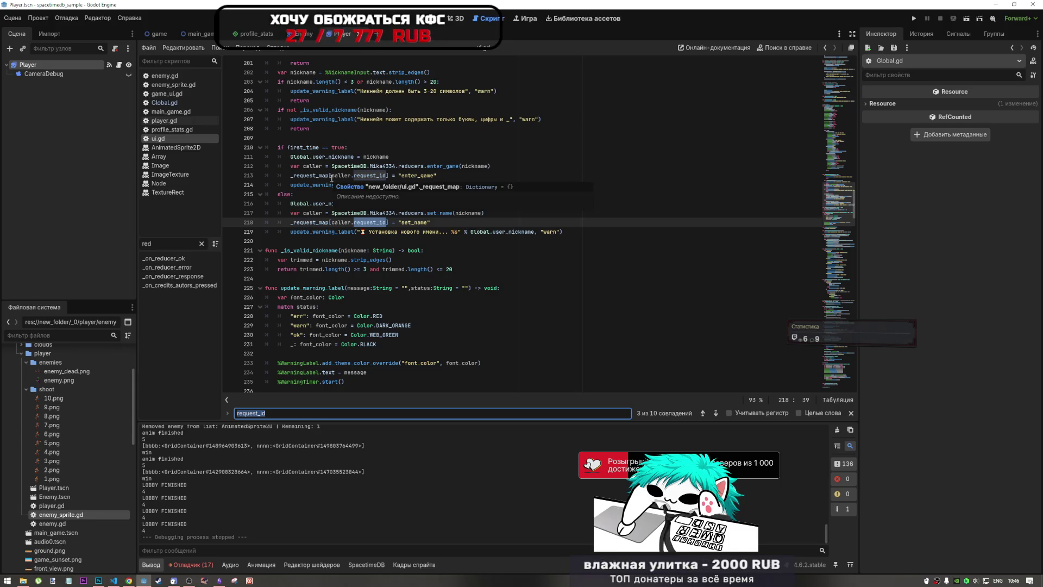
left_click(716, 413)
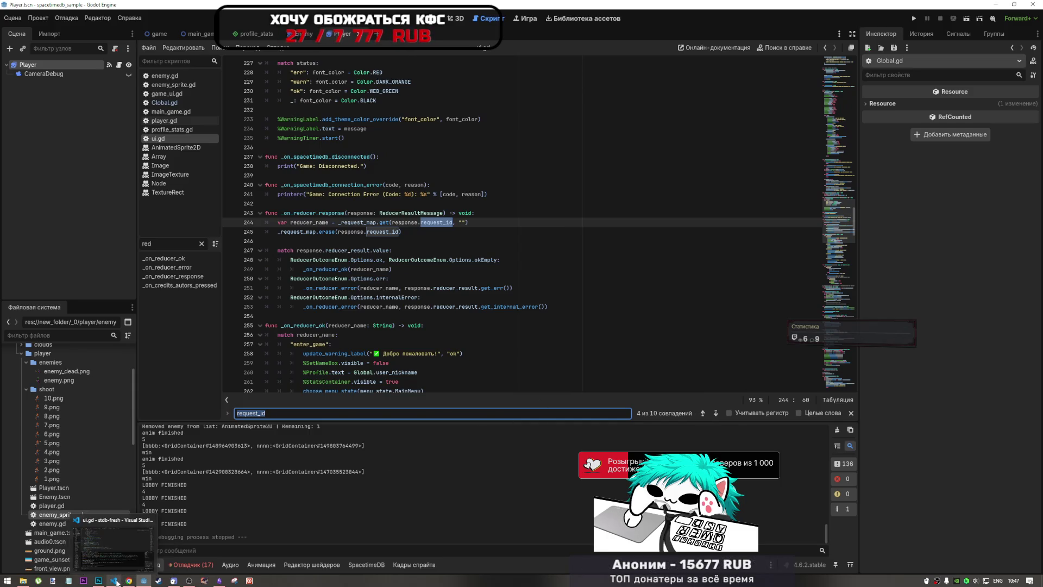
left_click(117, 582)
Scroll back through the agent's analysis, marking the caller line, reducer_call_response, request_id note and path 1 verdict
scroll(198, 440, "up", 3)
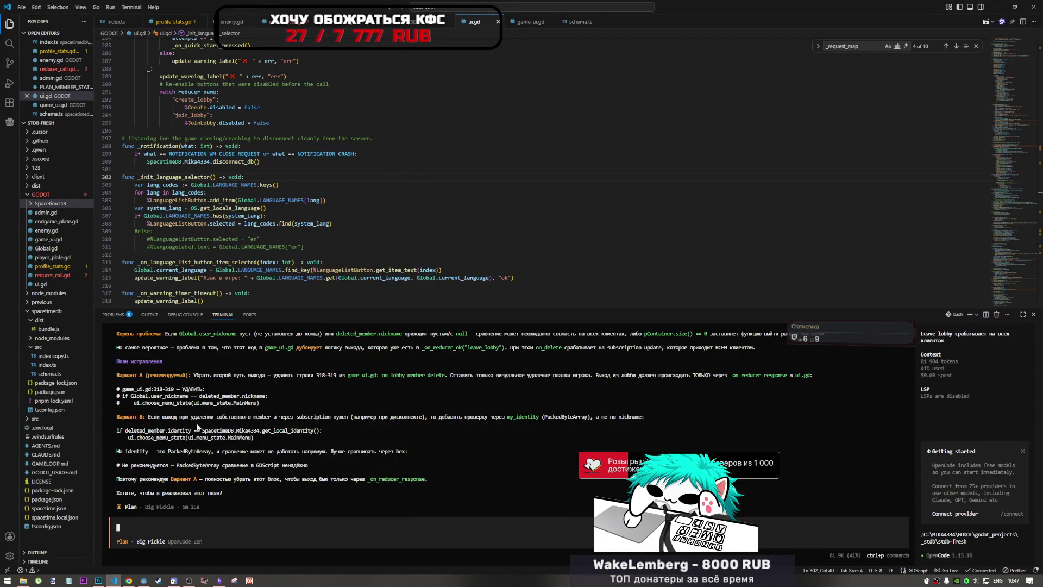
scroll(195, 425, "up", 1)
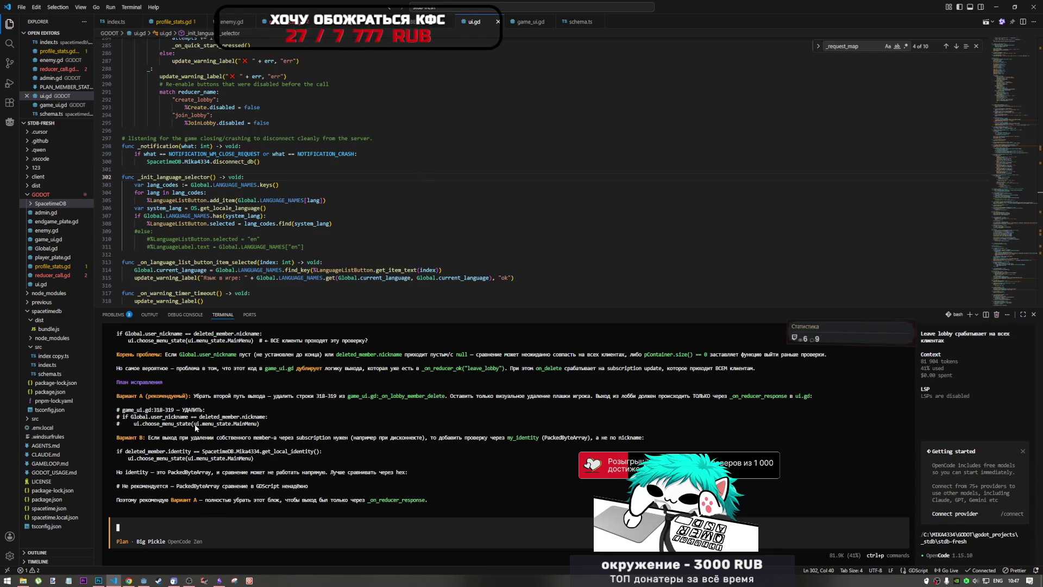
scroll(194, 424, "up", 3)
scroll(195, 428, "up", 3)
scroll(195, 427, "up", 2)
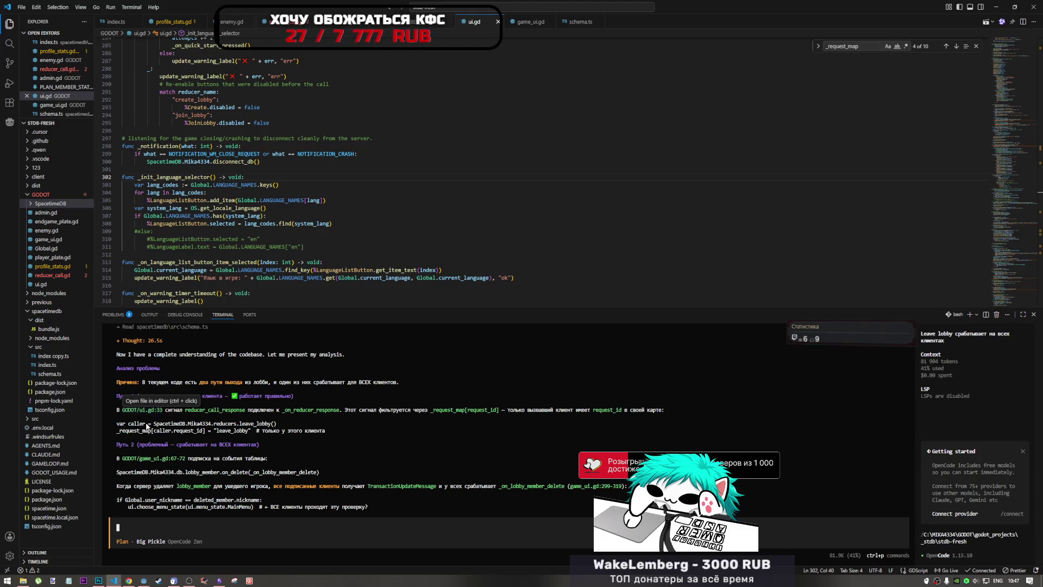
left_click_drag(148, 423, 282, 423)
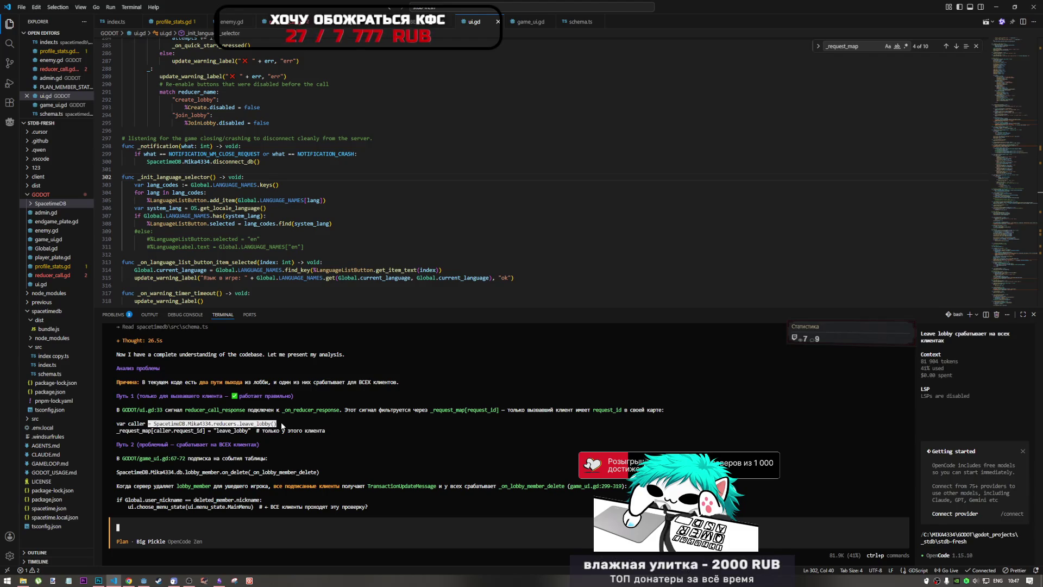
left_click_drag(192, 410, 240, 409)
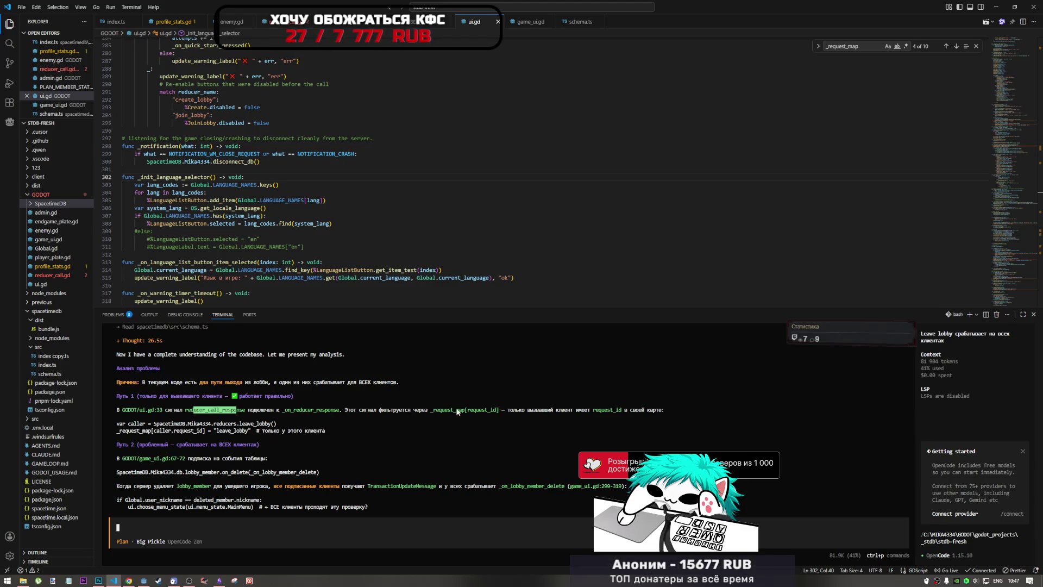
left_click_drag(539, 410, 635, 410)
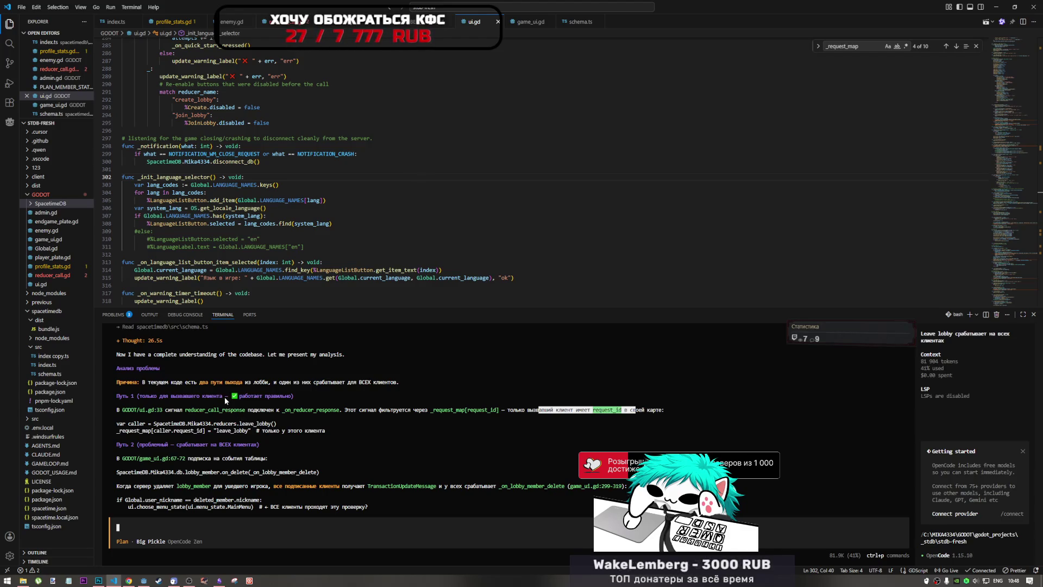
left_click_drag(199, 396, 300, 402)
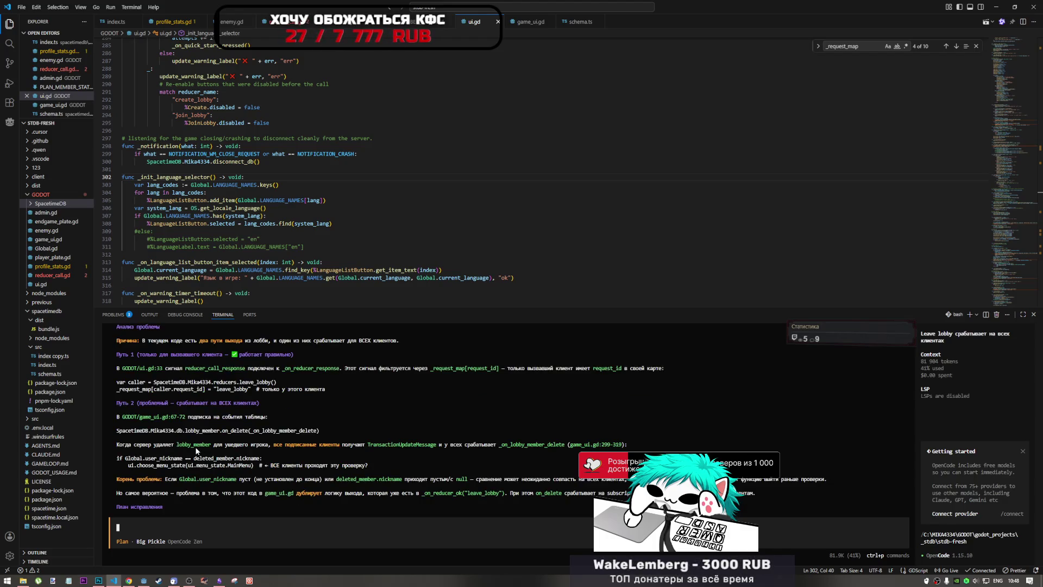
left_click(141, 580)
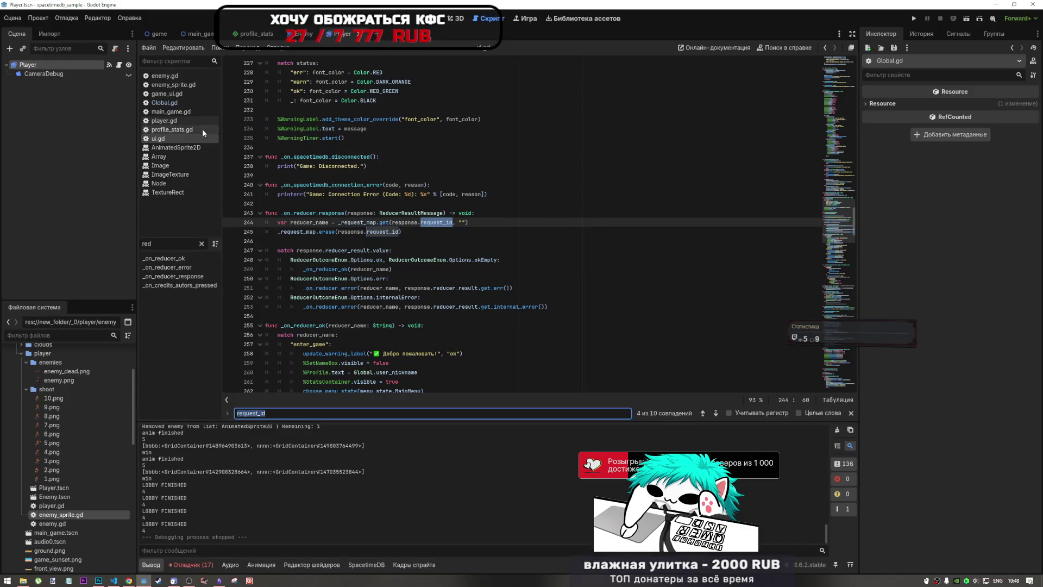
Open game_ui.gd and inspect the commented-out exit lines 325–326 and the checks on lines 319–322
left_click(169, 94)
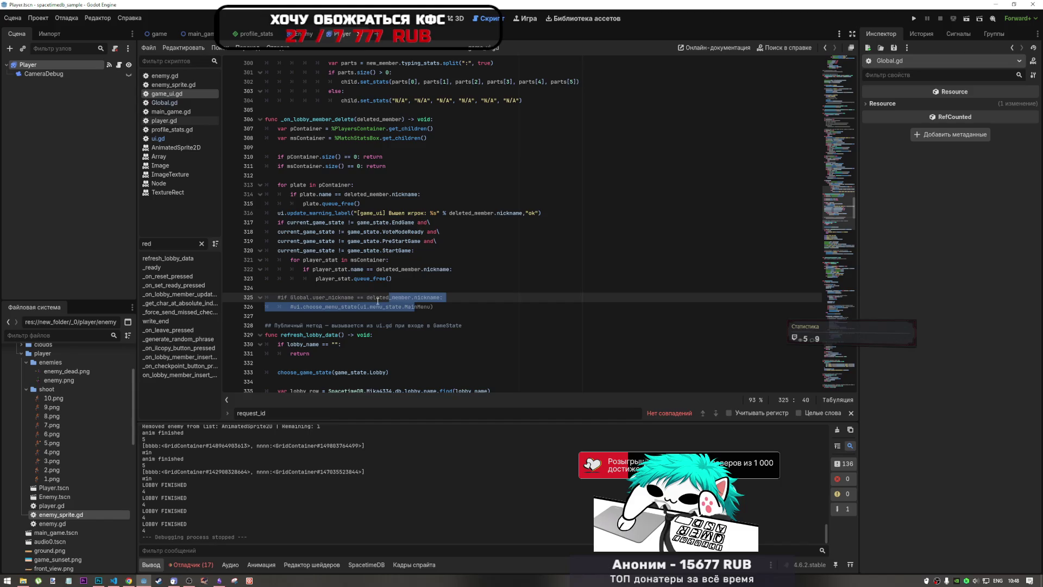
left_click(378, 300)
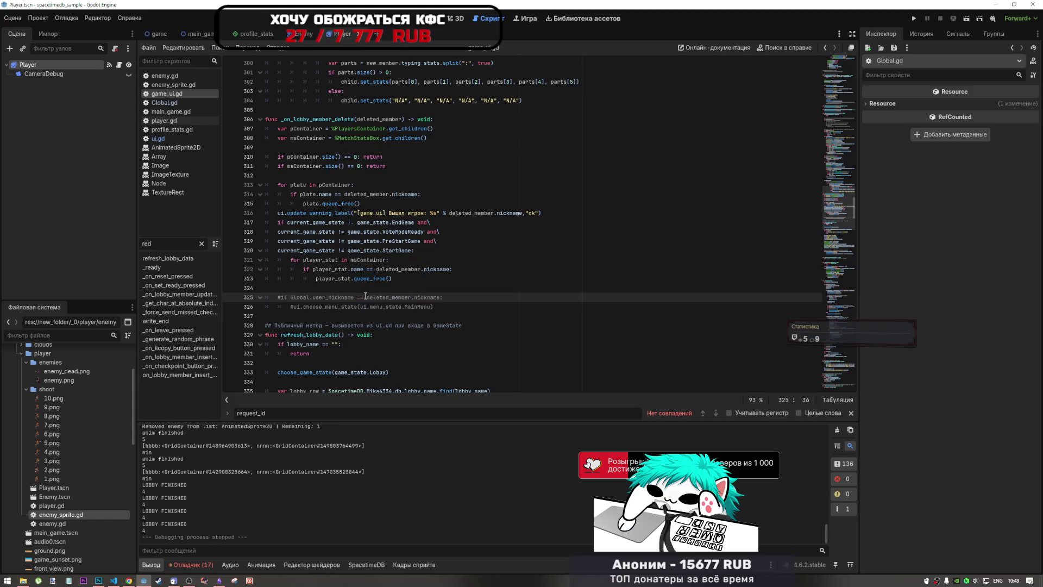
left_click_drag(364, 297, 383, 308)
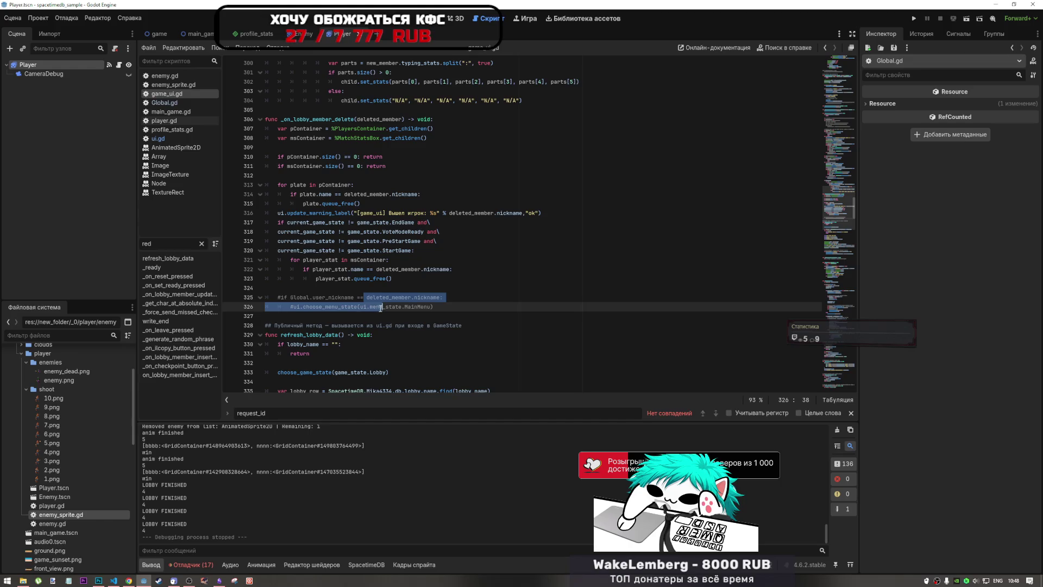
left_click(349, 240)
left_click(343, 255)
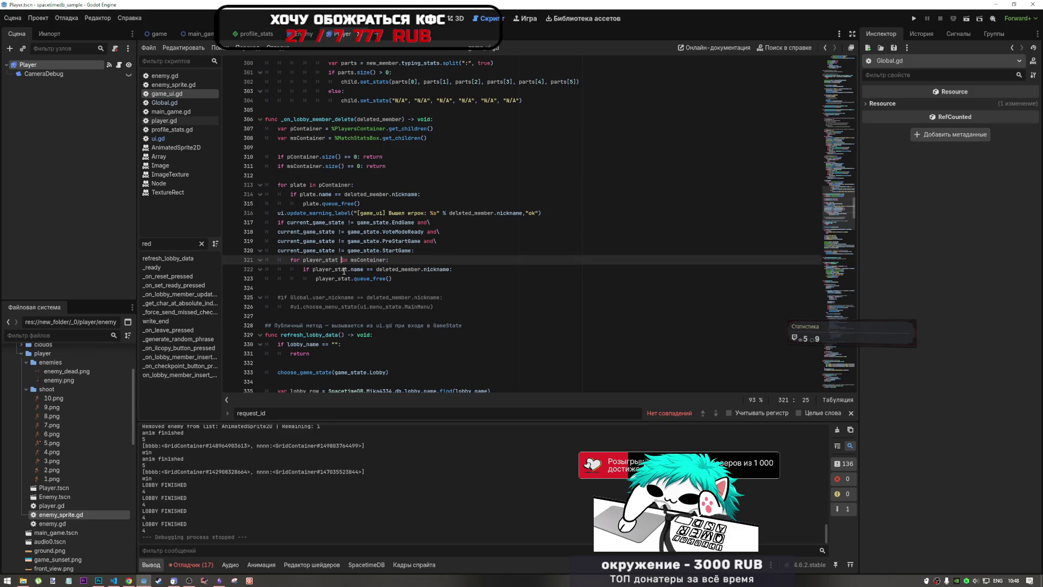
left_click(346, 269)
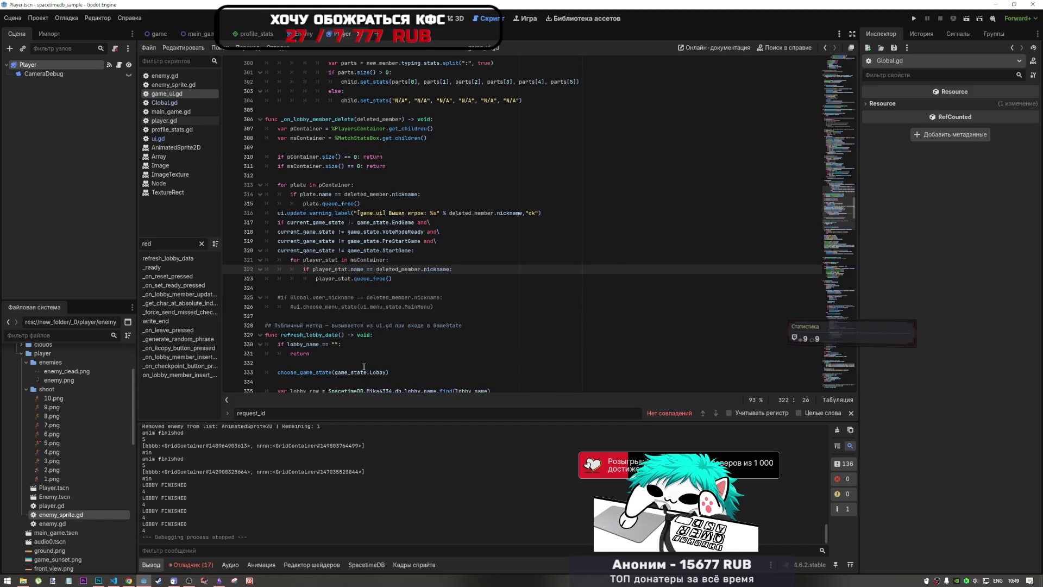
mouse_move(119, 583)
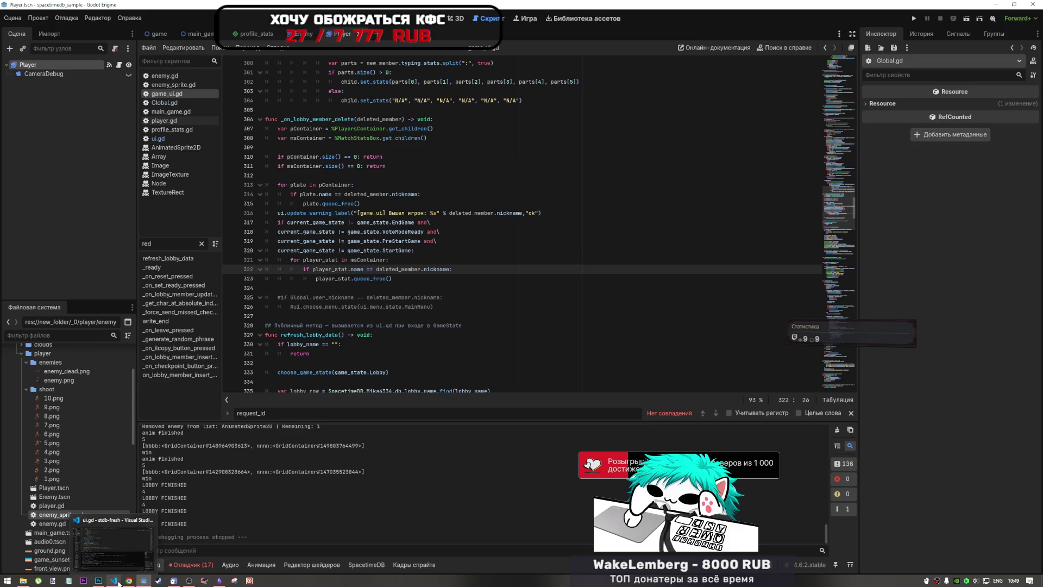
left_click(122, 545)
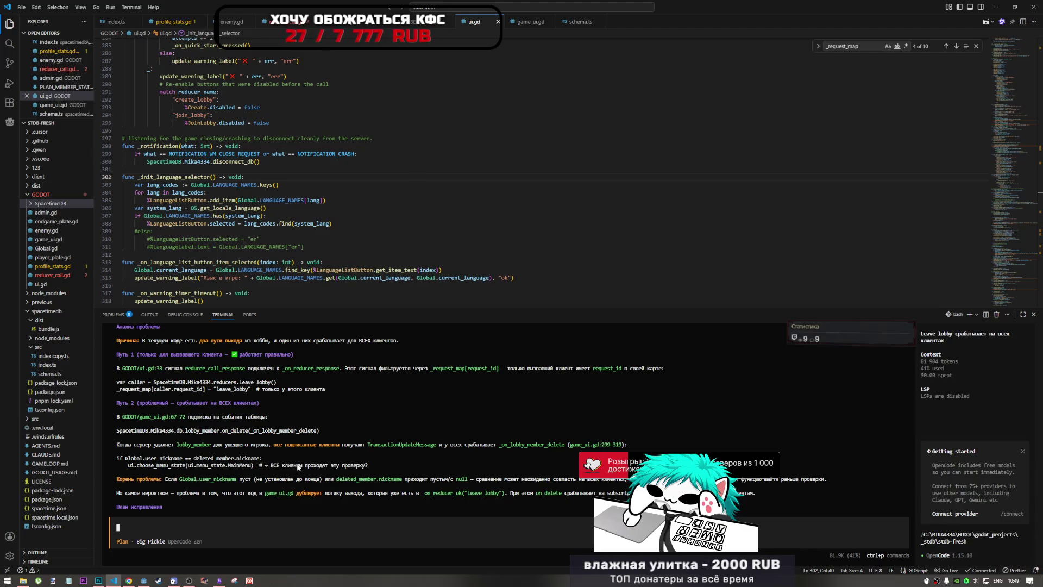
Mark deleted_member.nickname and Global.user_nickname in the agent's root-cause explanation
left_click_drag(225, 458, 244, 459)
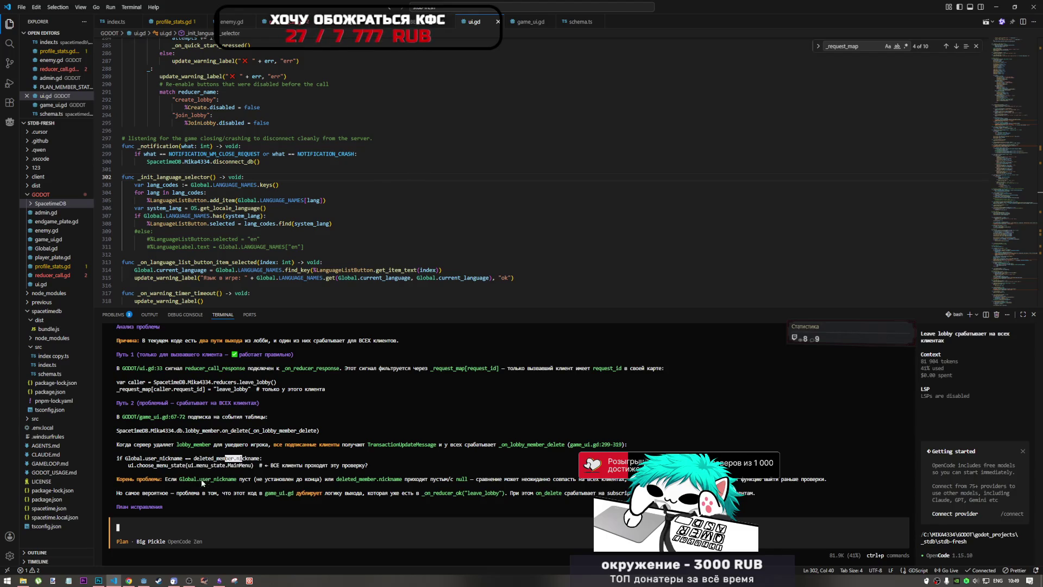
left_click_drag(180, 479, 244, 480)
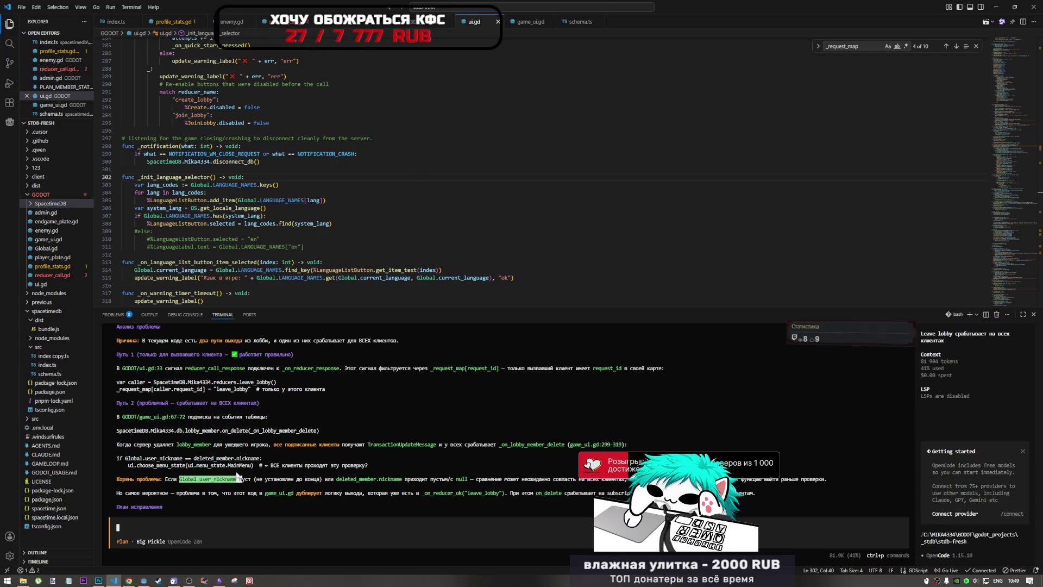
left_click(144, 581)
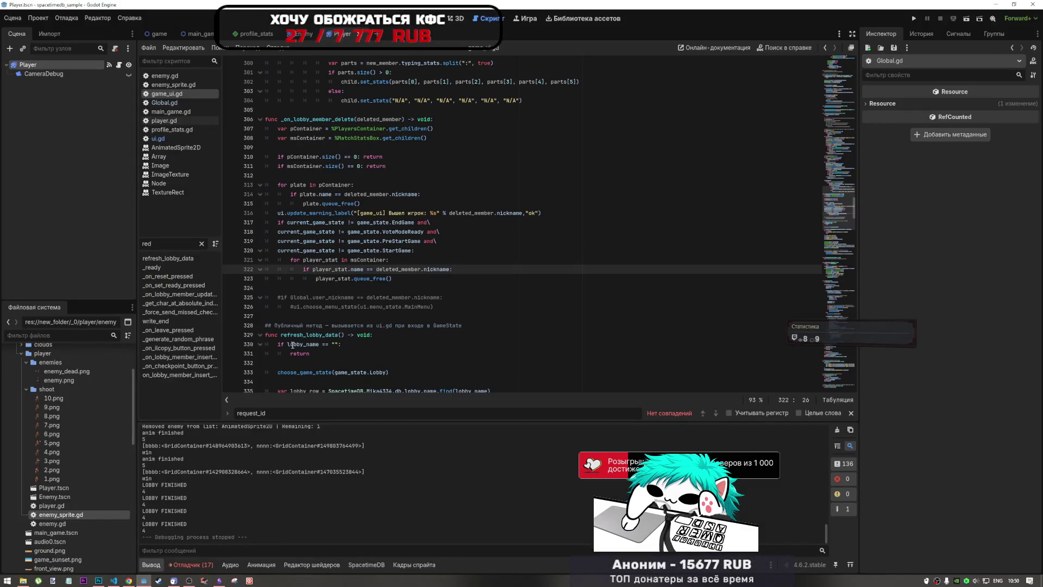
Select the commented-out exit check on lines 325–326 of game_ui.gd
left_click_drag(304, 297, 352, 307)
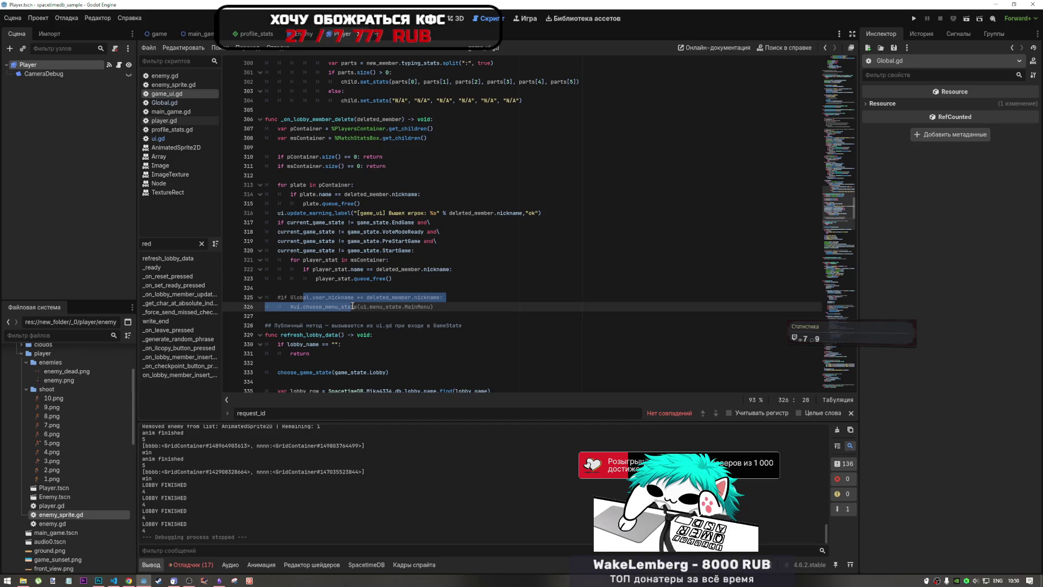
scroll(353, 306, "up", 1)
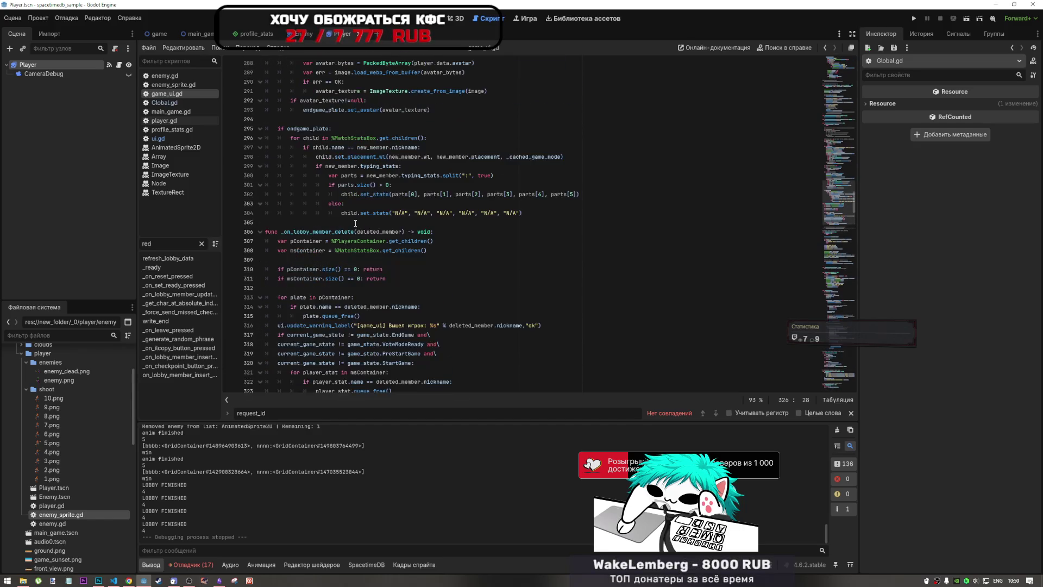
scroll(352, 238, "down", 2)
mouse_move(352, 238)
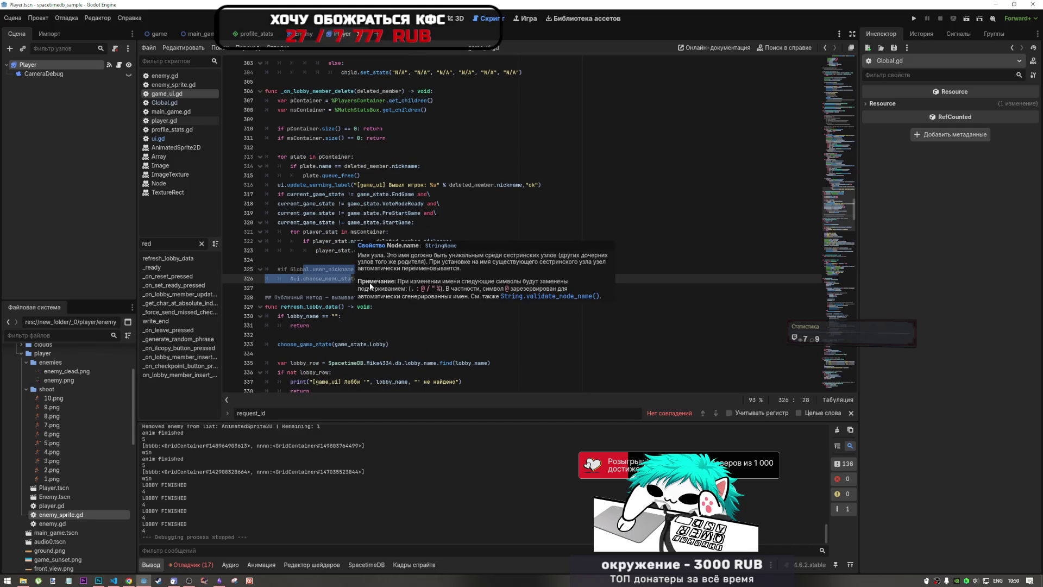
Search for _on_lobby_member_delete, jumping to its subscription on line 73 and back to line 306
double_click(346, 90)
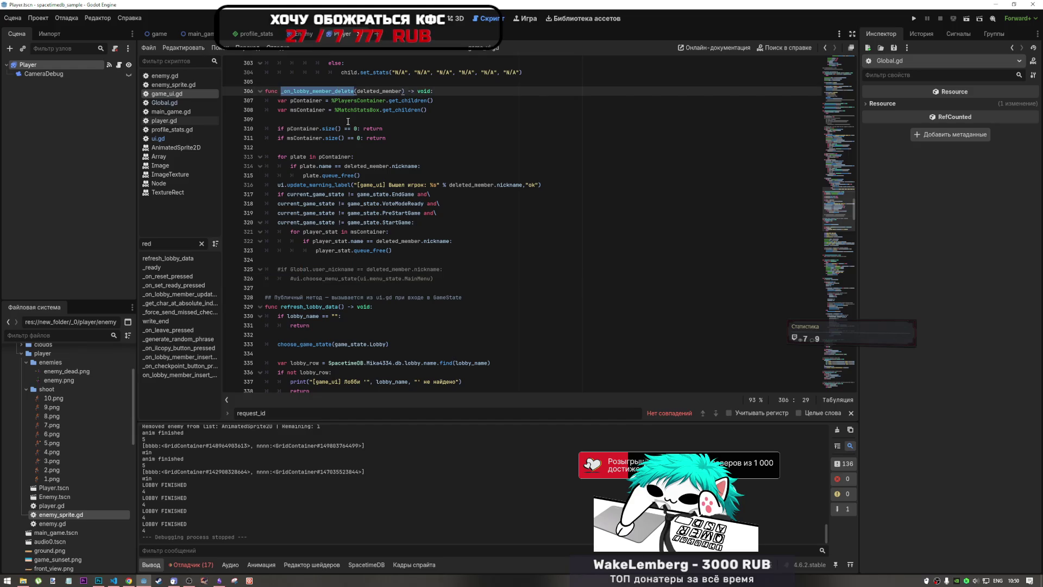
key("ctrl+f")
key("Return")
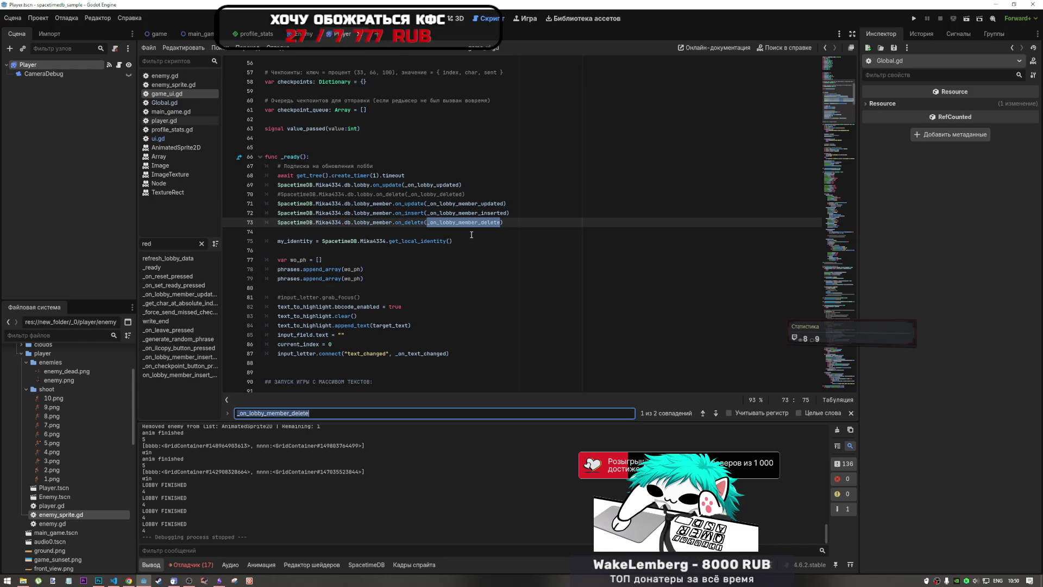
key("Return")
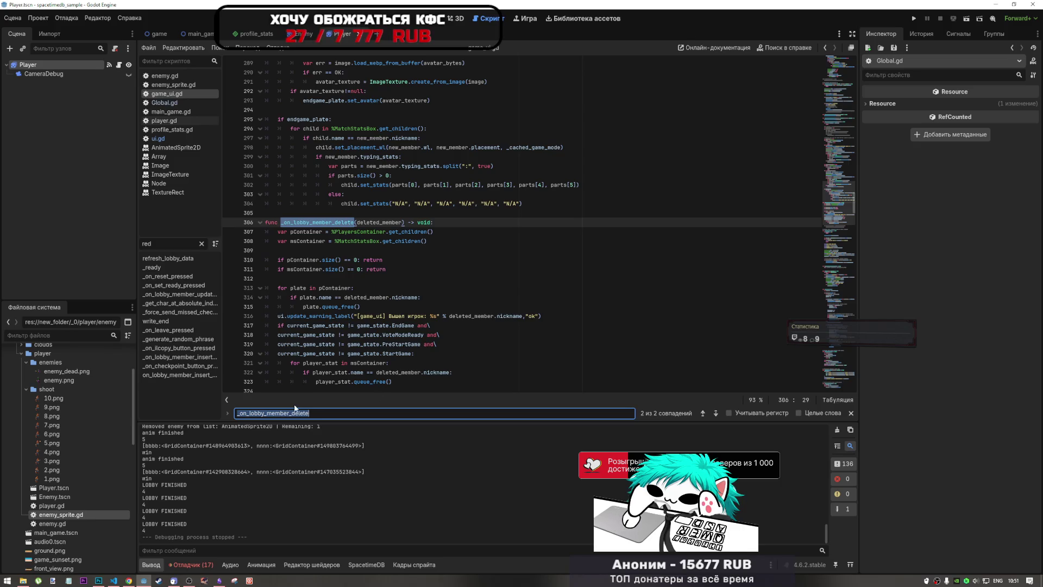
left_click(114, 580)
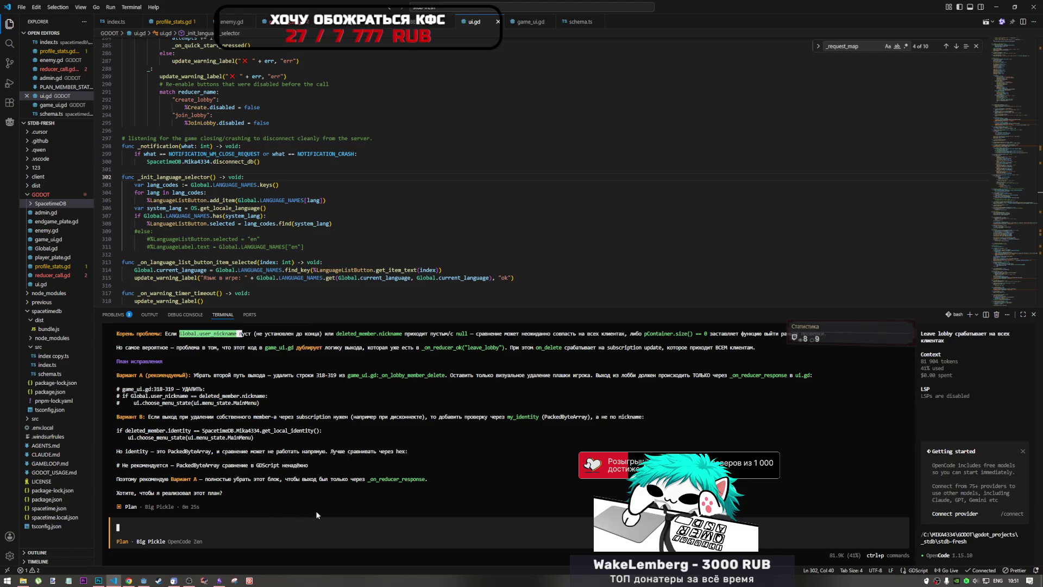
Copy the two commented-out exit lines, type 'закомментировал' in the agent prompt and paste them below
scroll(344, 486, "up", 3)
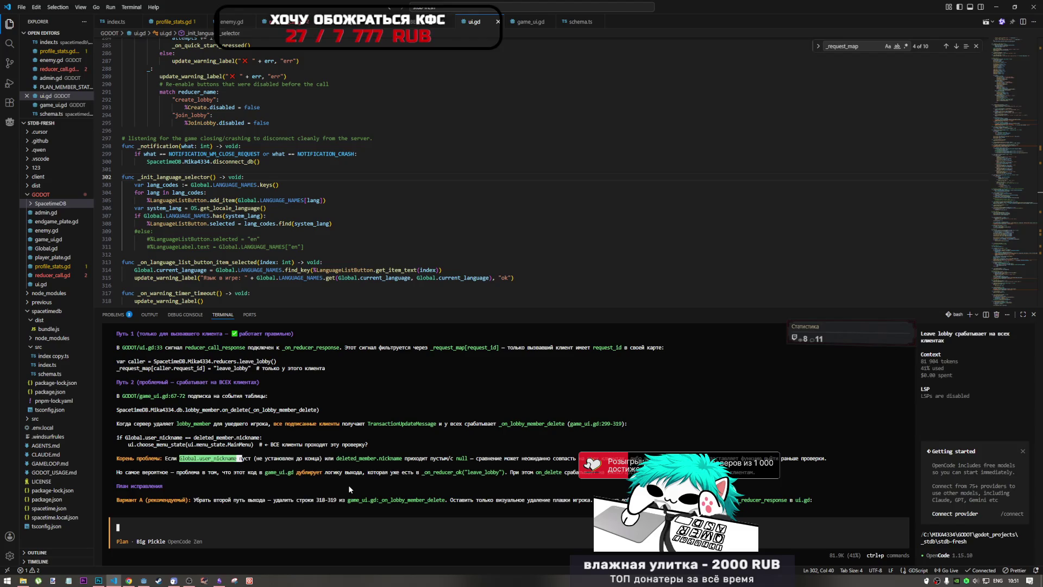
scroll(288, 503, "down", 3)
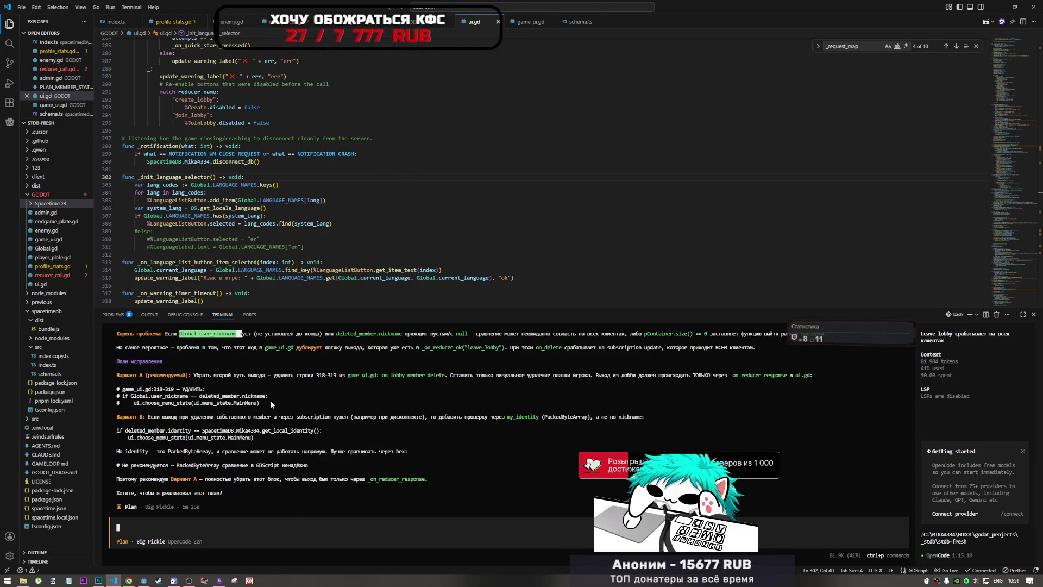
left_click_drag(262, 403, 117, 397)
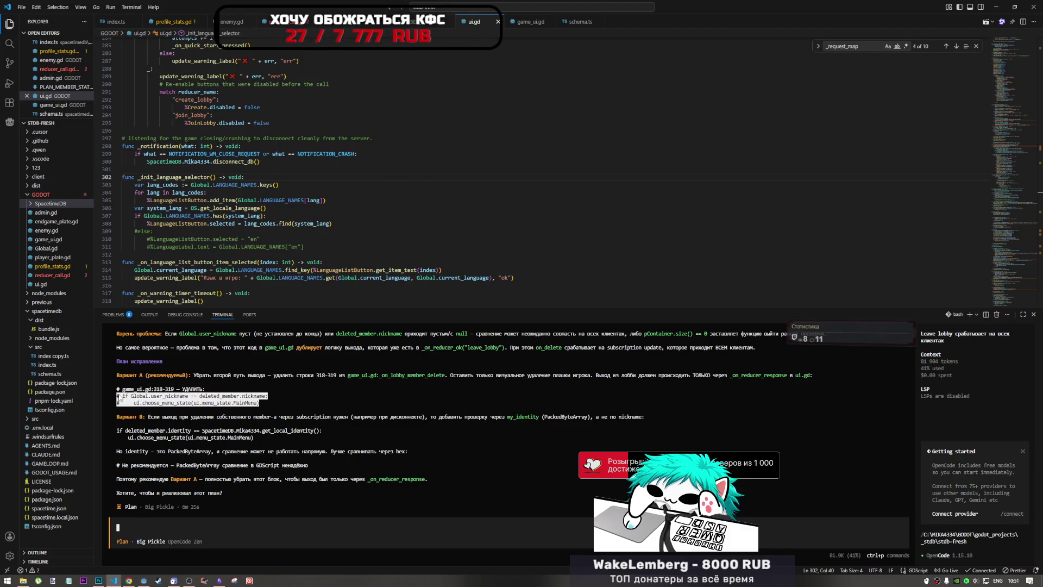
type("pf")
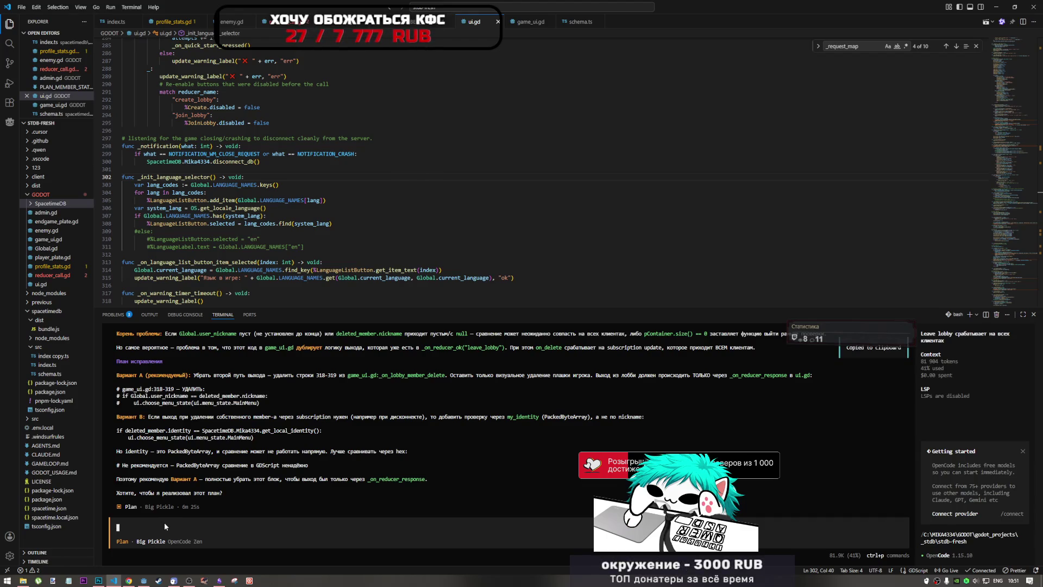
type("rjv")
key("BackSpace")
key("BackSpace")
key("BackSpace")
key("alt+shift")
type("за")
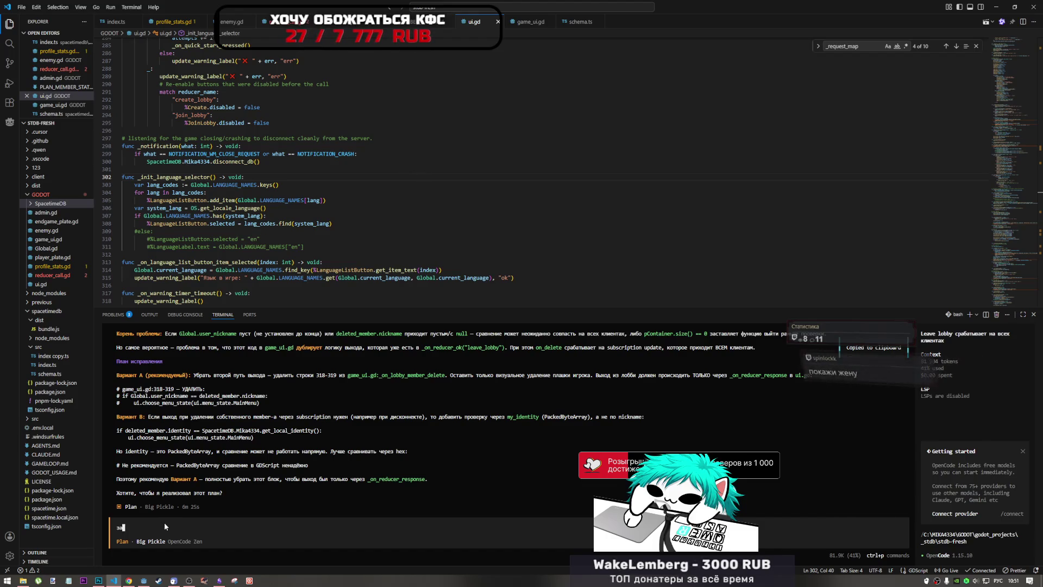
type("комментиро")
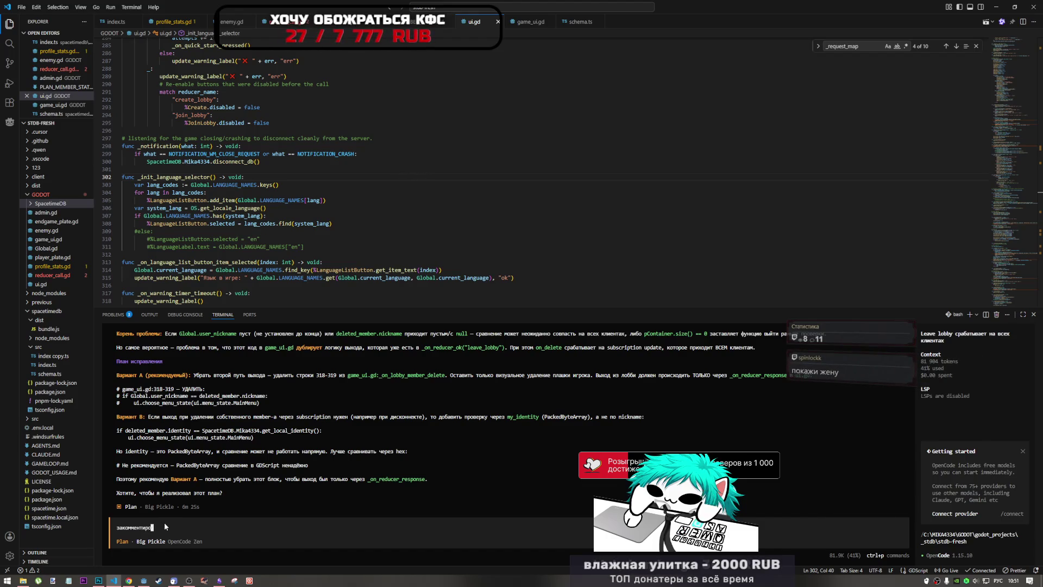
type("вал")
key("shift+Return")
type("# if Global.user_nickname == deleted_member.nickname: #    ui.choose_menu_state(ui.menu_state.MainMenu)")
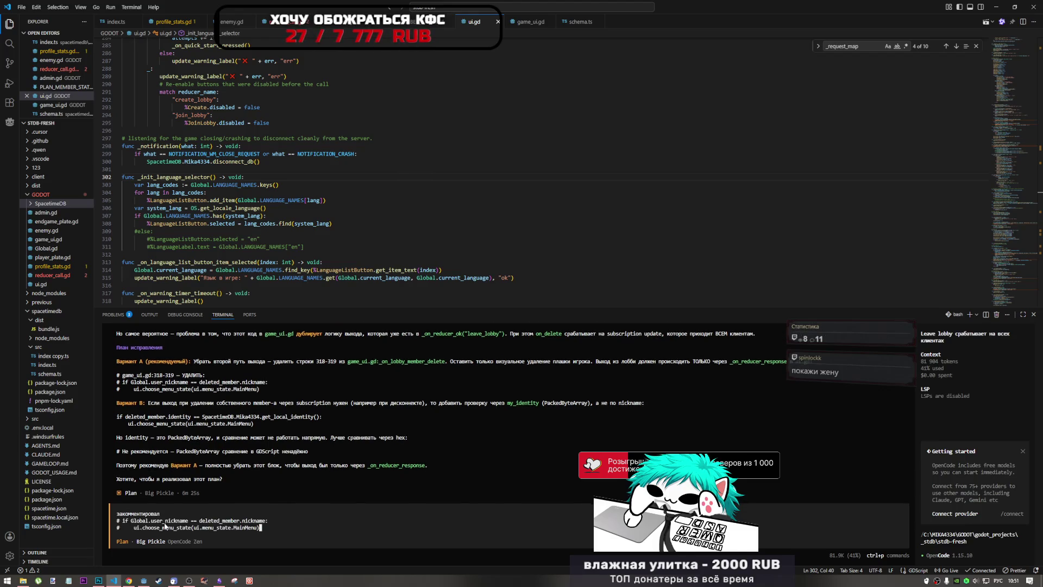
Finish the reply's first line with 'проблема осталась,' after 'закомментировал'
key("Up")
key("Up")
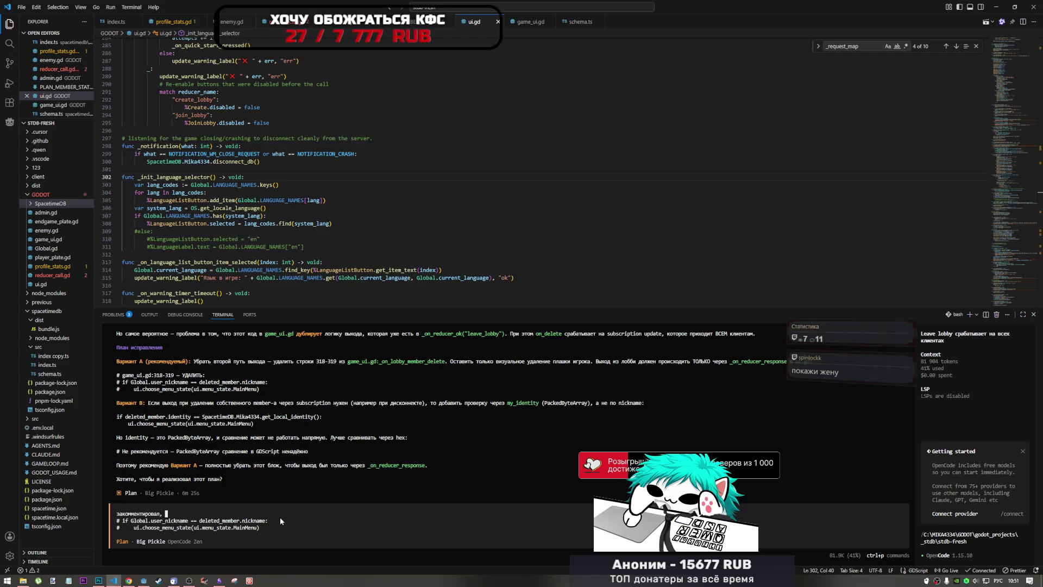
left_click(190, 581)
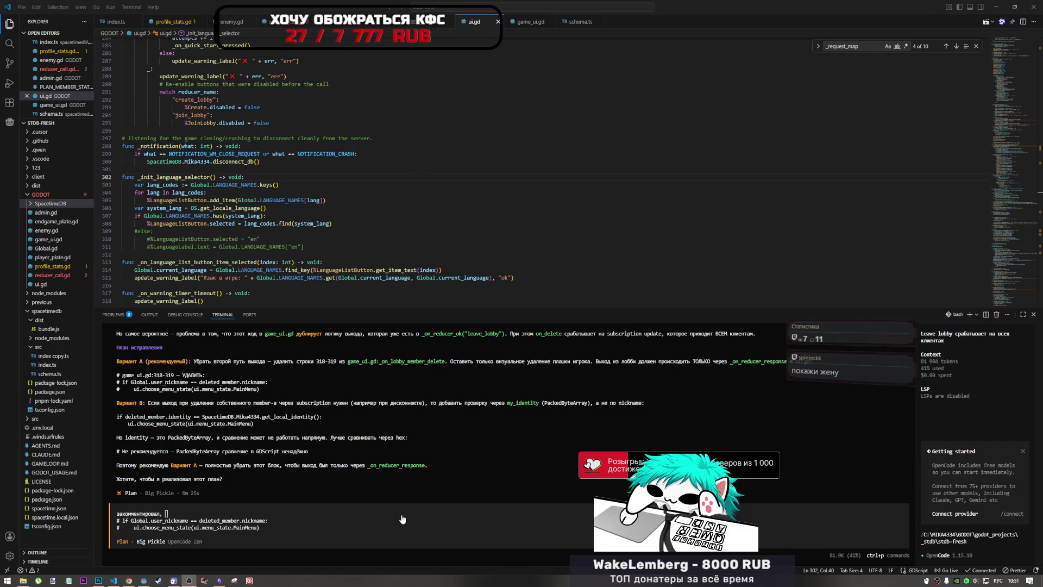
left_click(544, 517)
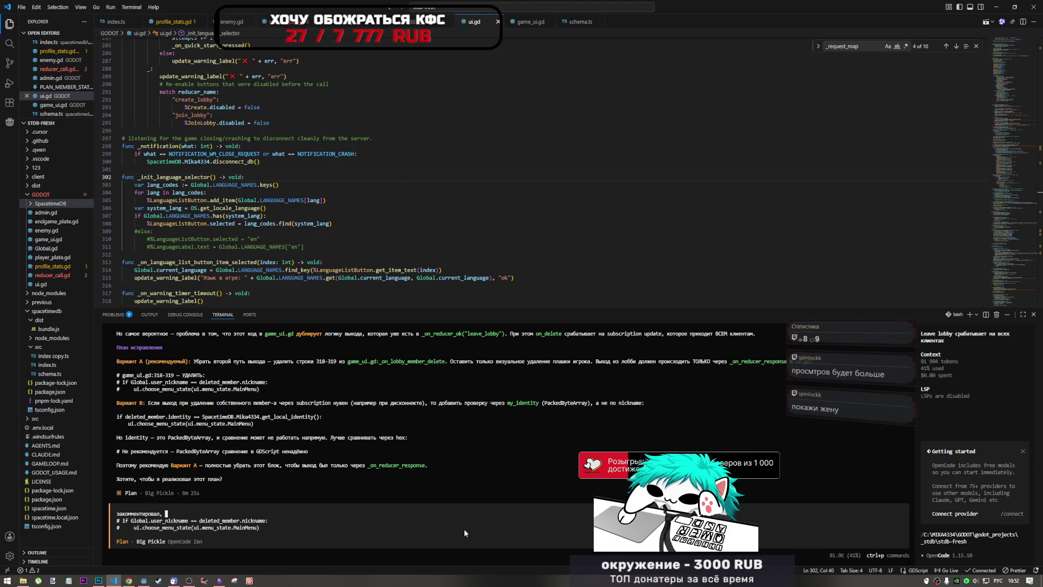
type("проблема с")
type("осталась")
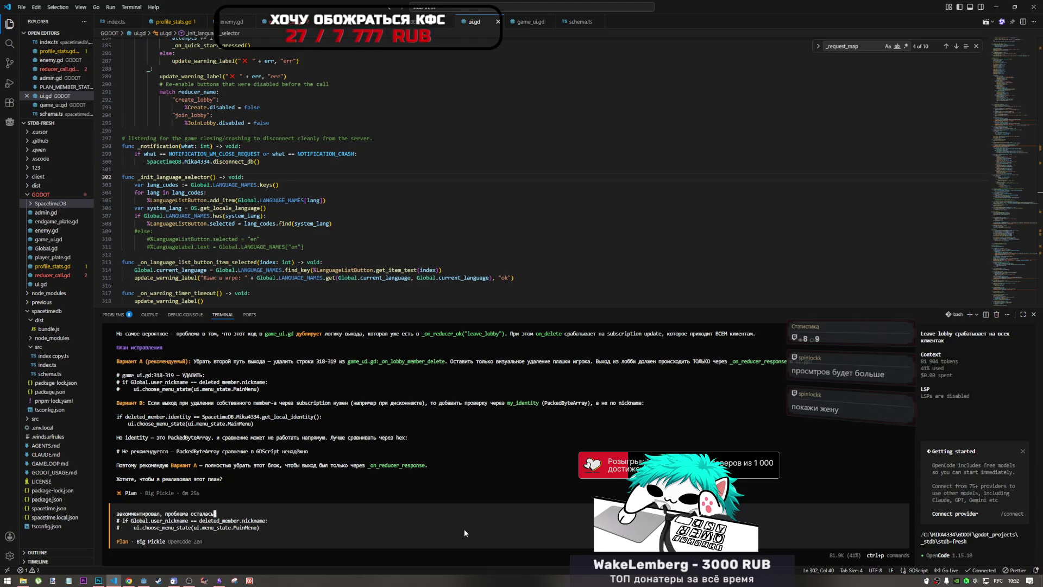
type(",")
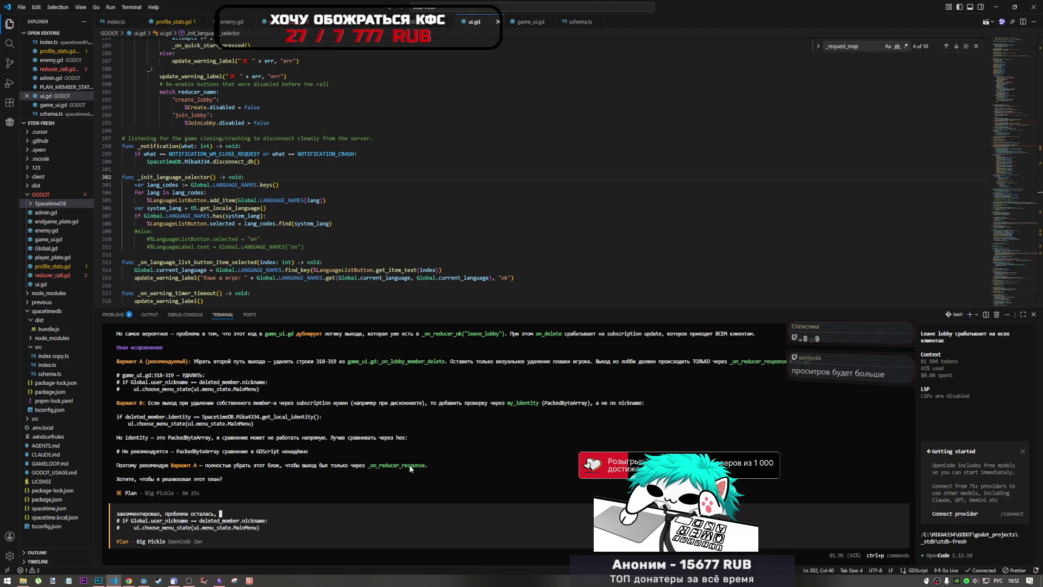
scroll(411, 468, "up", 10)
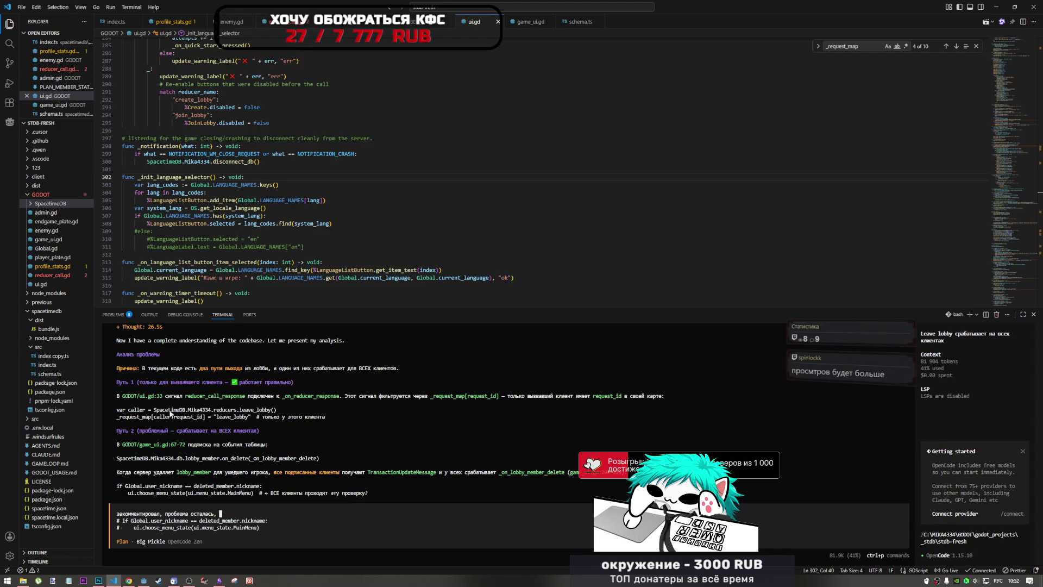
left_click(149, 581)
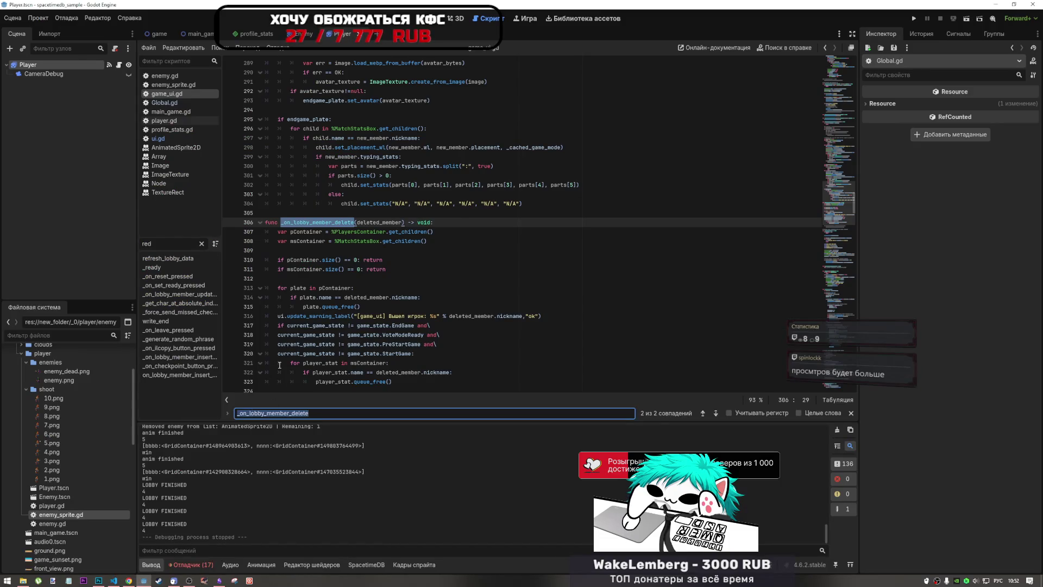
Enter 'caller' in the script find bar after switching to the English layout
type("с")
key("BackSpace")
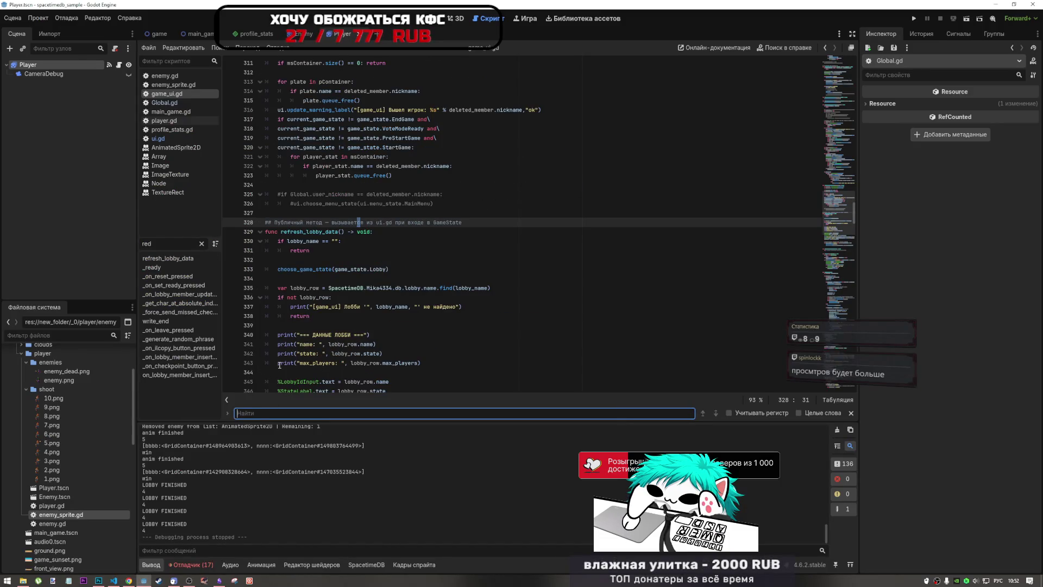
key("alt+shift")
type("caller")
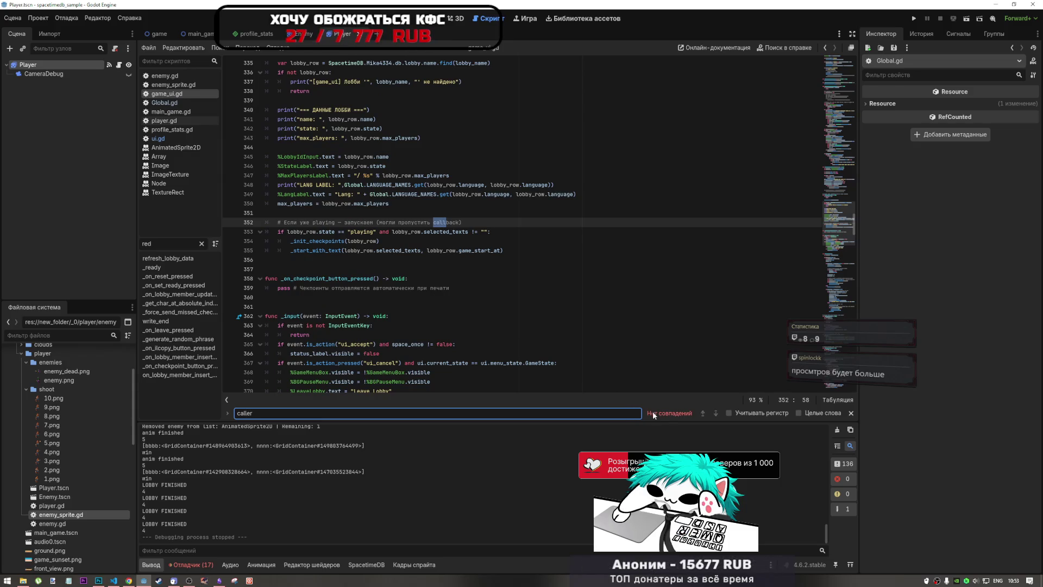
Cycle through Global.gd, enemy_sprite.gd, game_ui.gd and main_game.gd to open ui.gd
left_click(163, 103)
left_click(173, 86)
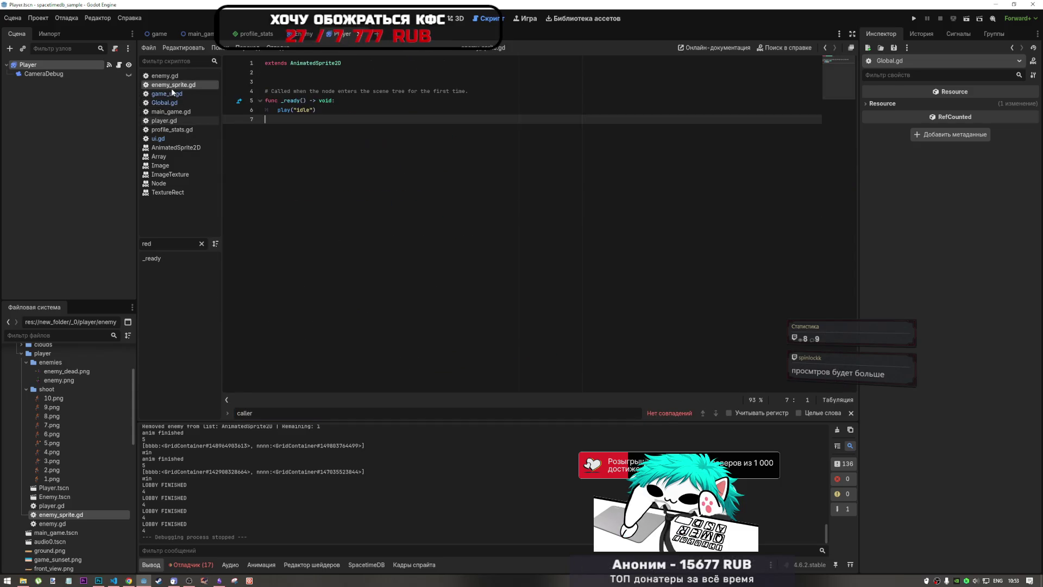
left_click(173, 93)
left_click(173, 111)
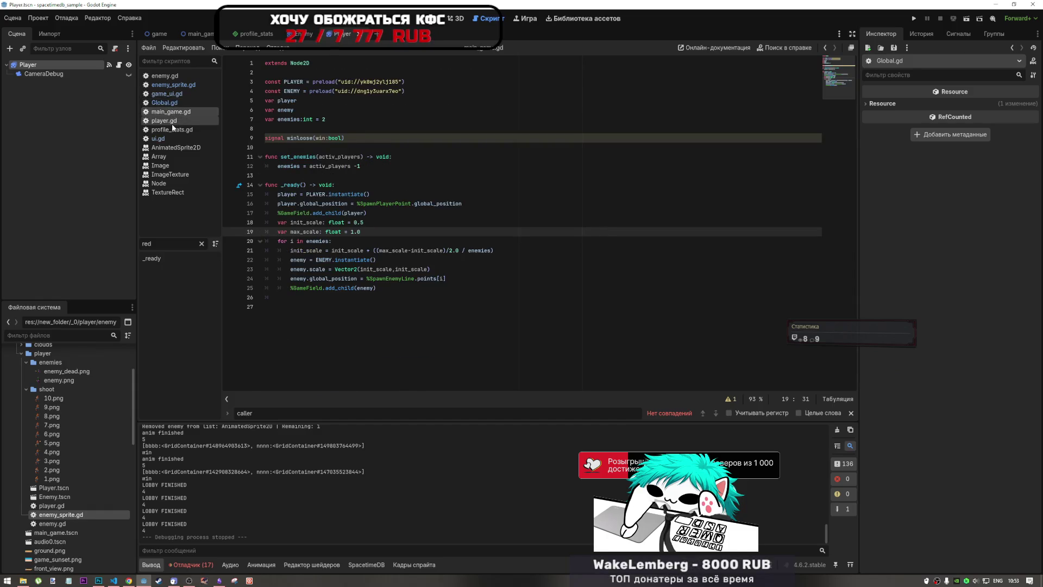
left_click(158, 138)
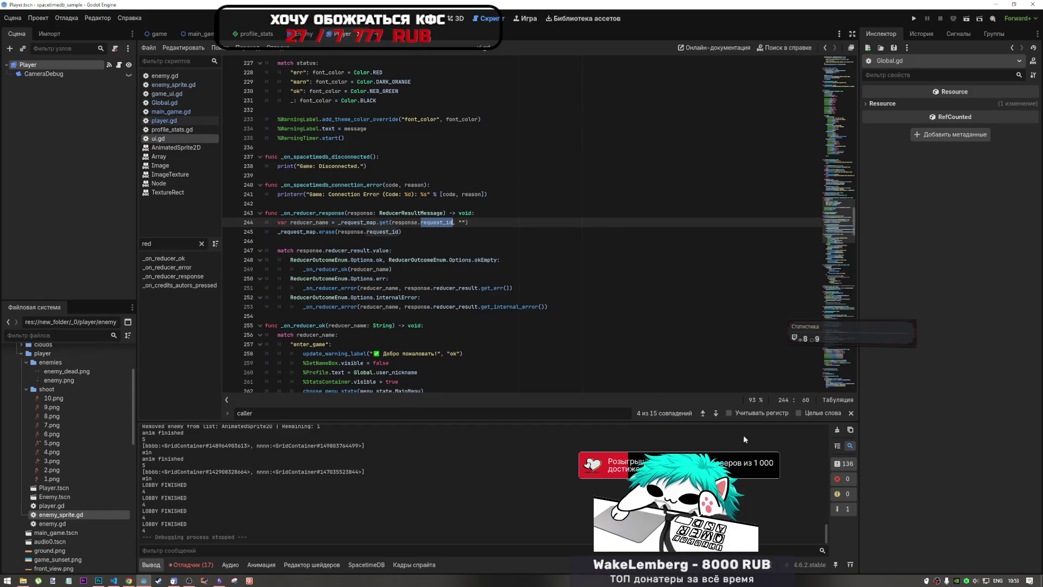
Step through caller matches in the create-lobby and quick-start handlers, reaching the create_lobby request_map entry
left_click(715, 413)
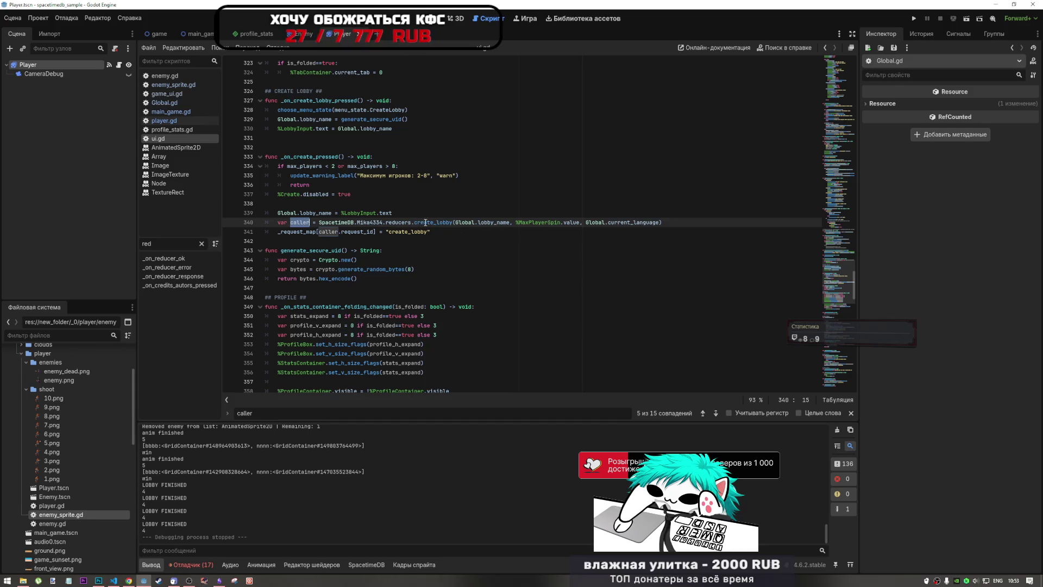
mouse_move(450, 225)
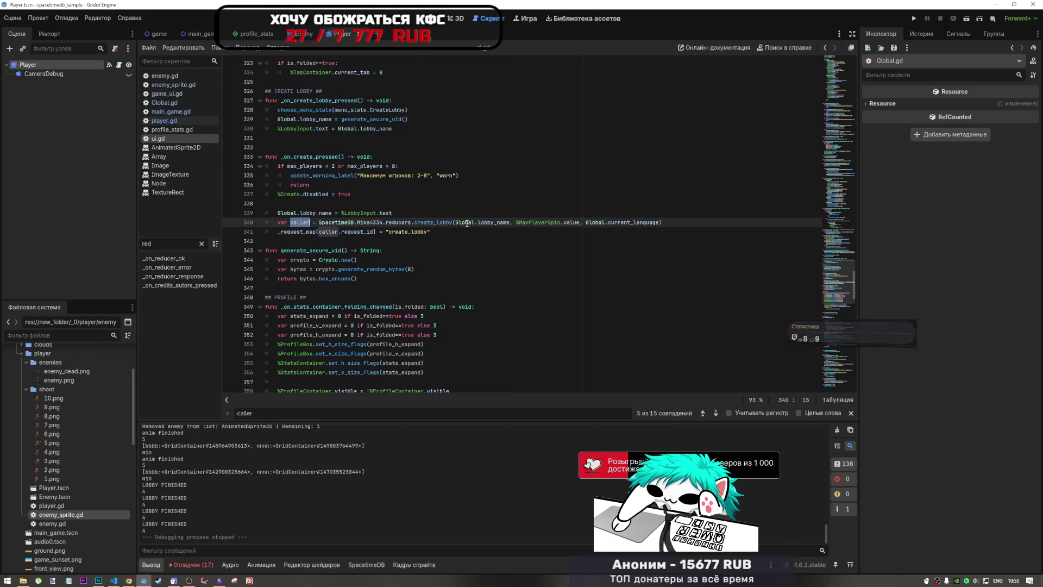
mouse_move(492, 224)
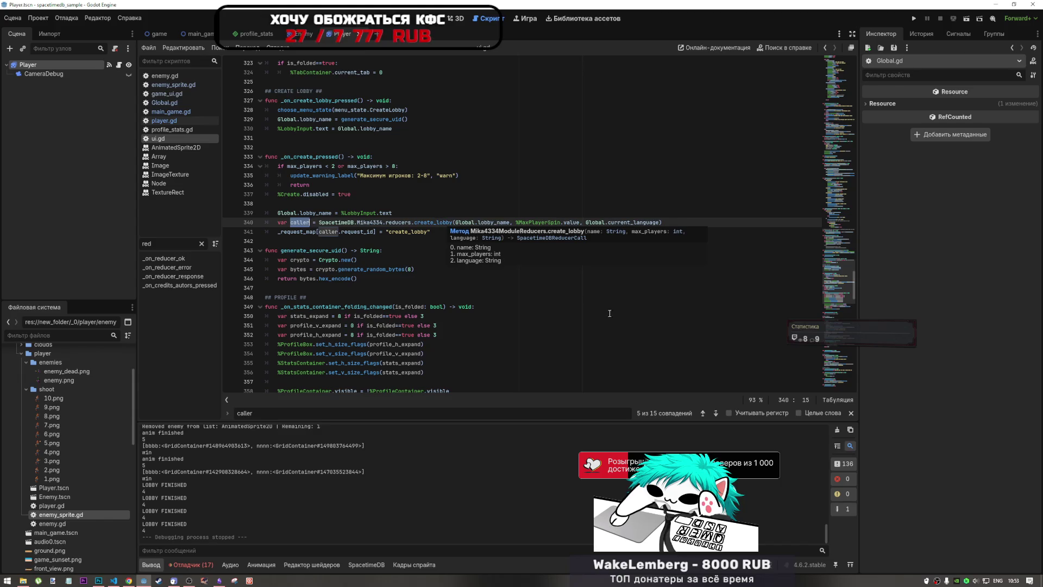
left_click(715, 413)
left_click(716, 413)
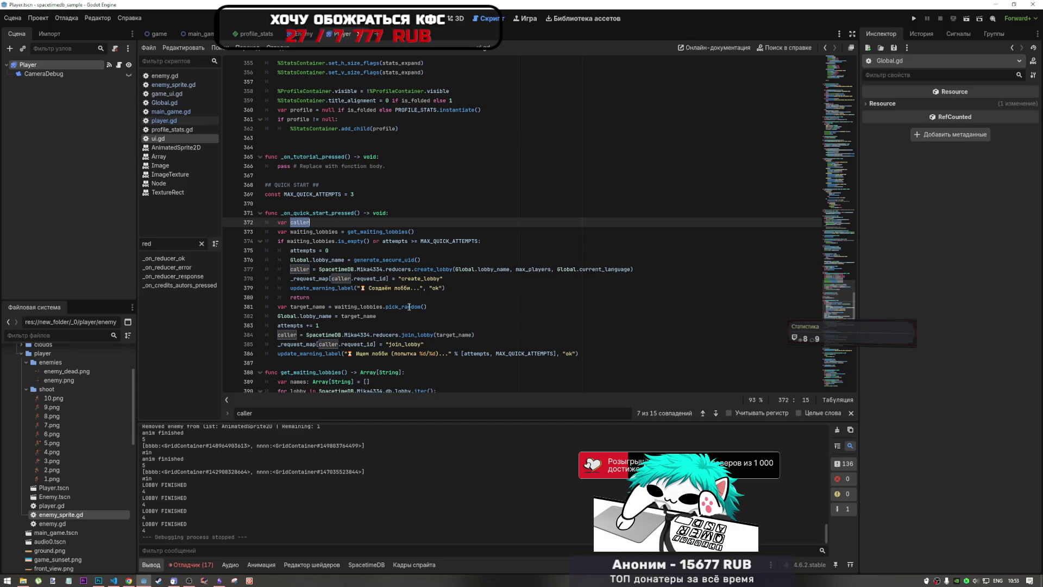
left_click(713, 415)
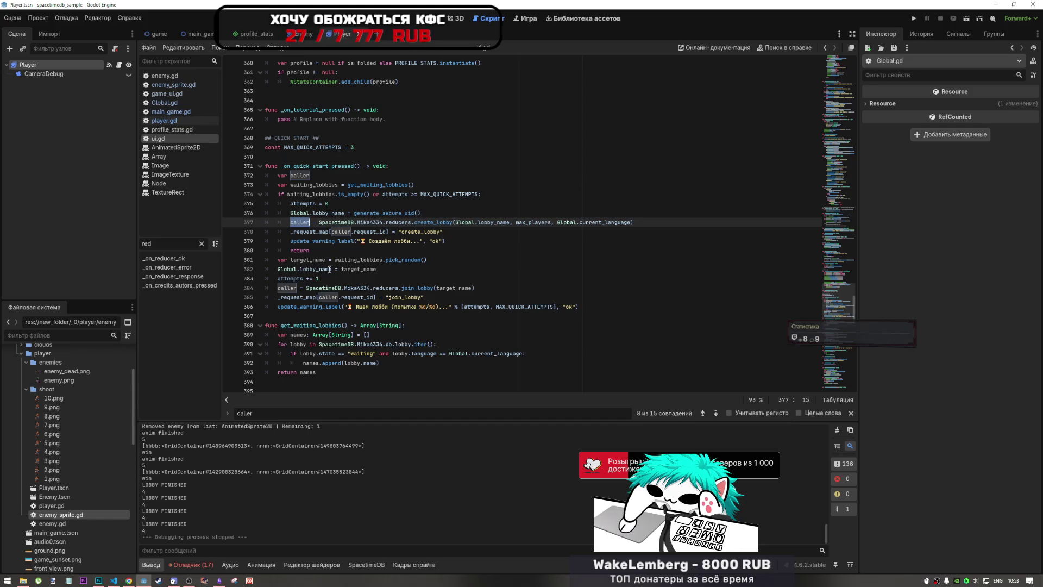
mouse_move(325, 270)
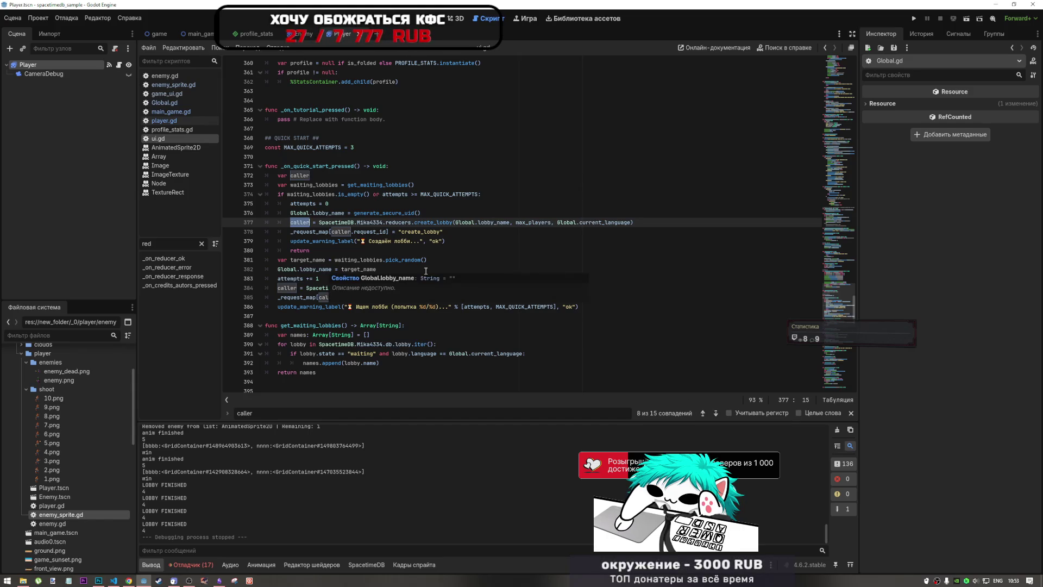
left_click(716, 414)
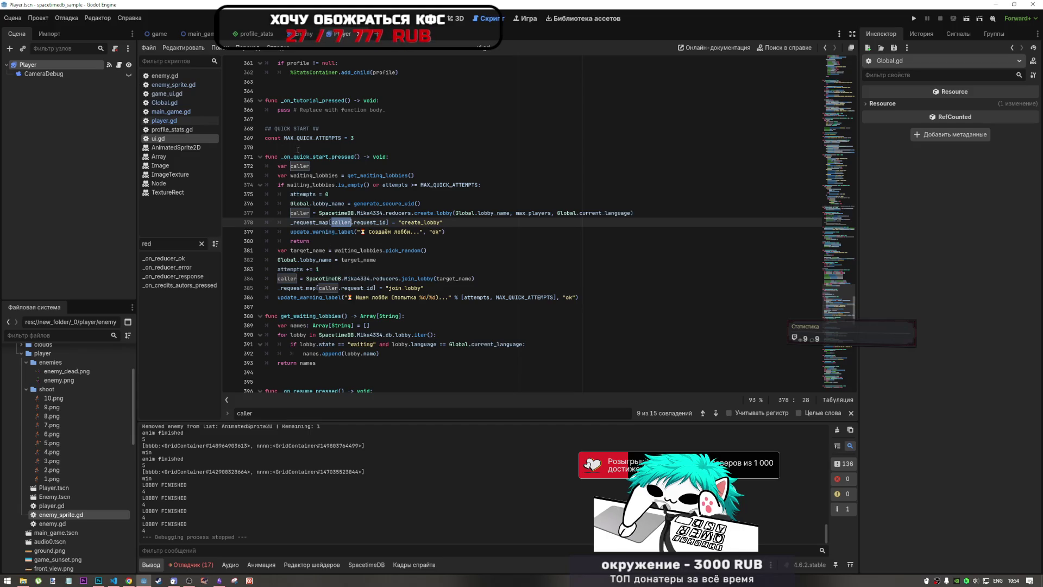
Advance to the join_lobby request_map entry and match 12 of 15 in _on_join_lobby_pressed
left_click(715, 413)
left_click(715, 414)
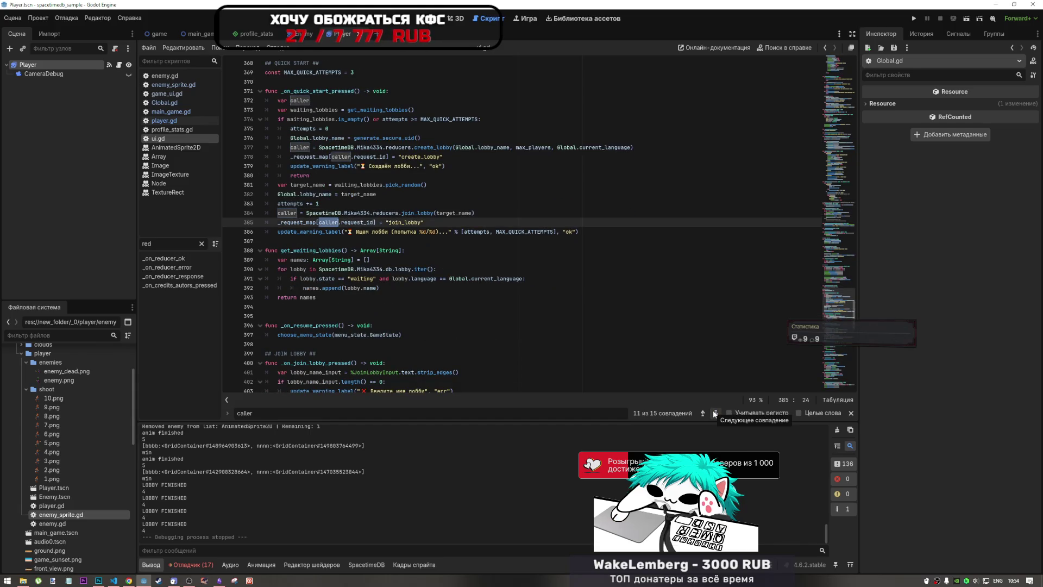
left_click(715, 414)
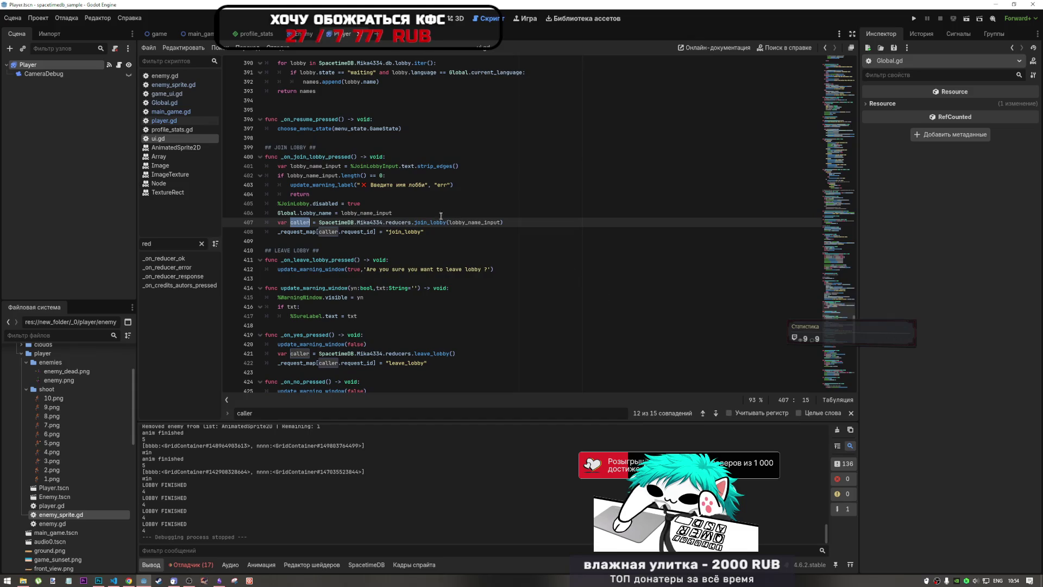